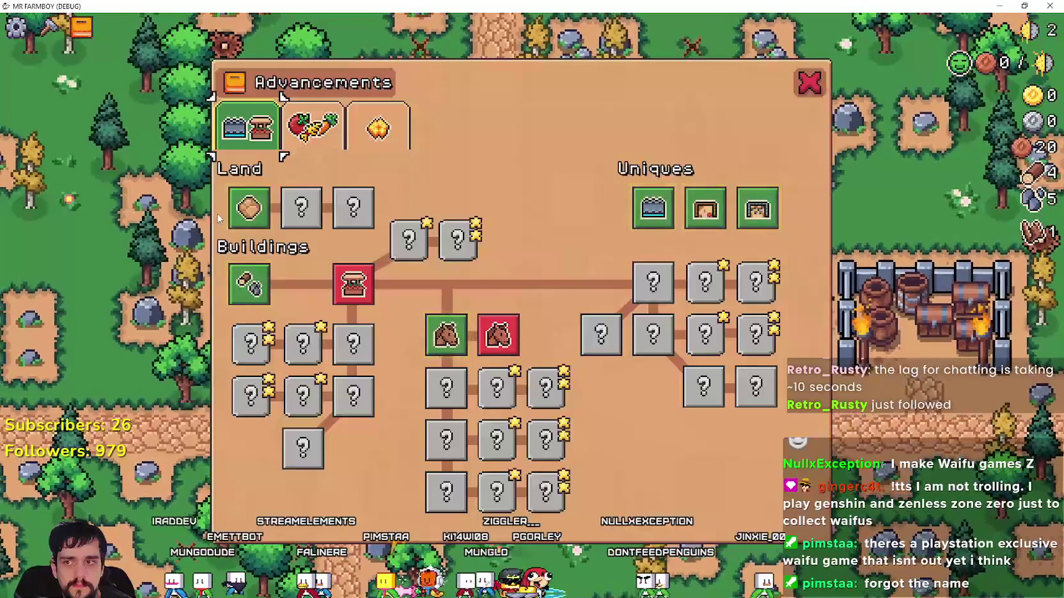
- Close the crop advancements panel, go back to the title screen and load Save 3
left_click(323, 131)
left_click(810, 84)
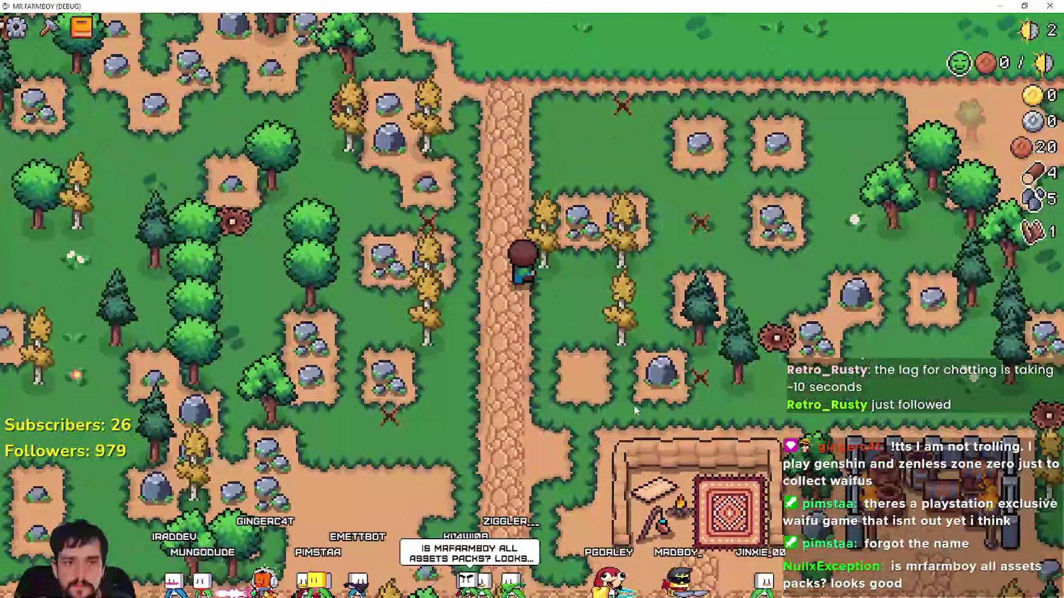
key("Escape")
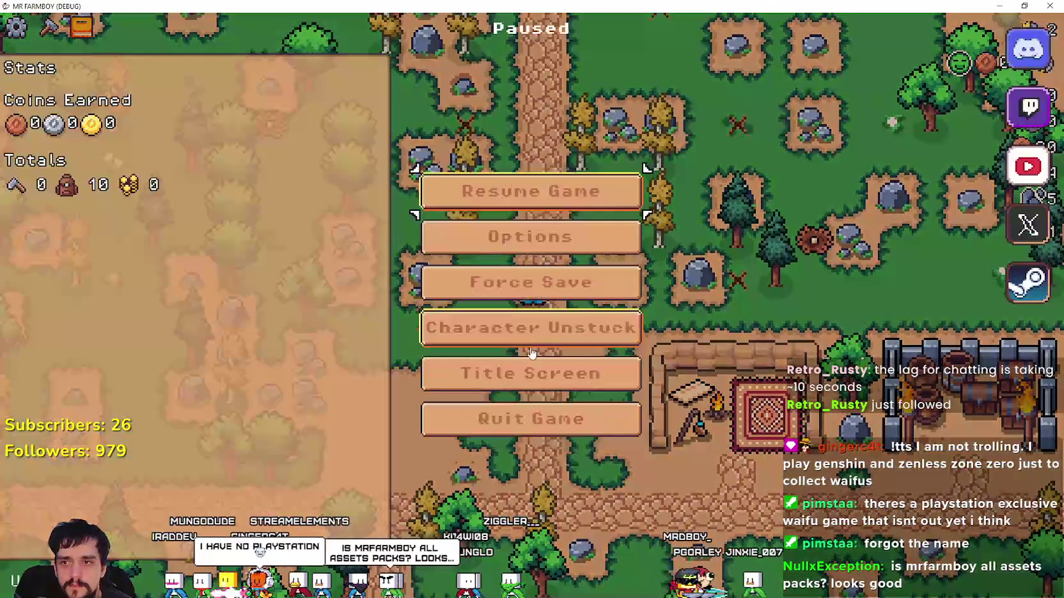
left_click(531, 374)
left_click(532, 257)
left_click(531, 346)
left_click(499, 361)
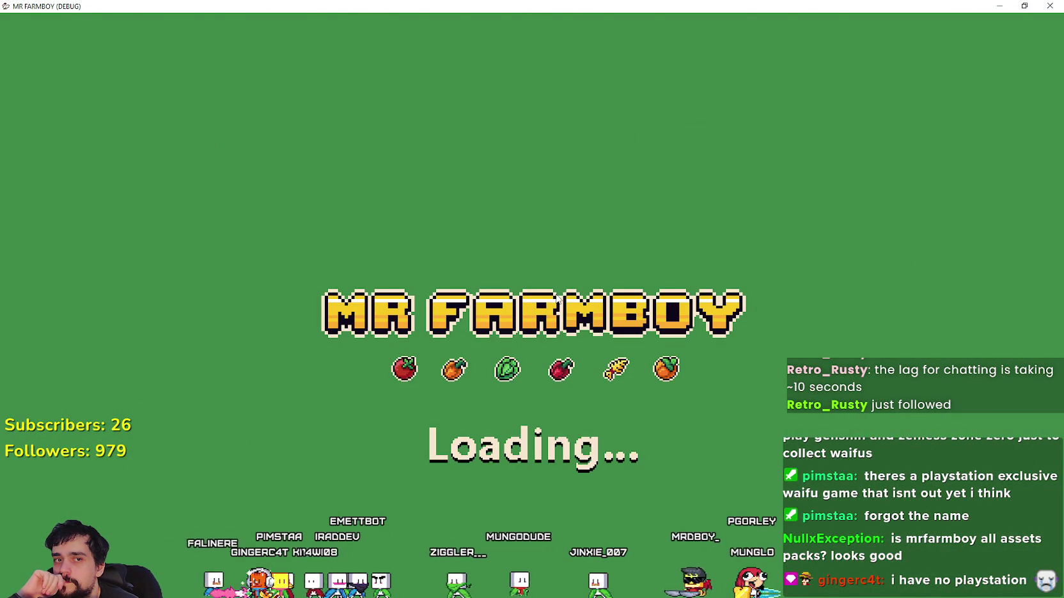
- Walk the farmer up to a tree and briefly check the advancements panel
scroll(538, 276, "down", 5)
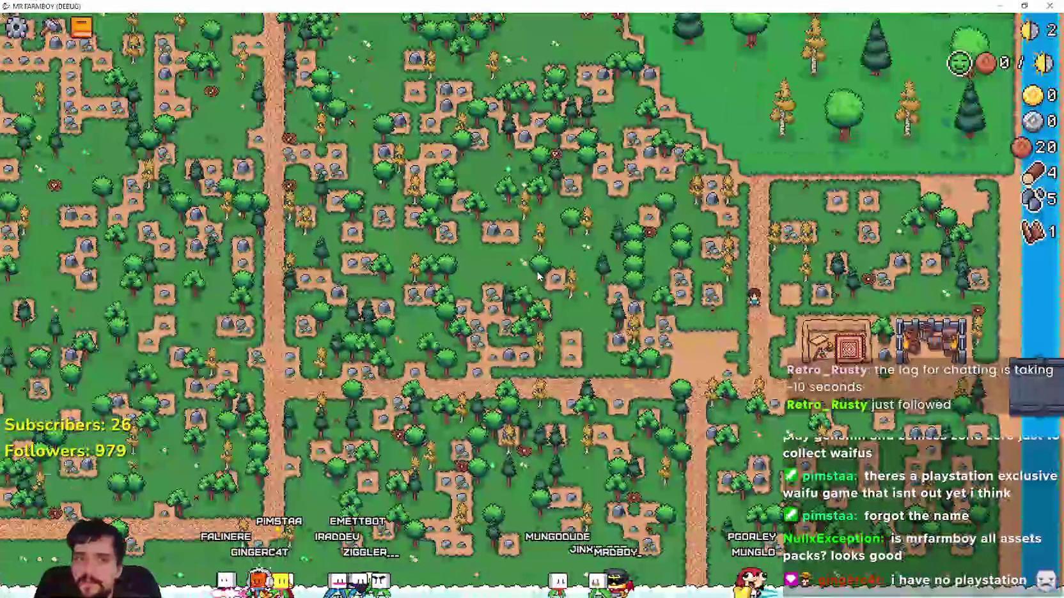
scroll(538, 276, "up", 5)
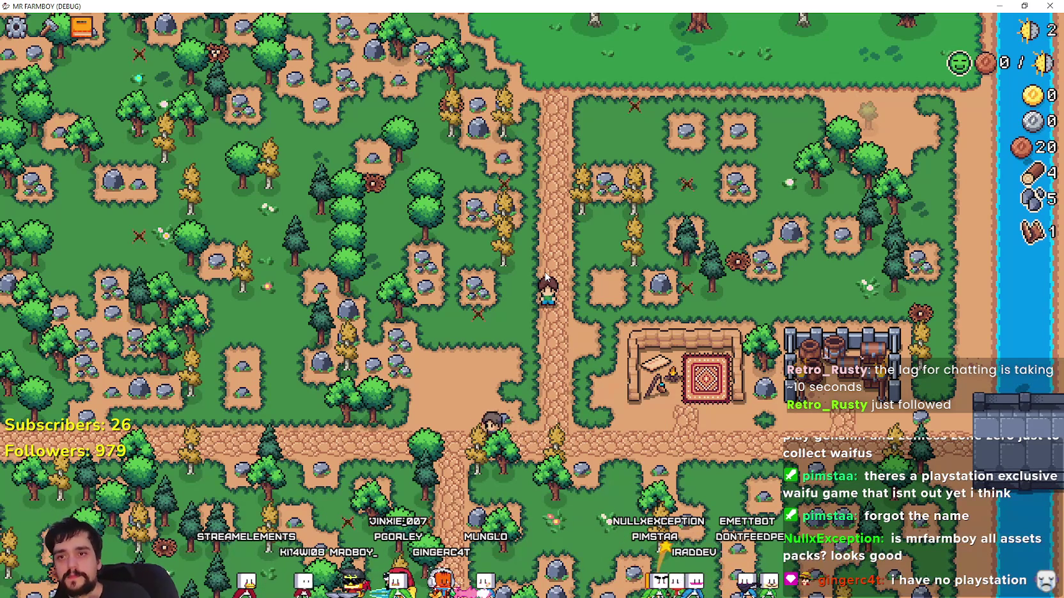
scroll(709, 260, "up", 3)
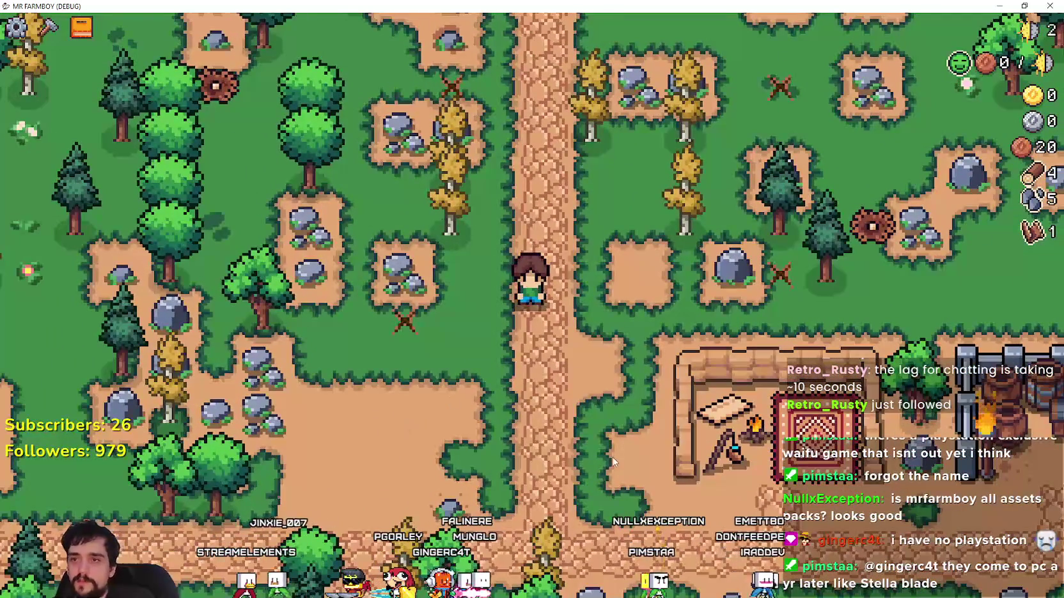
scroll(612, 461, "down", 3)
scroll(602, 426, "up", 5)
key("a")
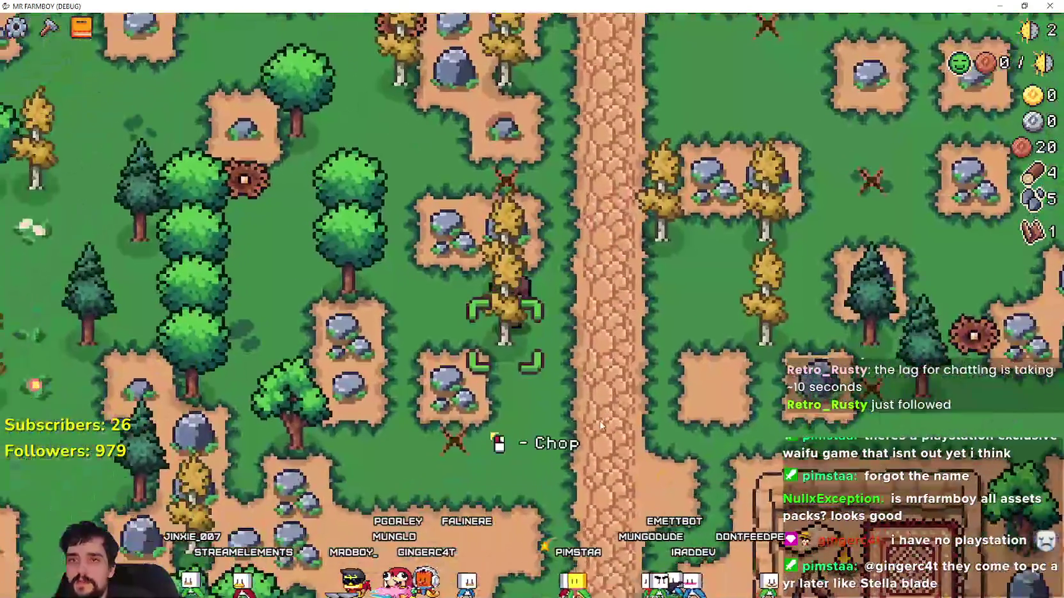
key("Tab")
key("Escape")
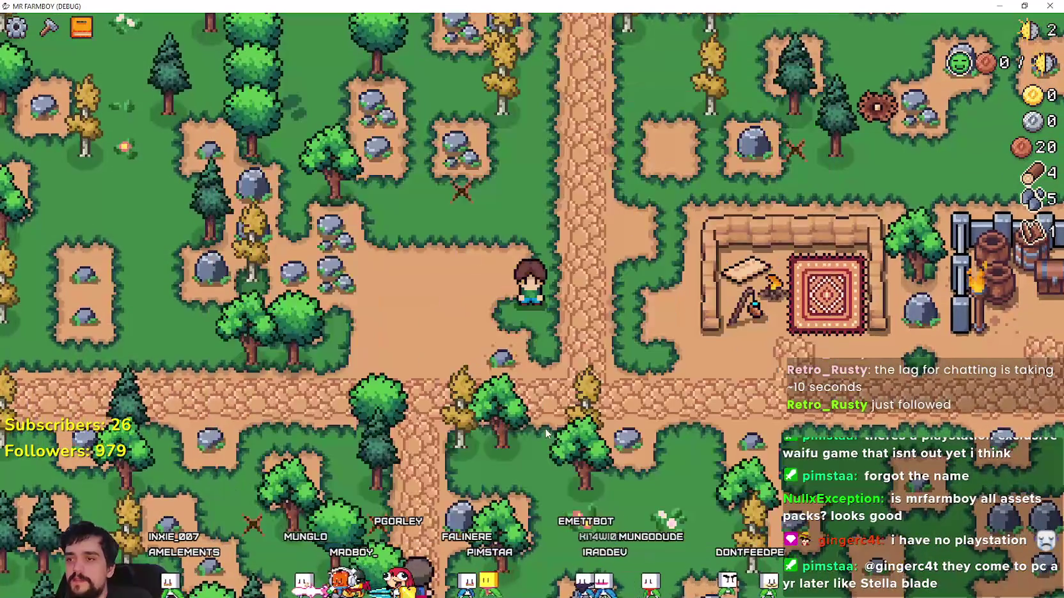
- Chop trees and mine rock to raise wood to 6 and stone to 7, then pause
key("Escape")
key("Escape")
key("w")
key("d")
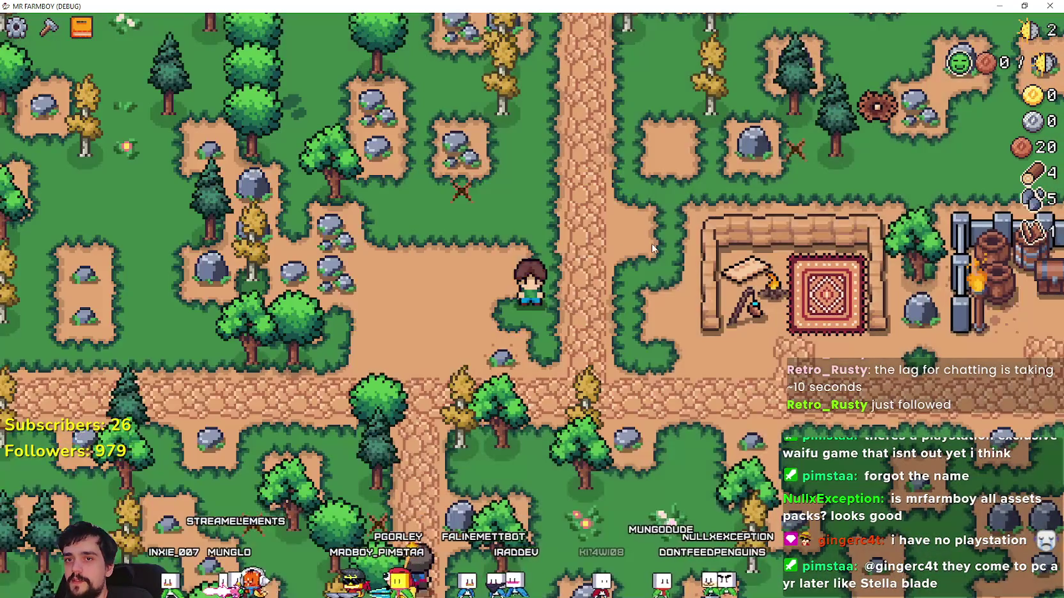
key("d")
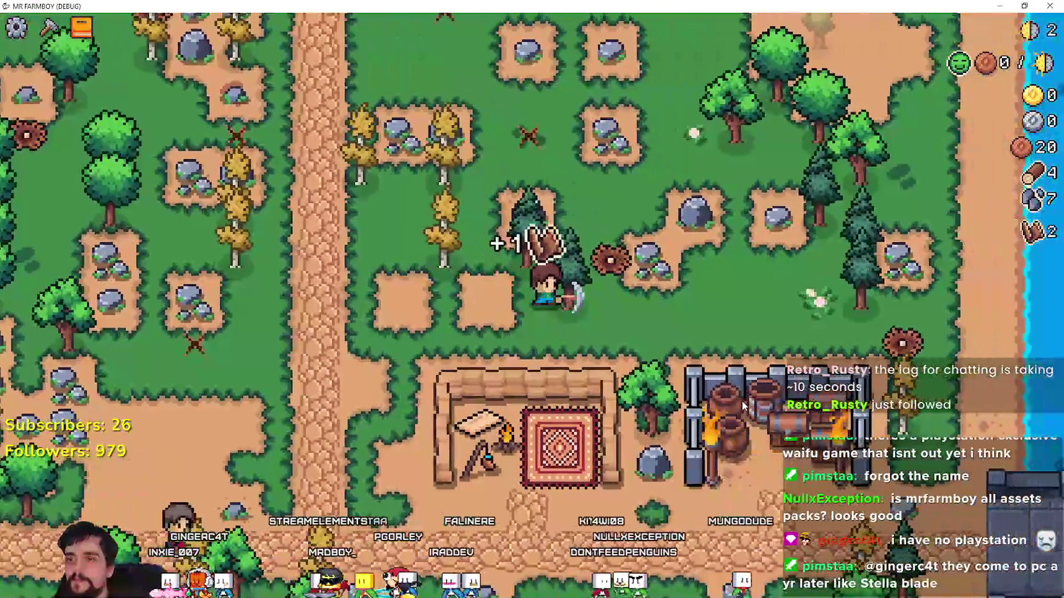
key("a")
key("w")
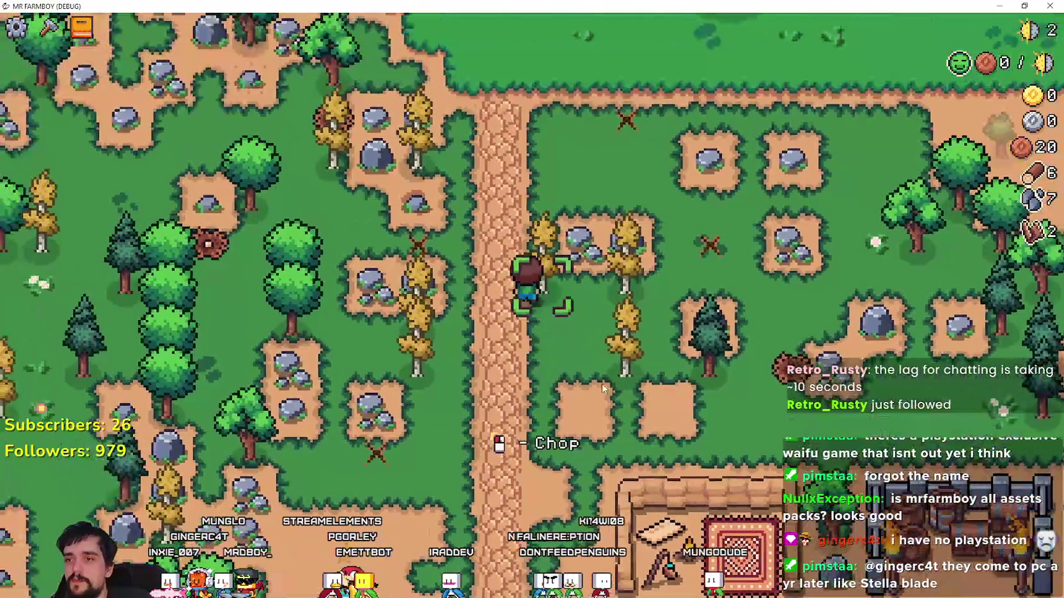
key("Escape")
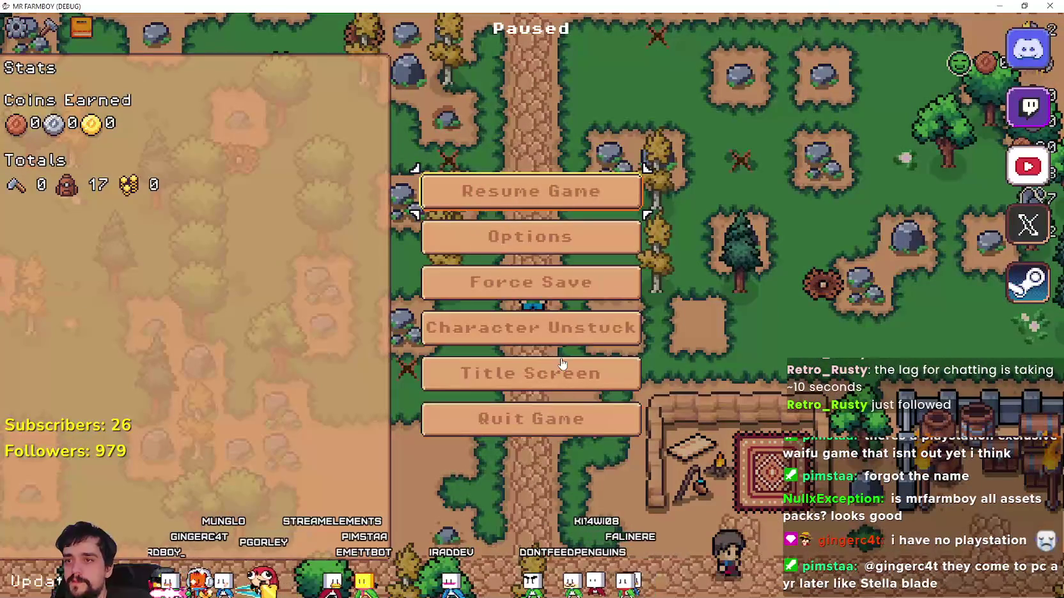
- Return to the title screen and delete the extra save slot below Save 3
left_click(549, 376)
left_click(523, 264)
scroll(546, 323, "down", 1)
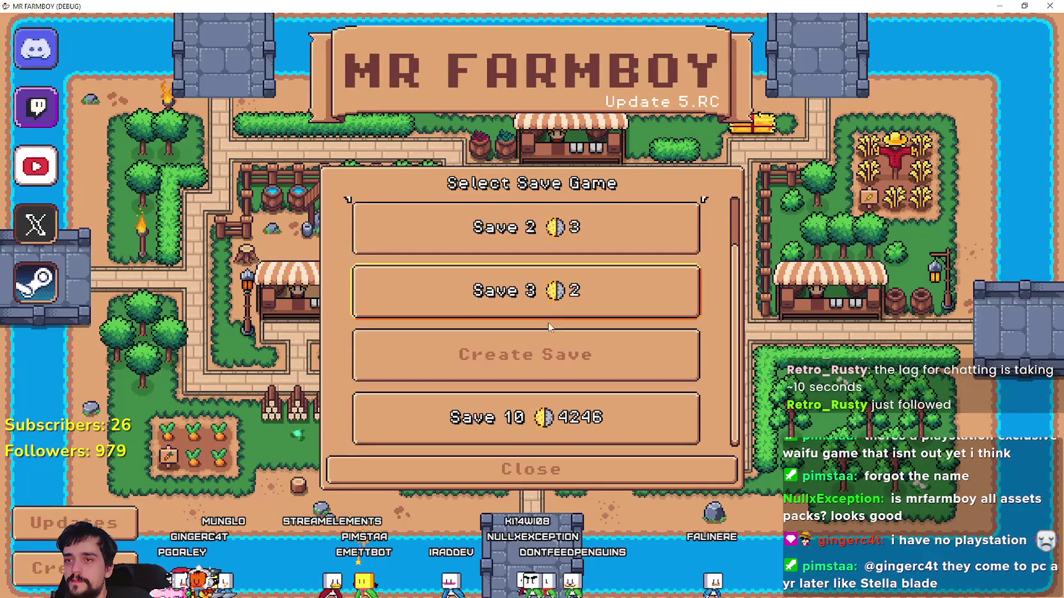
left_click(521, 361)
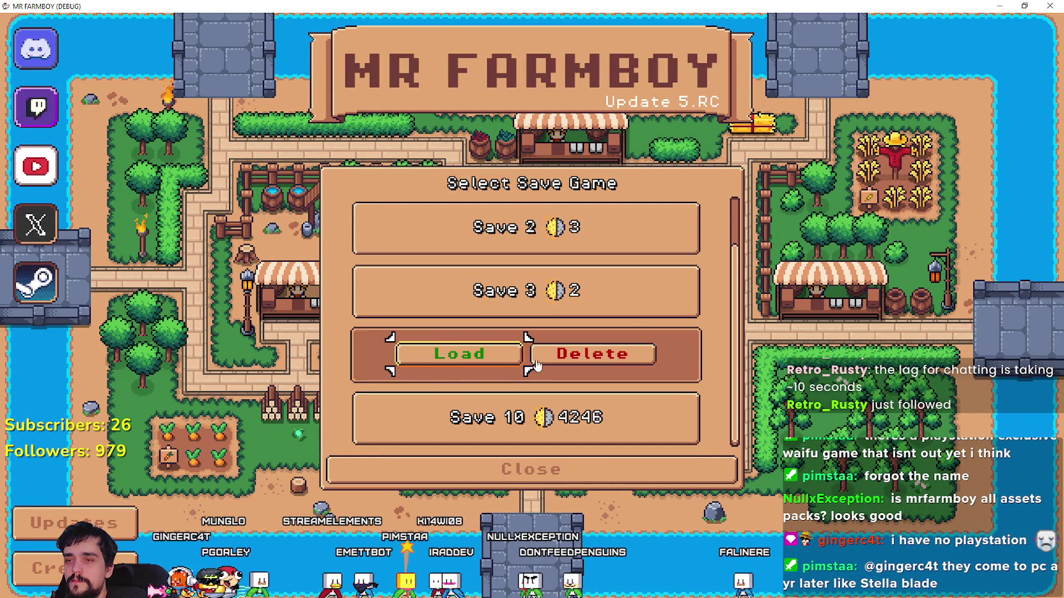
left_click(601, 288)
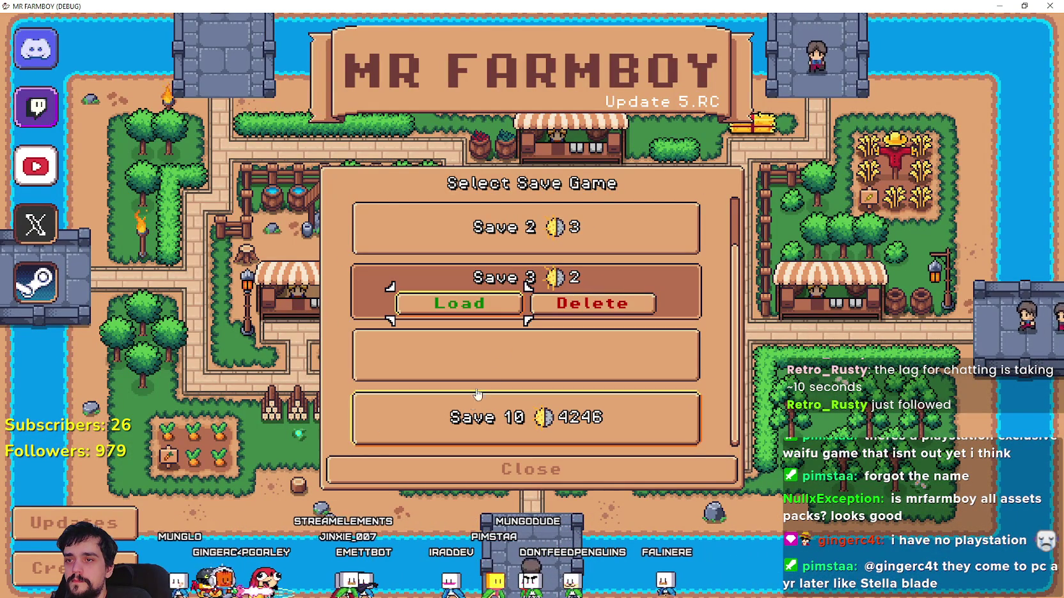
left_click(572, 356)
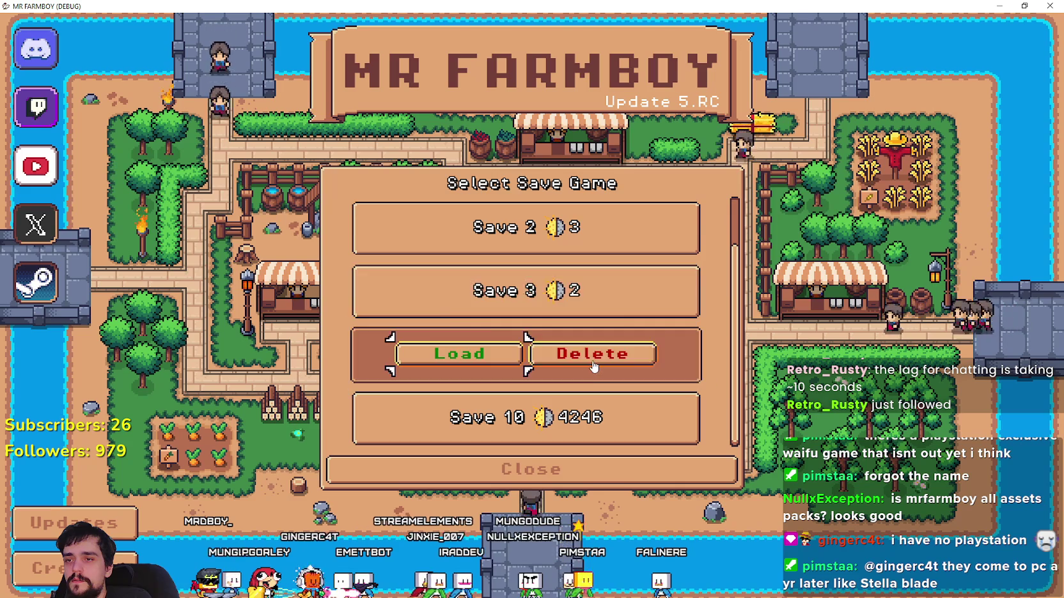
left_click(594, 352)
left_click(459, 345)
- Create a King's Task (Recommended) save, dismiss the King's intro, and pause the game
left_click(453, 367)
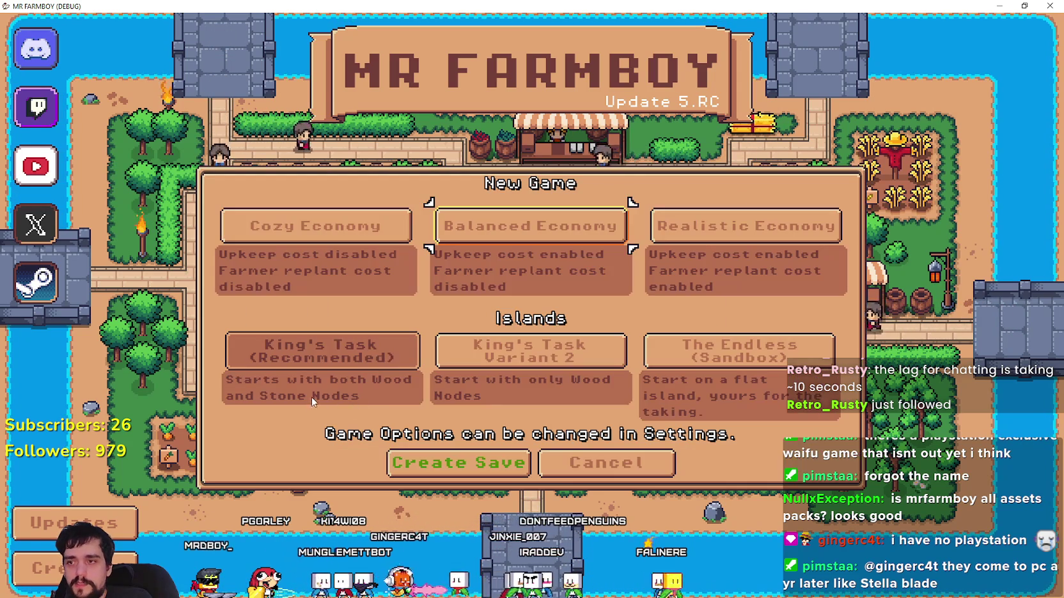
left_click(323, 370)
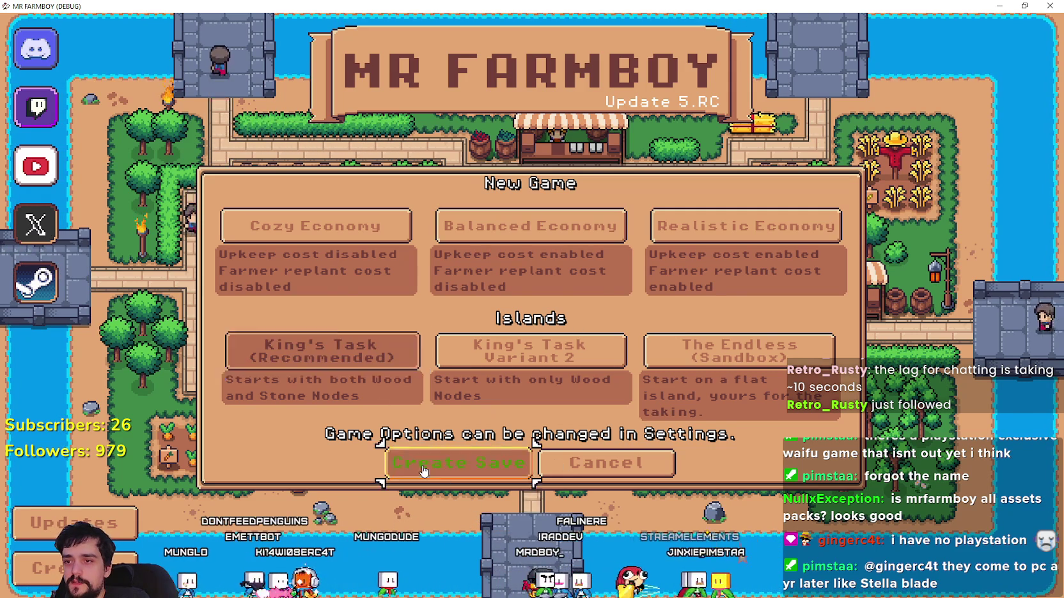
left_click(458, 462)
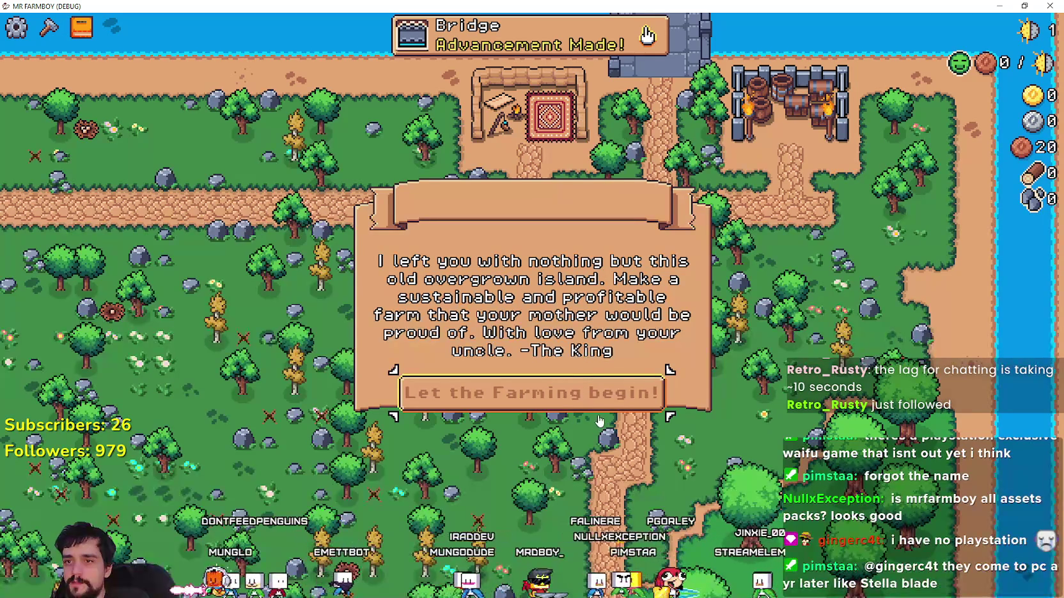
left_click(596, 393)
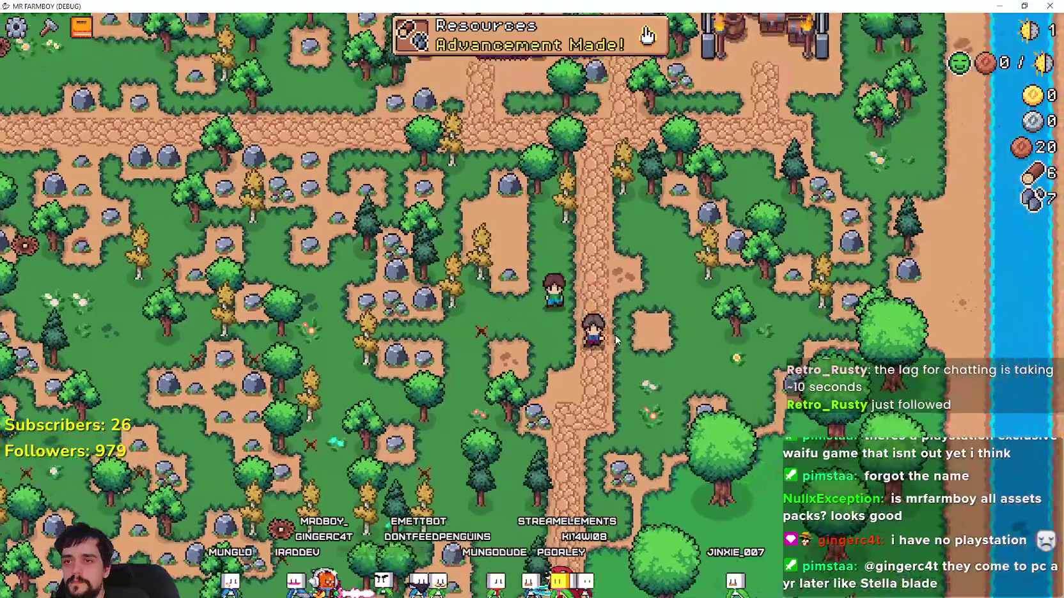
key("Escape")
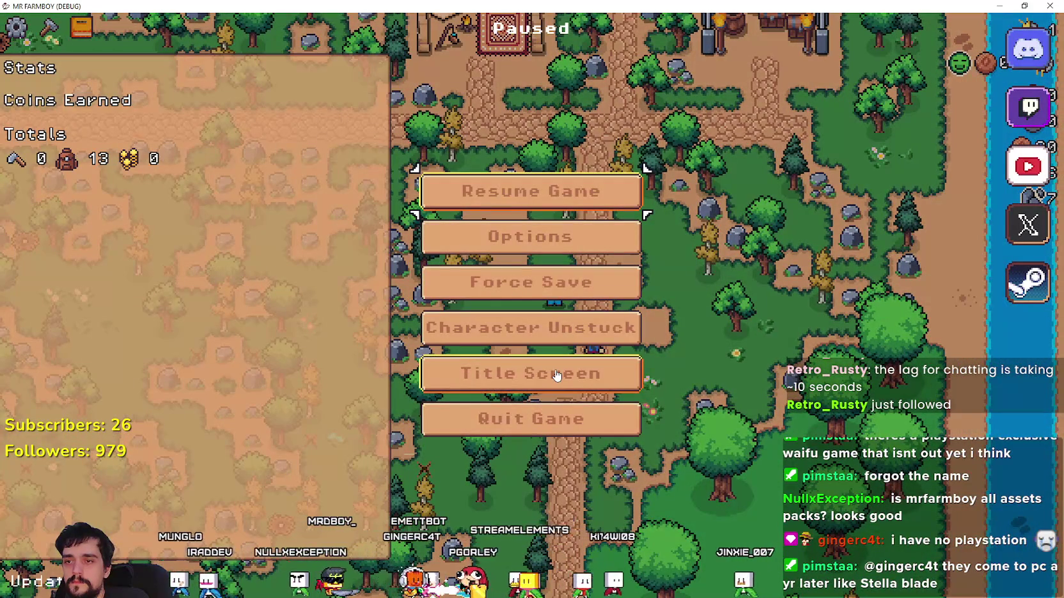
- Go back to the title screen and browse through the Select Save Game list
left_click(556, 376)
left_click(473, 259)
scroll(489, 344, "down", 2)
scroll(588, 390, "up", 2)
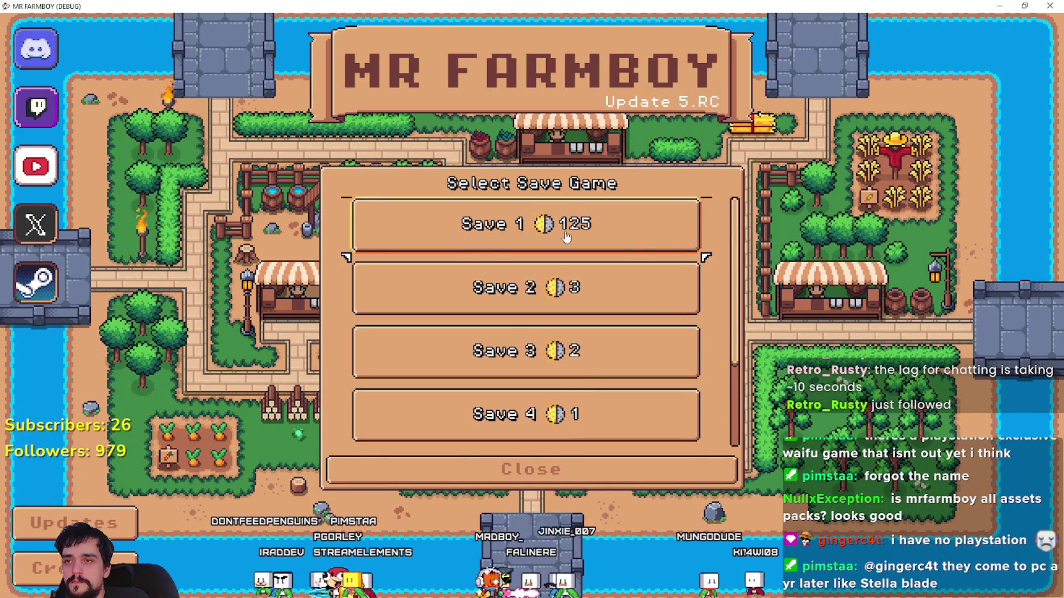
scroll(562, 247, "down", 3)
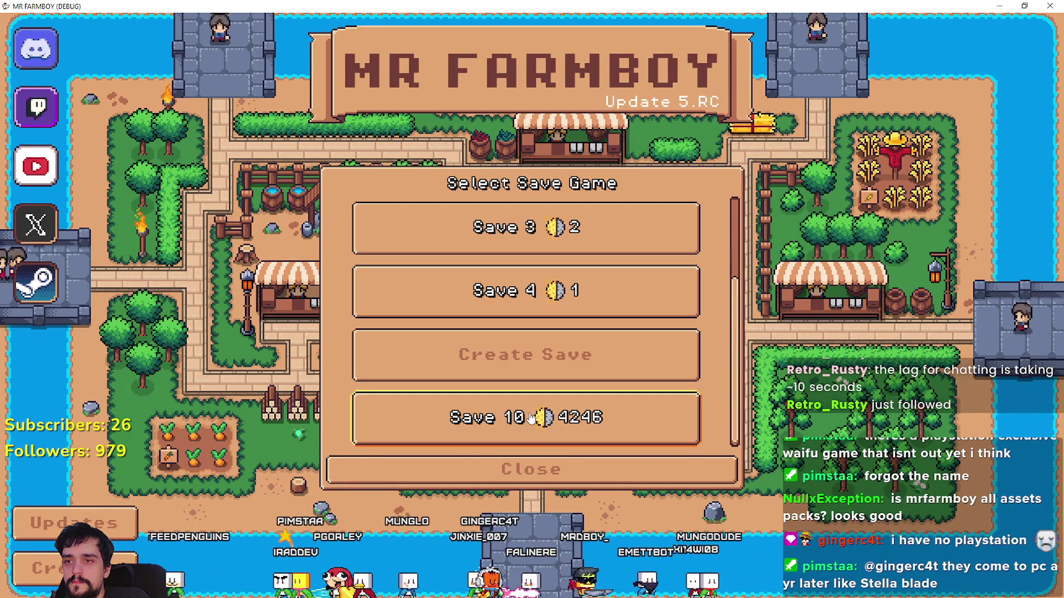
scroll(661, 434, "up", 3)
scroll(646, 421, "down", 1)
scroll(645, 422, "up", 1)
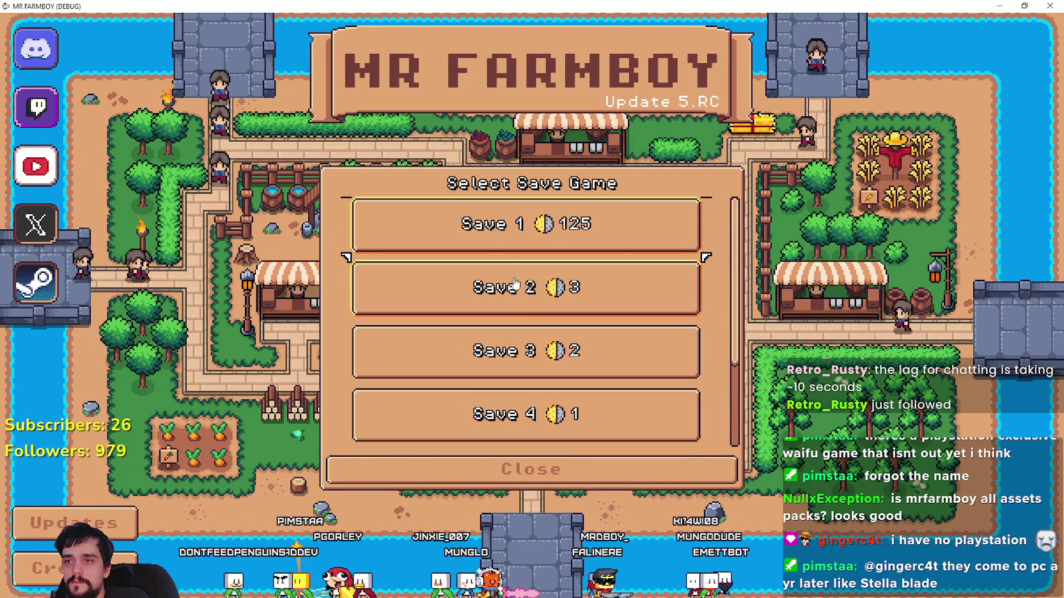
scroll(643, 276, "down", 2)
scroll(493, 384, "up", 1)
scroll(494, 384, "up", 1)
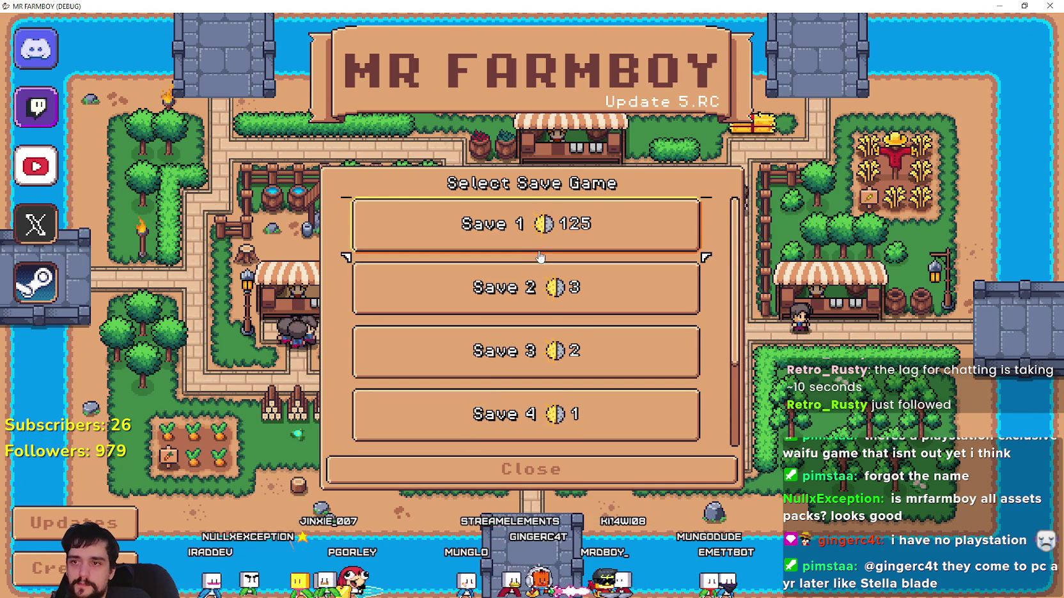
scroll(536, 253, "down", 3)
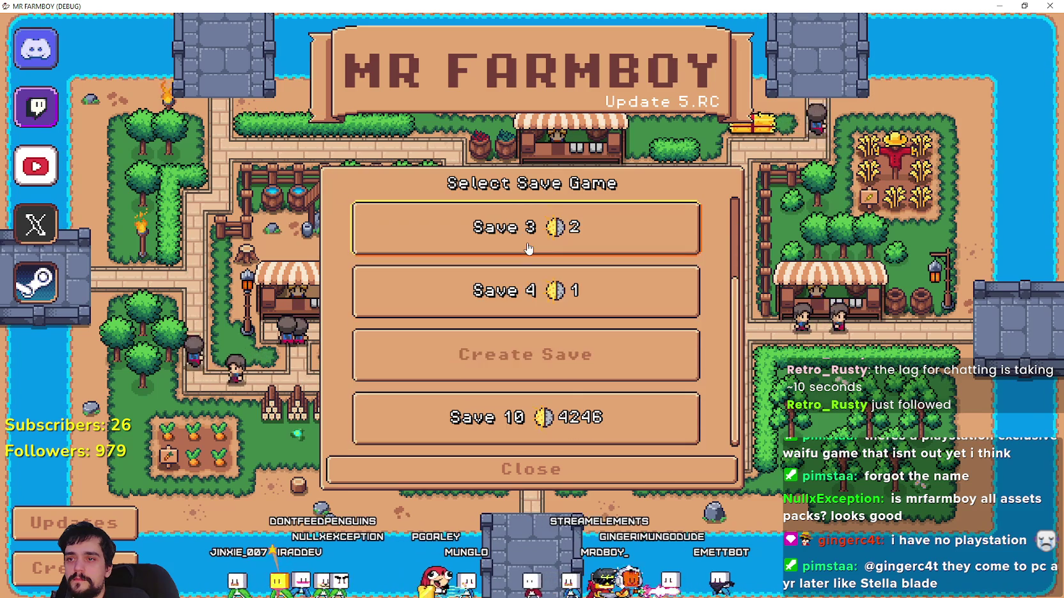
scroll(566, 391, "up", 3)
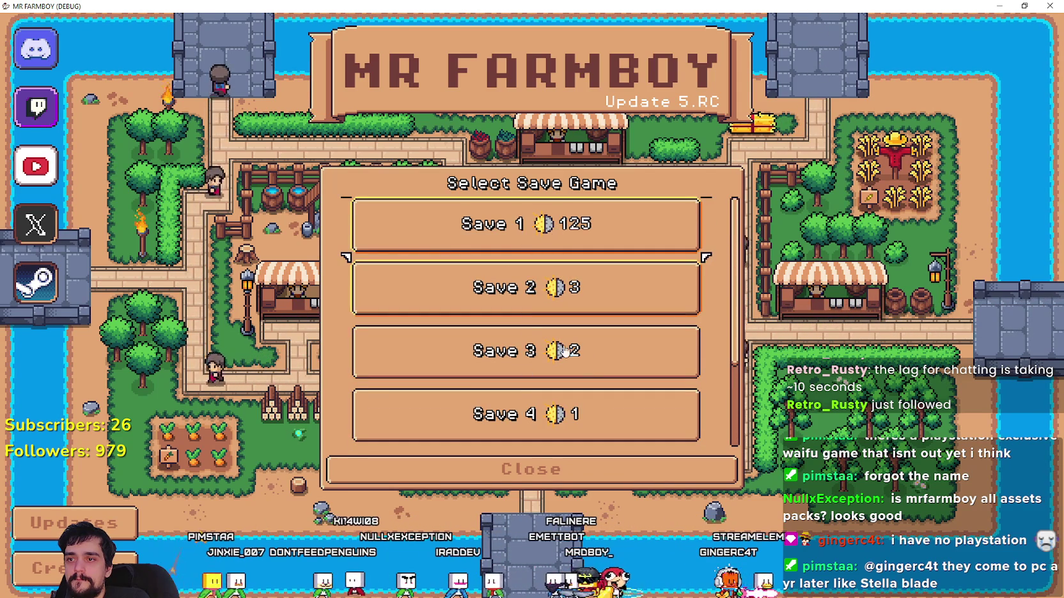
scroll(532, 368, "down", 3)
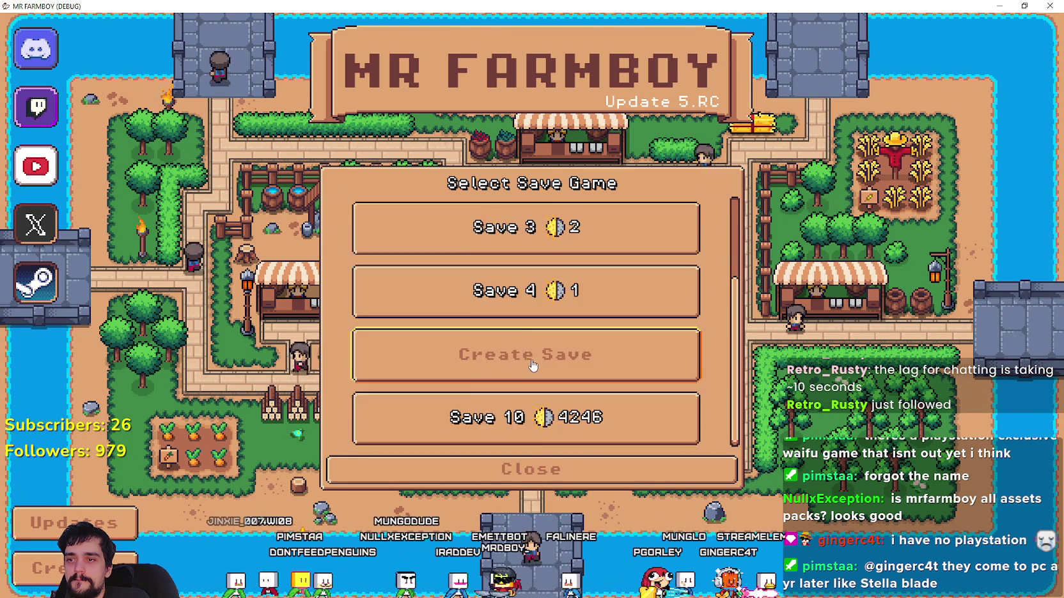
scroll(509, 416, "down", 1)
scroll(568, 419, "up", 3)
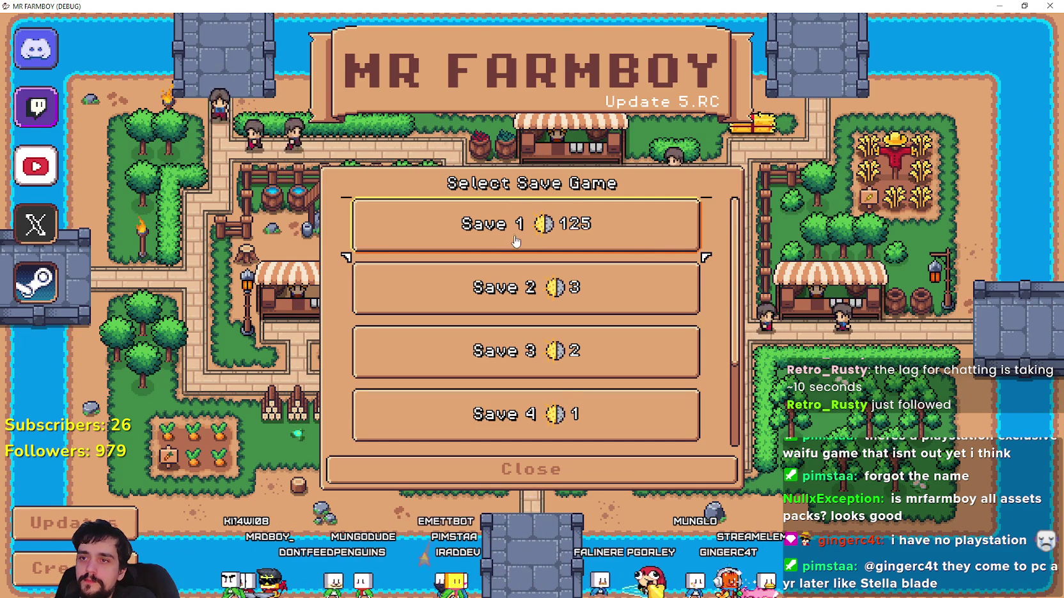
scroll(504, 349, "down", 2)
scroll(505, 348, "up", 2)
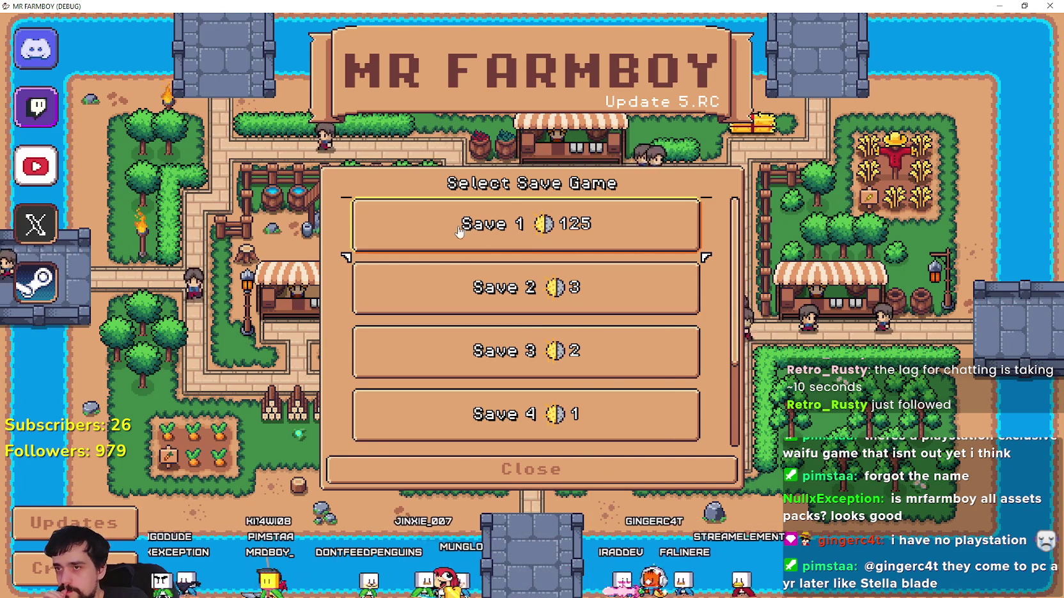
scroll(467, 381, "down", 2)
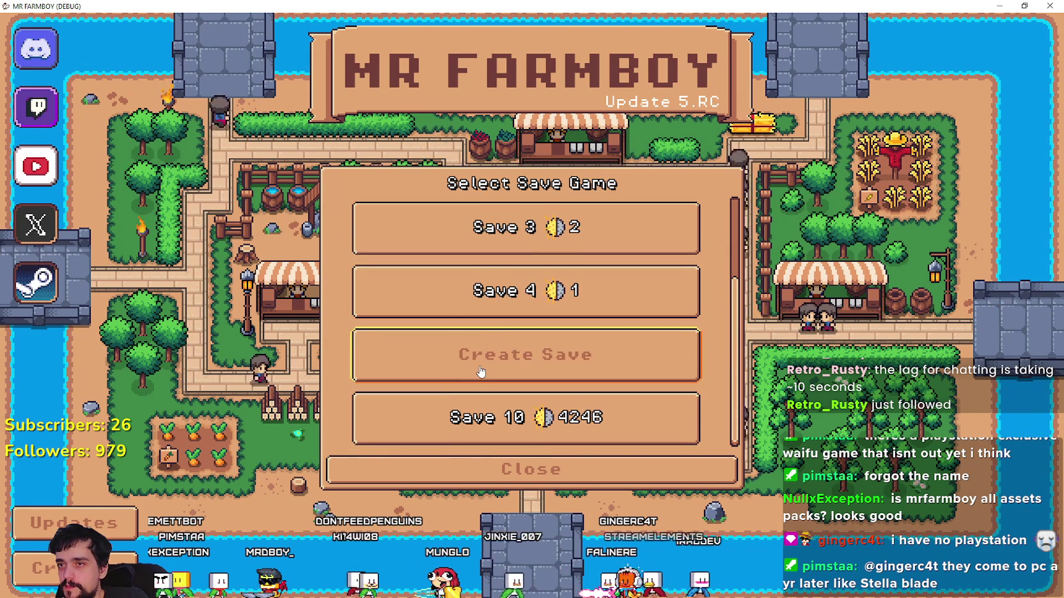
scroll(479, 371, "up", 2)
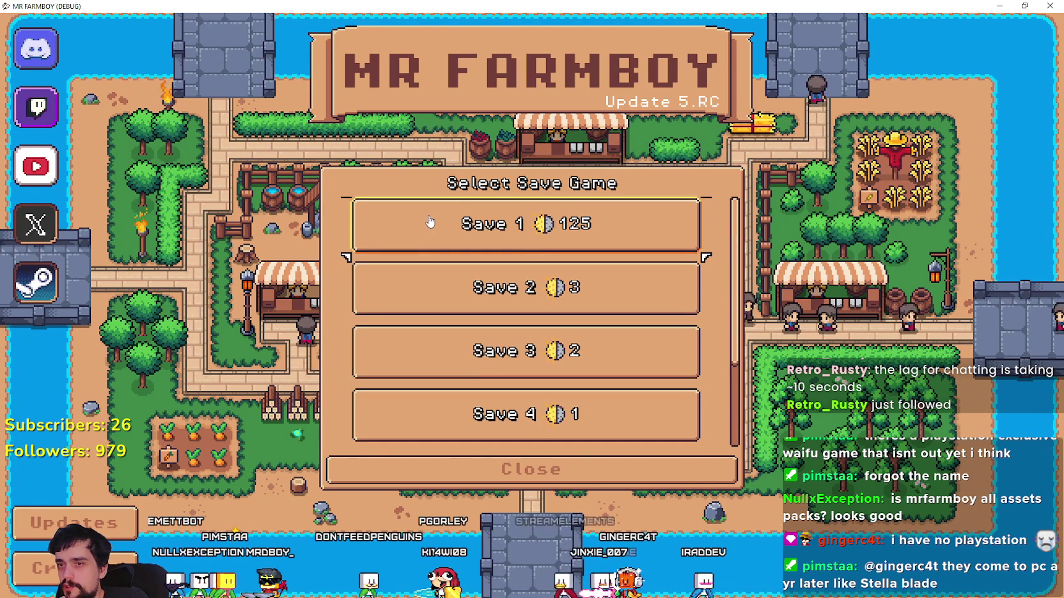
scroll(401, 333, "down", 1)
scroll(401, 333, "down", 1)
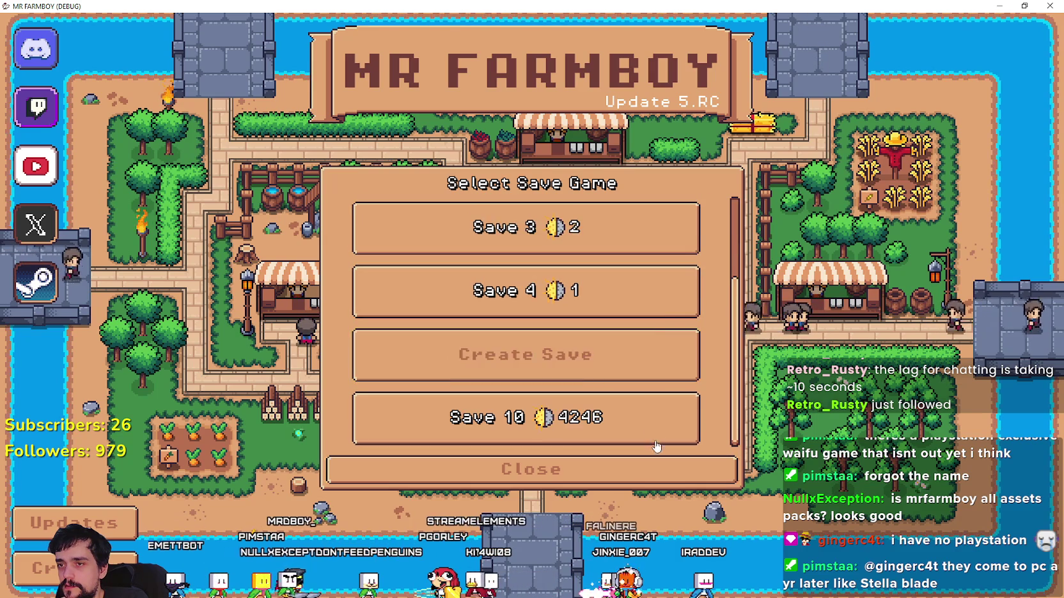
scroll(510, 228, "up", 2)
scroll(510, 228, "down", 2)
scroll(530, 287, "up", 2)
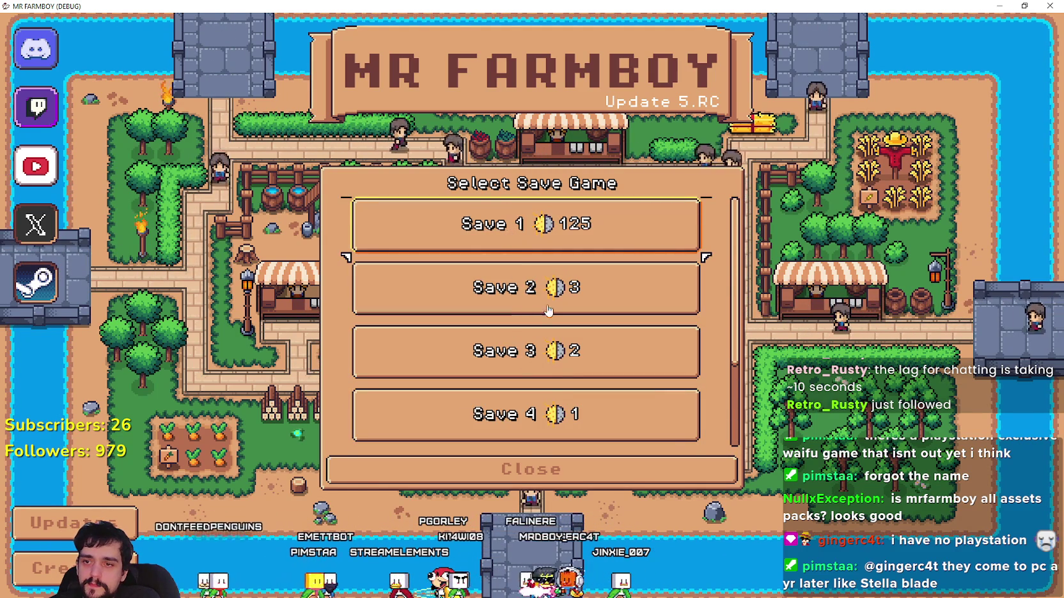
scroll(554, 389, "down", 2)
- Load Save 3, then pause and return to the title screen
left_click(476, 297)
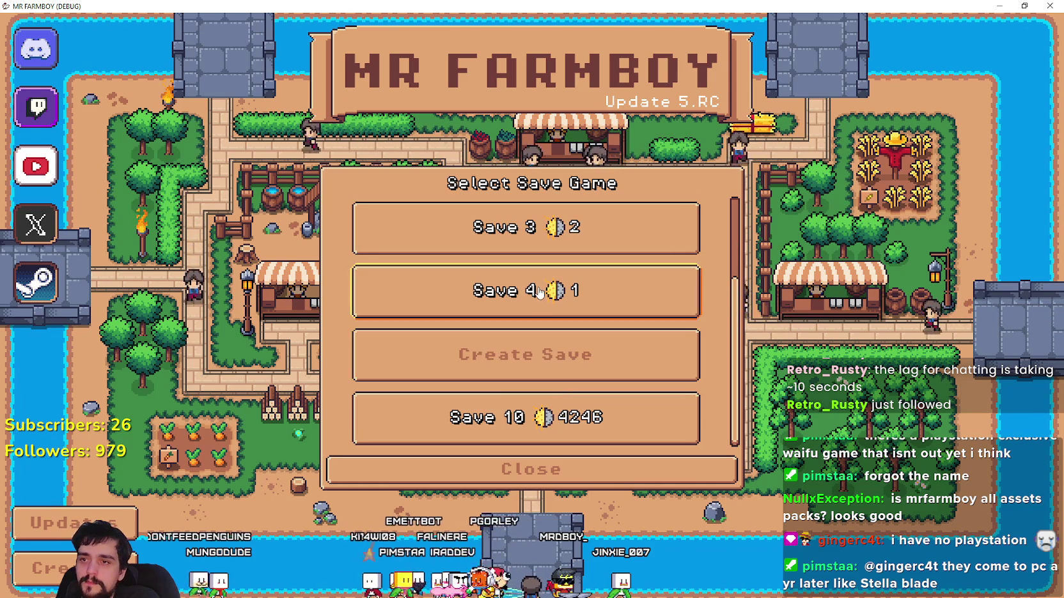
left_click(512, 241)
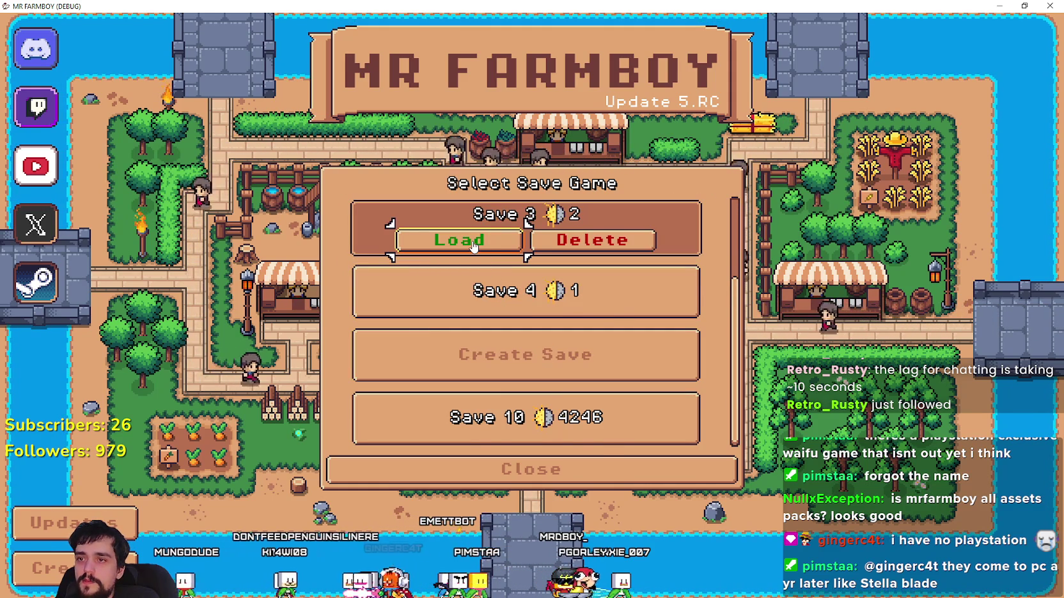
left_click(458, 239)
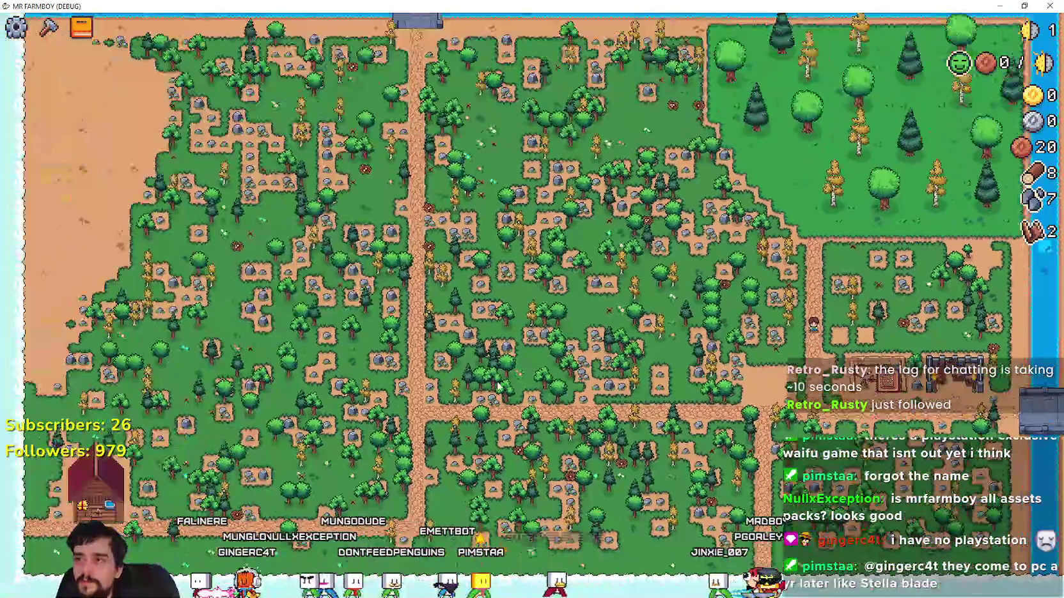
key("Escape")
left_click(556, 372)
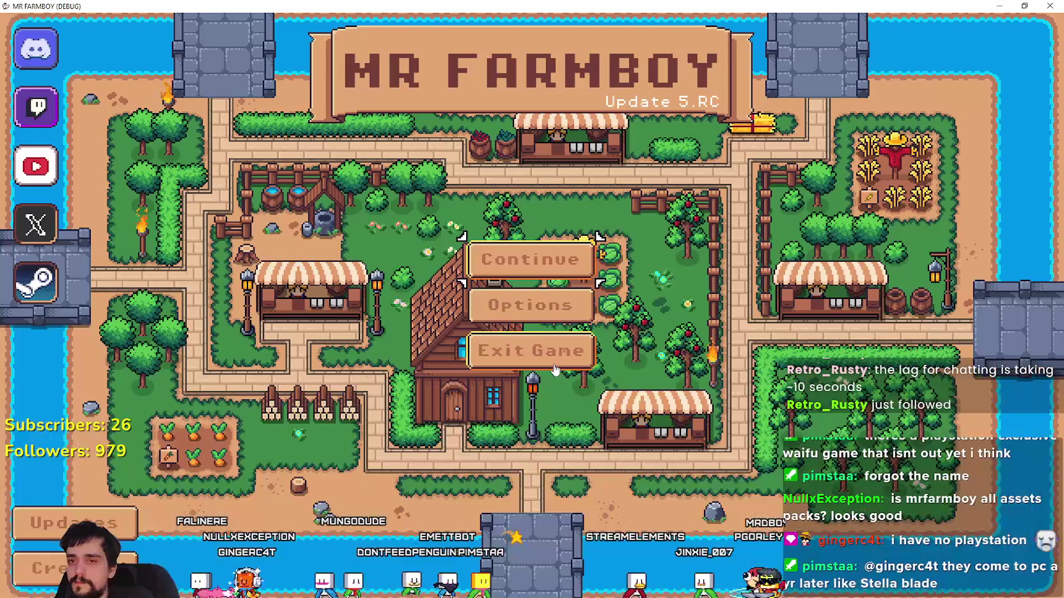
- Load Save 4, view its Bridge advancement, and return to the title screen
left_click(551, 271)
scroll(531, 306, "down", 2)
left_click(531, 320)
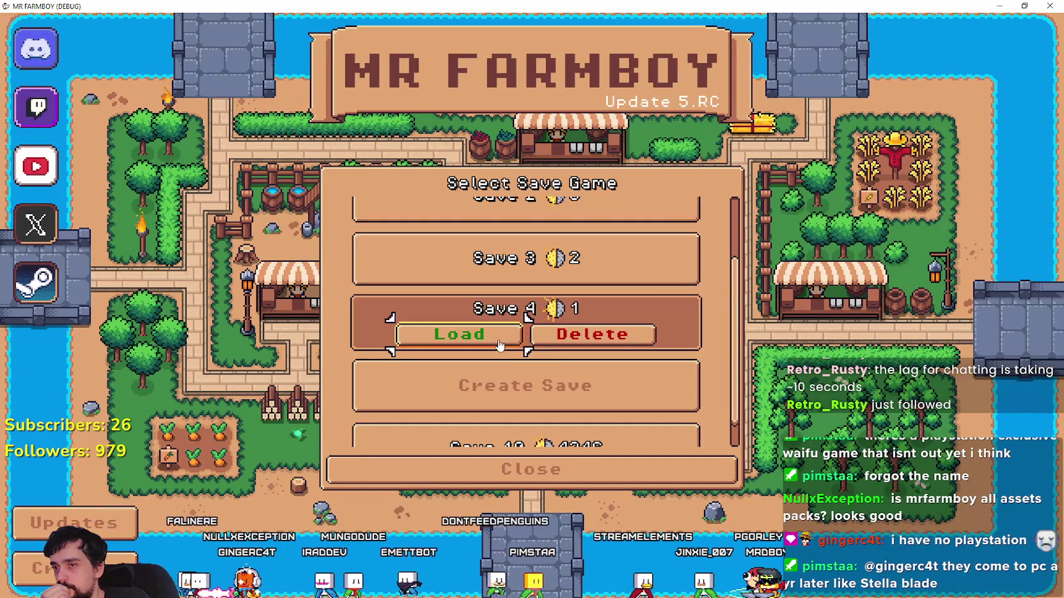
left_click(459, 332)
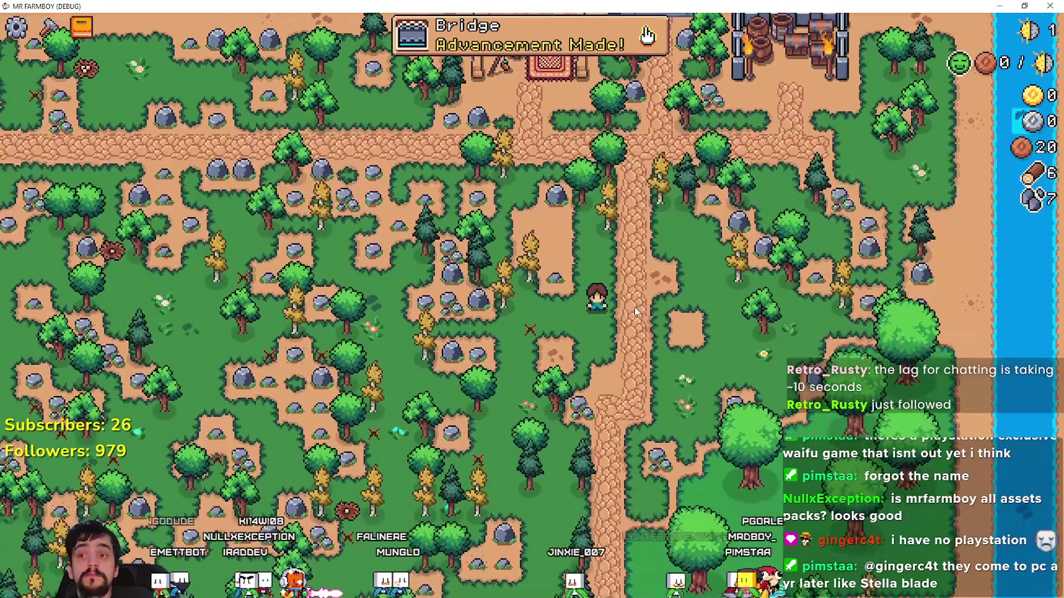
key("Escape")
key("Escape")
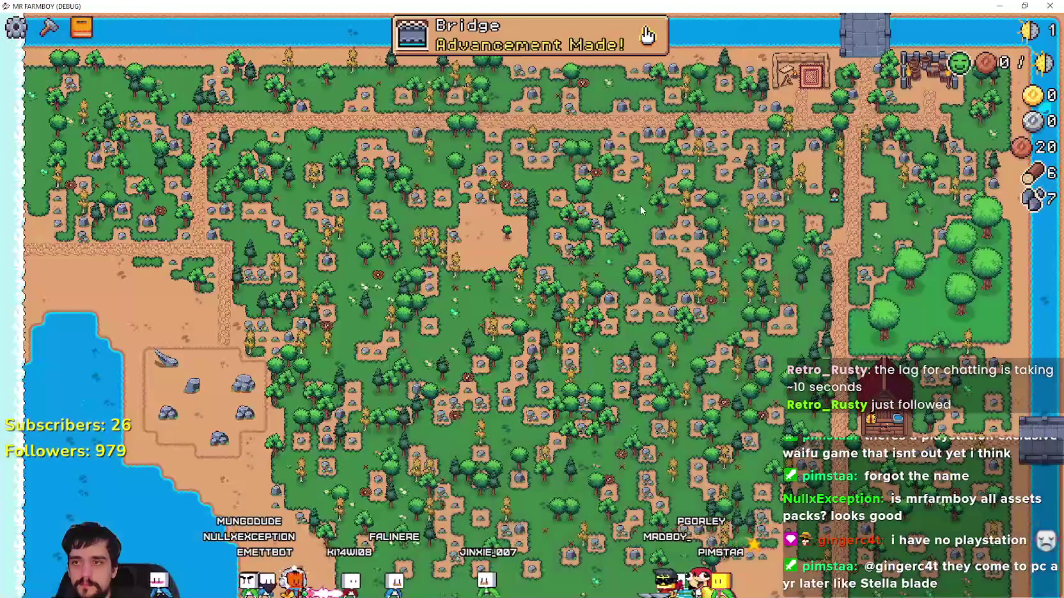
left_click(647, 36)
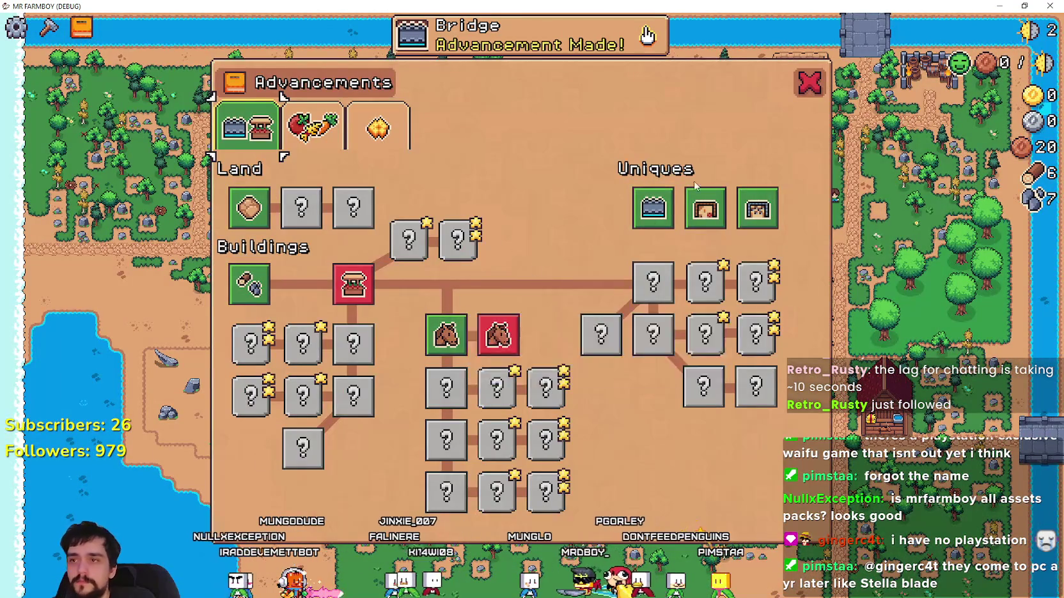
key("Escape")
key("Escape")
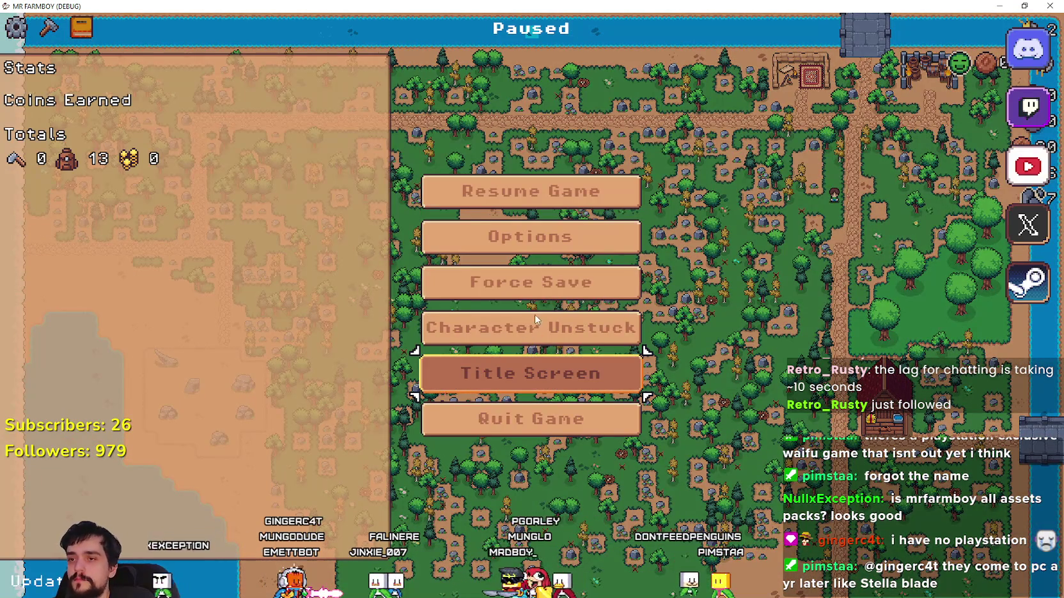
left_click(531, 373)
- Scroll the save list down to Save 10 and load it
left_click(526, 256)
scroll(526, 320, "down", 3)
left_click(446, 434)
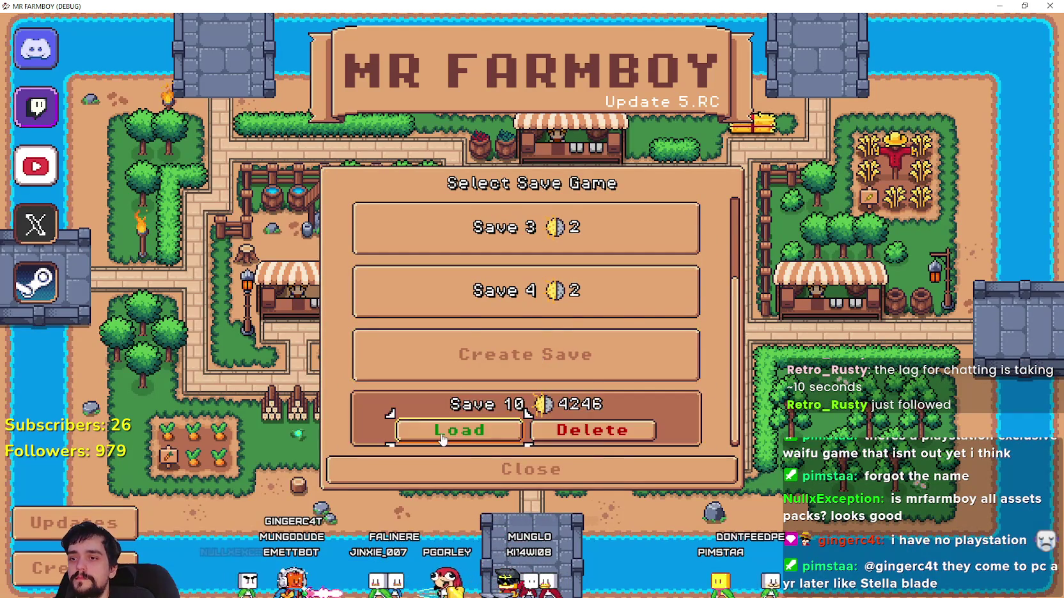
left_click(447, 432)
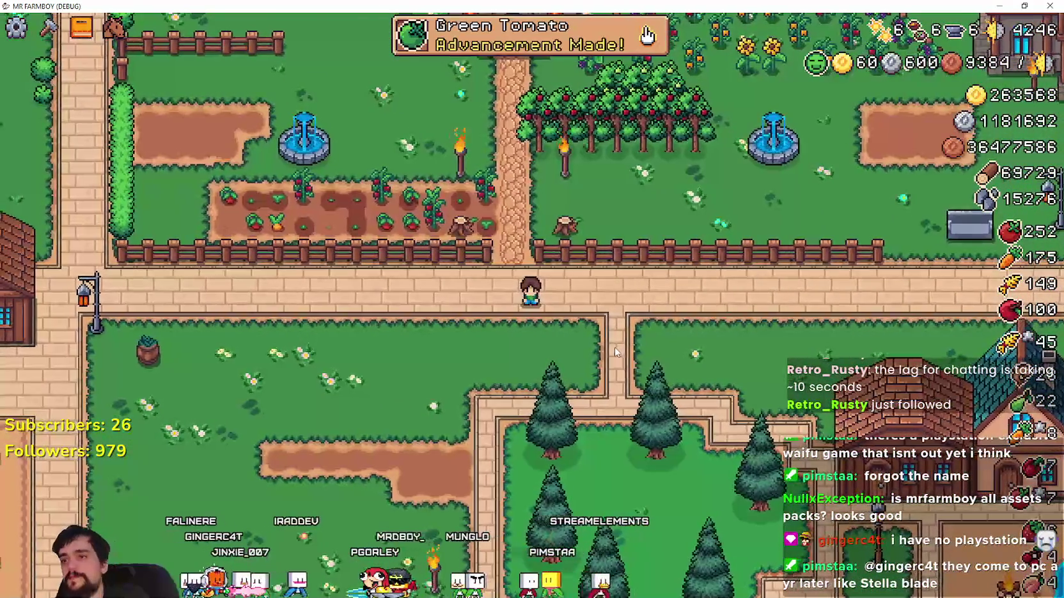
- Open the Advancements overview to view Green Tomato, then close it
left_click(639, 35)
left_click(818, 90)
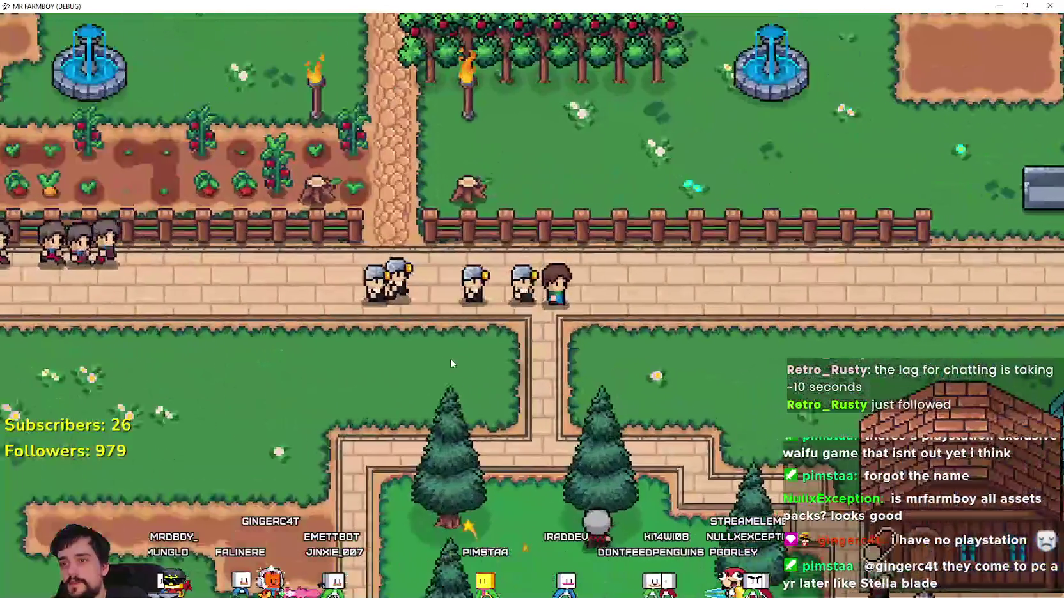
- Walk the farmer right along the path toward the market stalls
key("d")
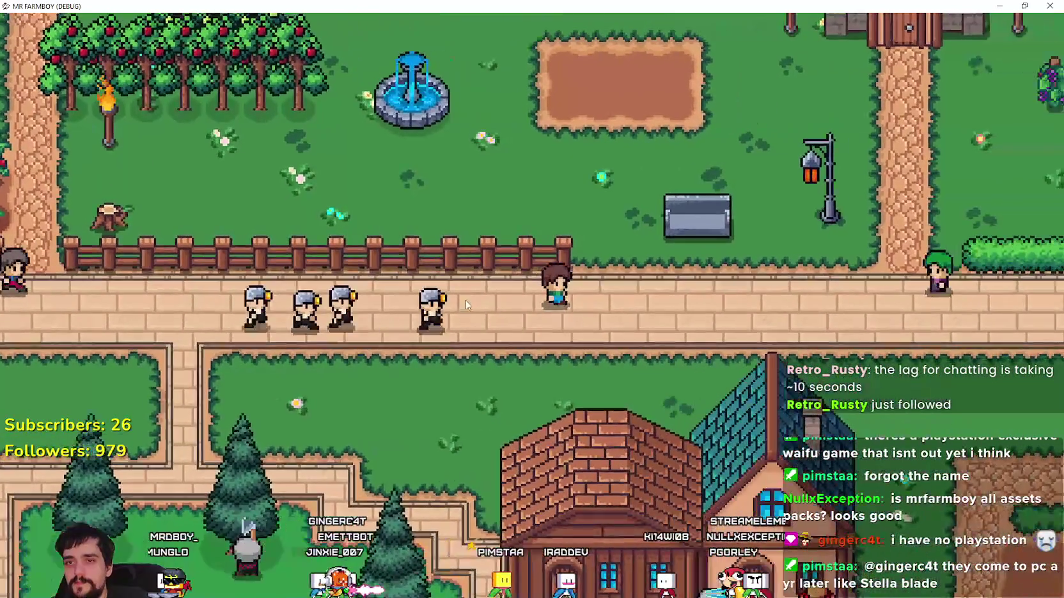
key("d")
key("d")
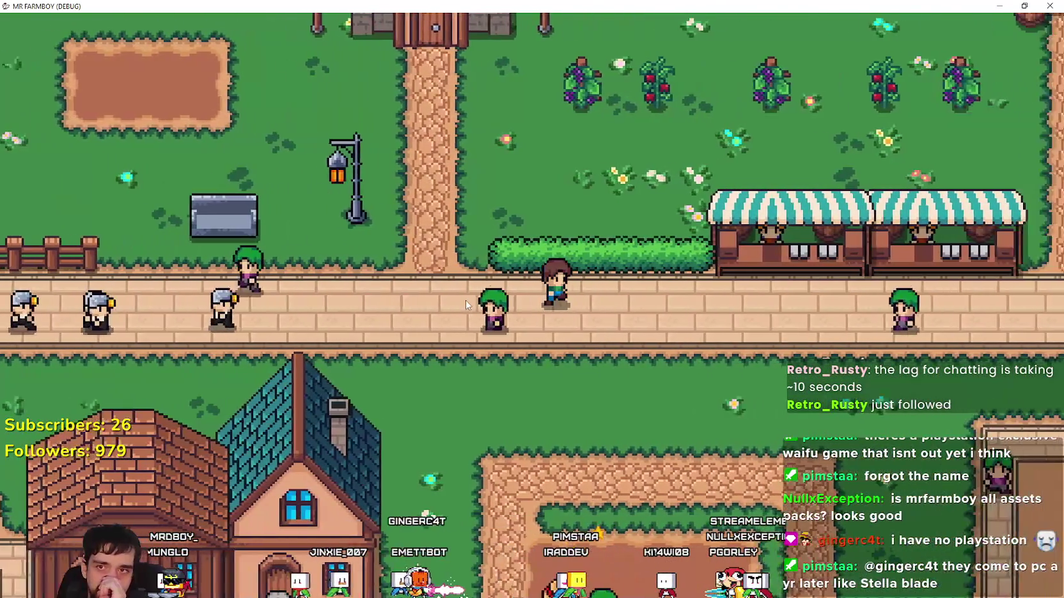
key("d")
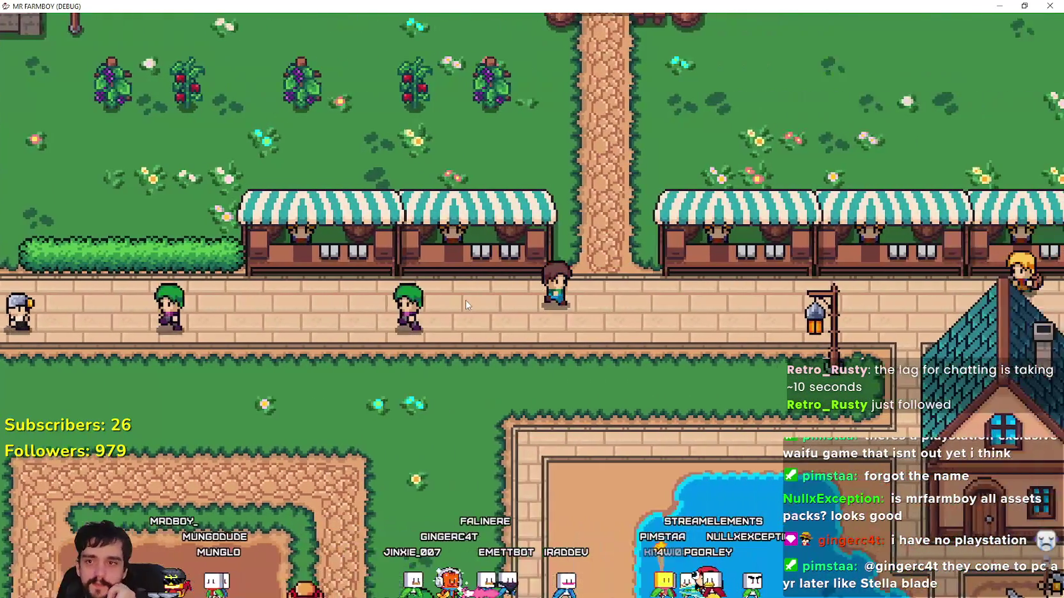
- Walk the farmer down through the mining yard and onto the crop field
key("s")
key("s")
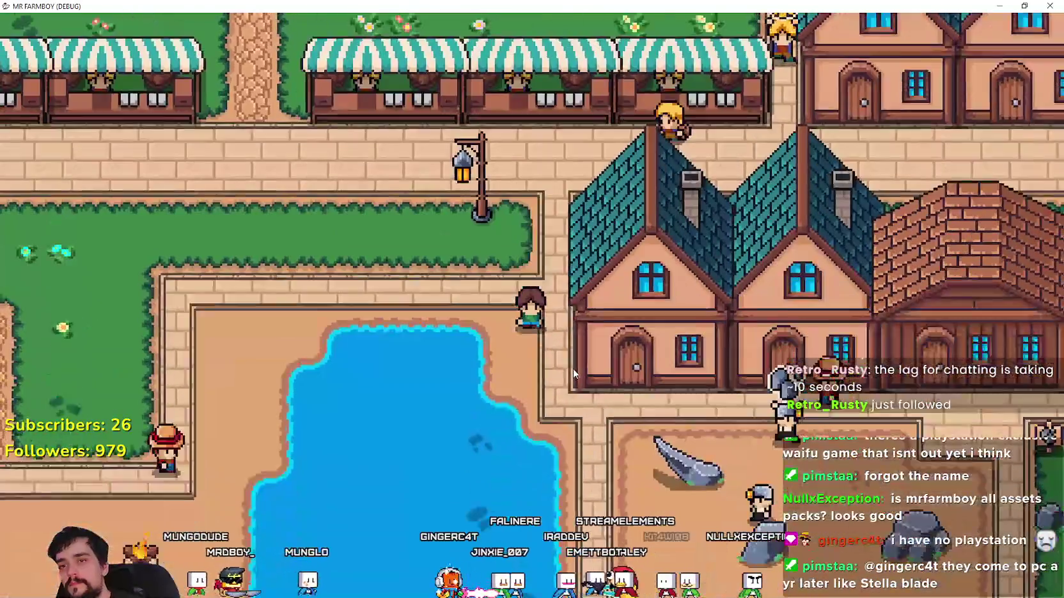
key("s")
key("d")
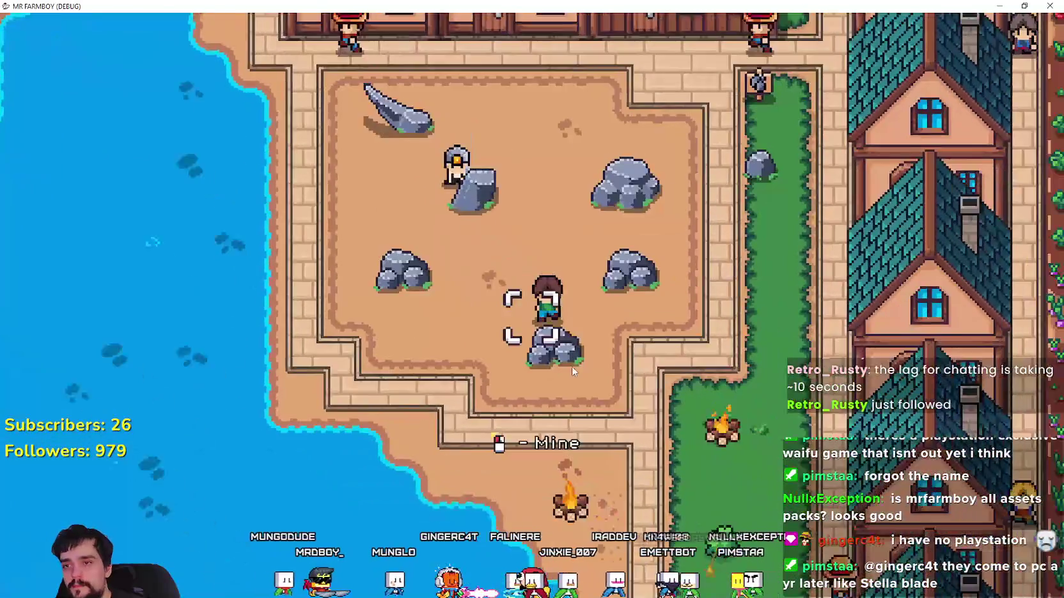
key("d")
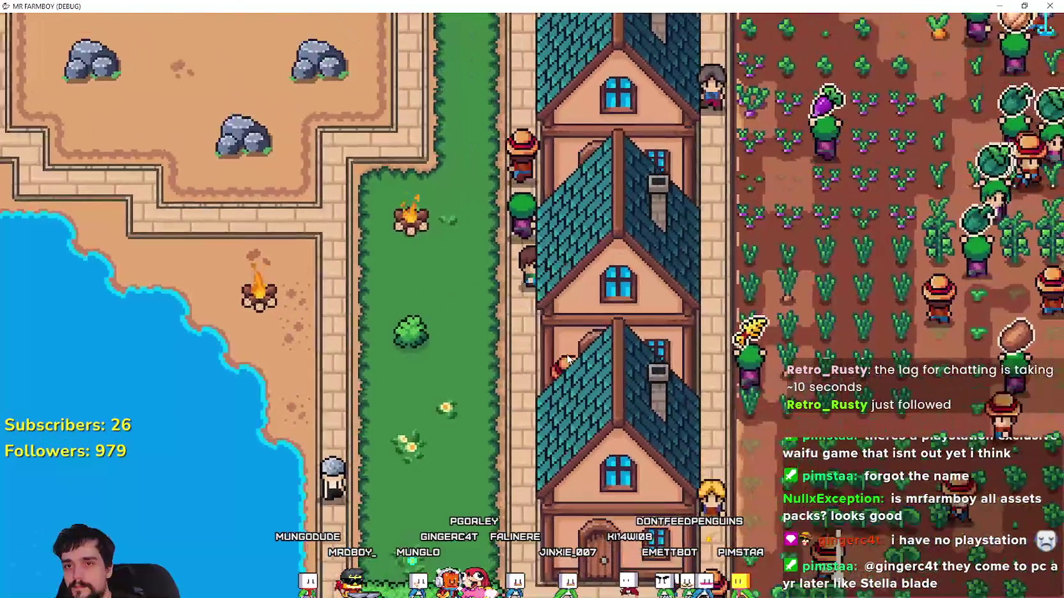
key("w")
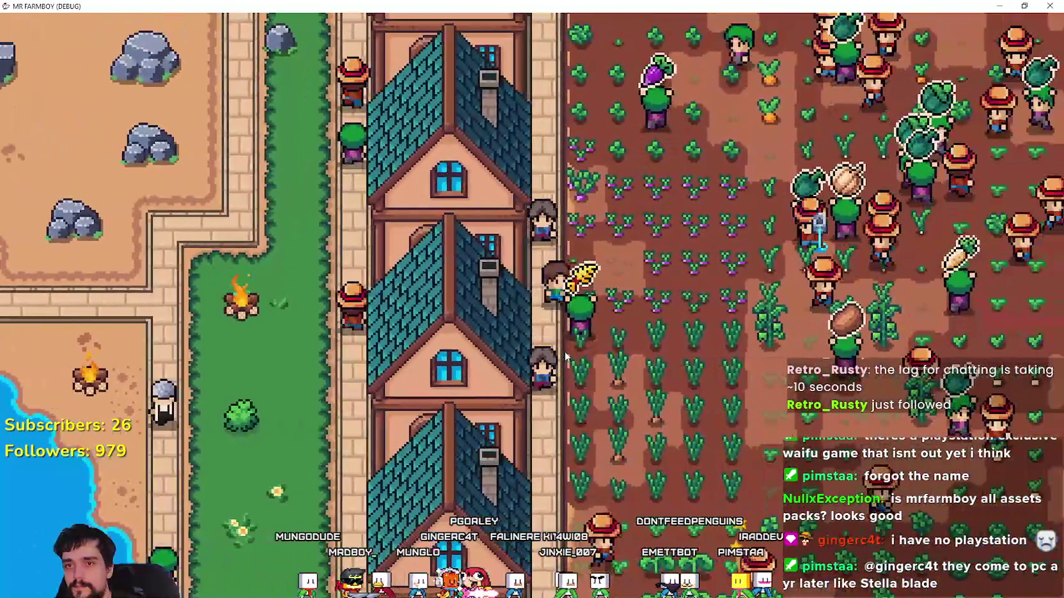
key("d")
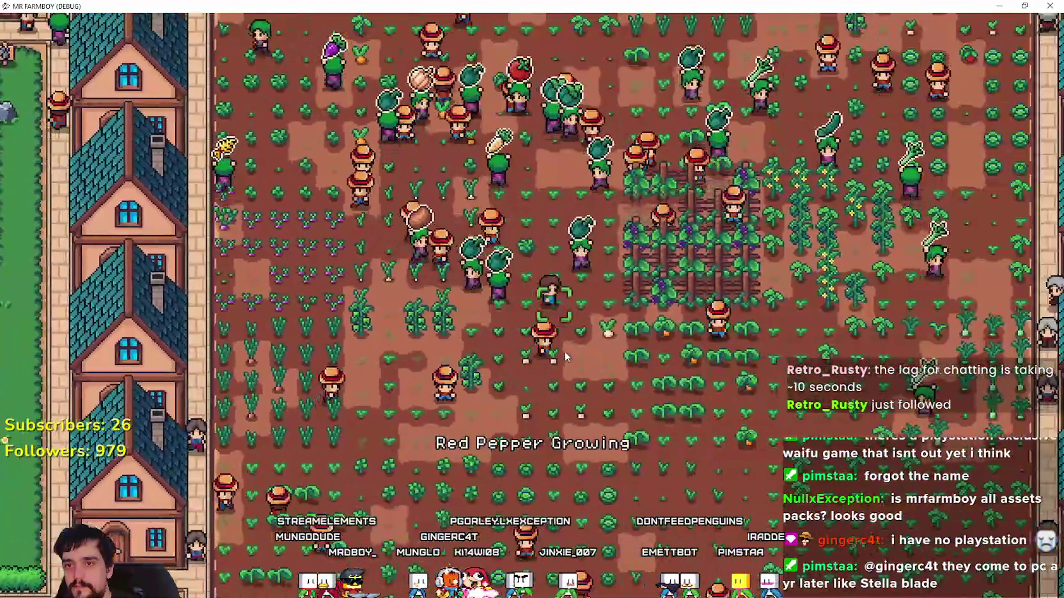
- Walk up to the tomato plants, down to the parsnip and cabbage rows, then back up-left
key("d")
key("w")
key("s")
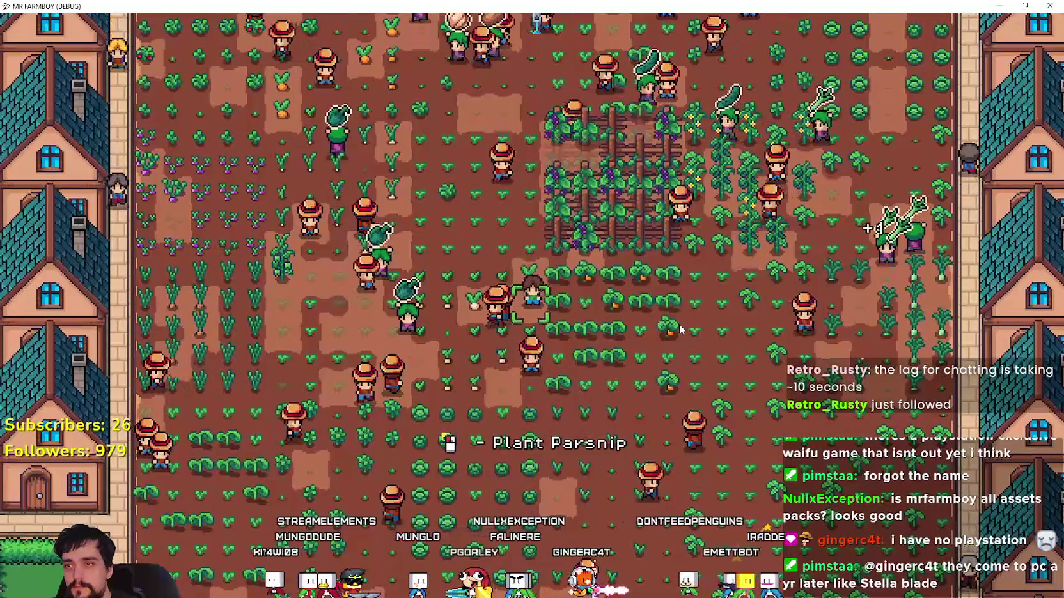
key("s")
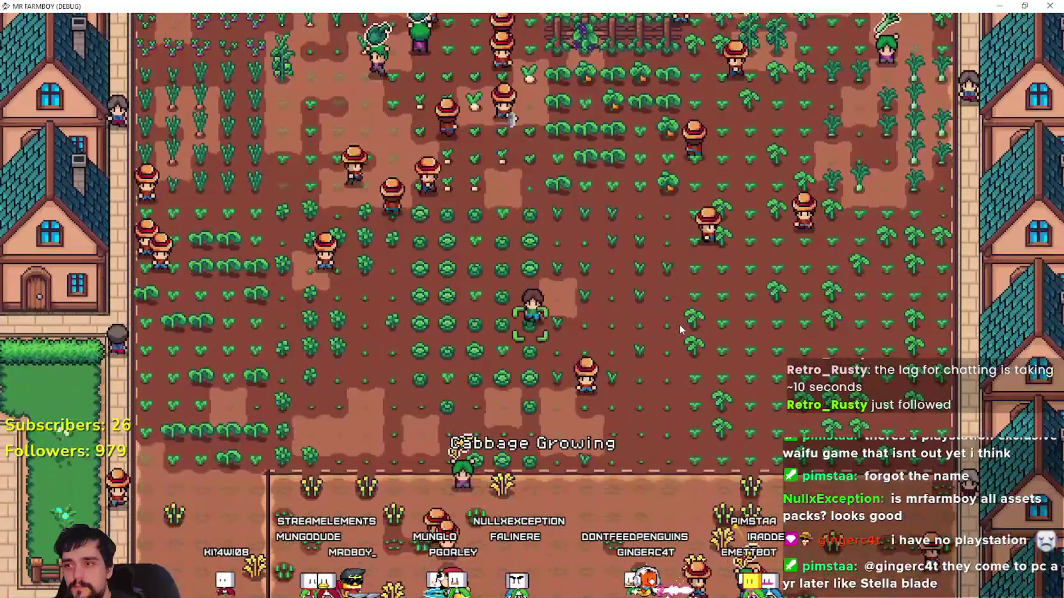
key("s")
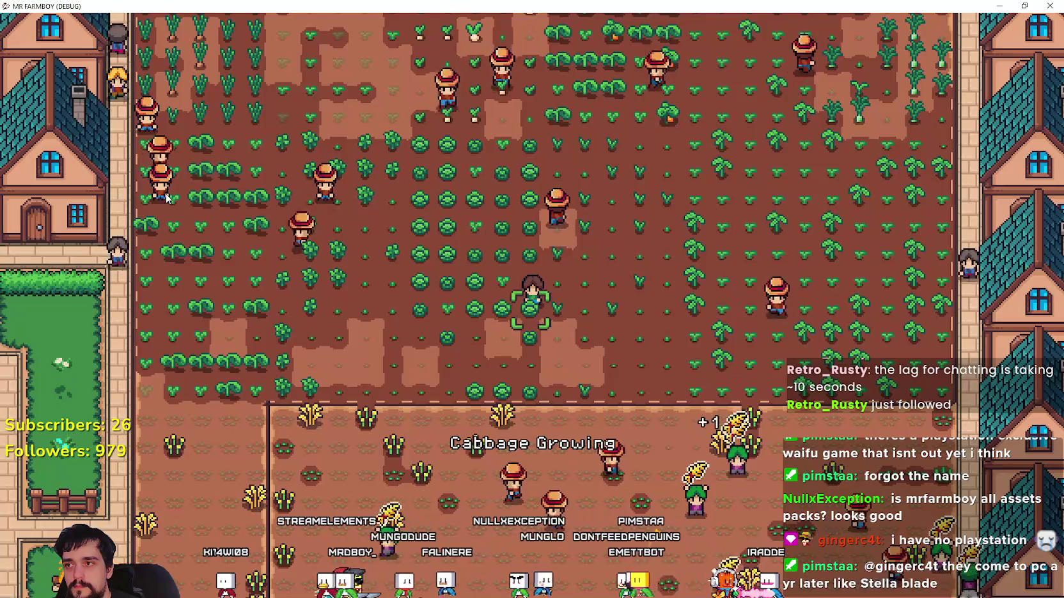
key("w")
key("a")
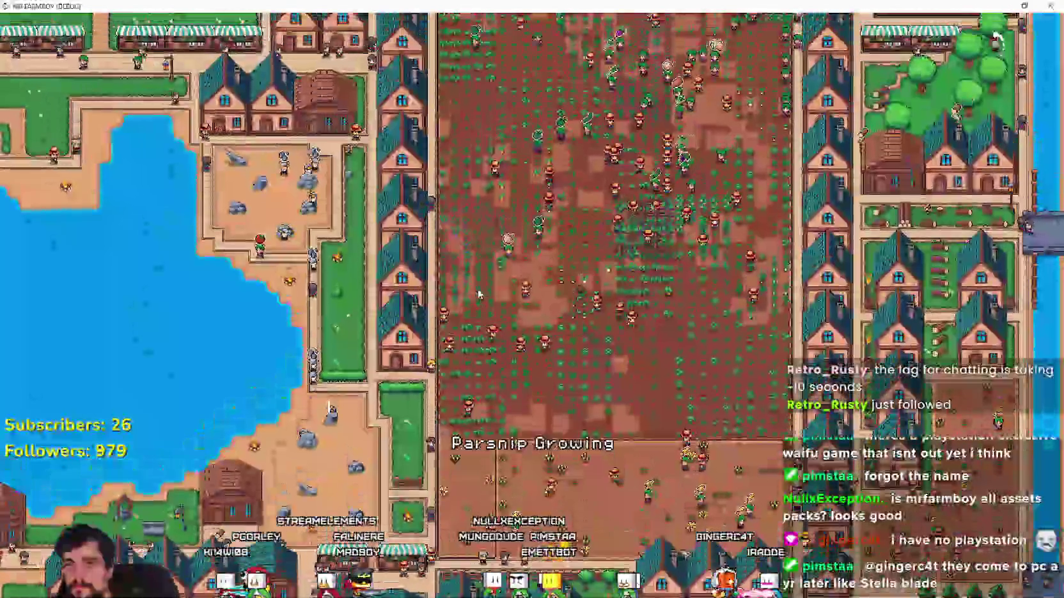
scroll(477, 293, "up", 5)
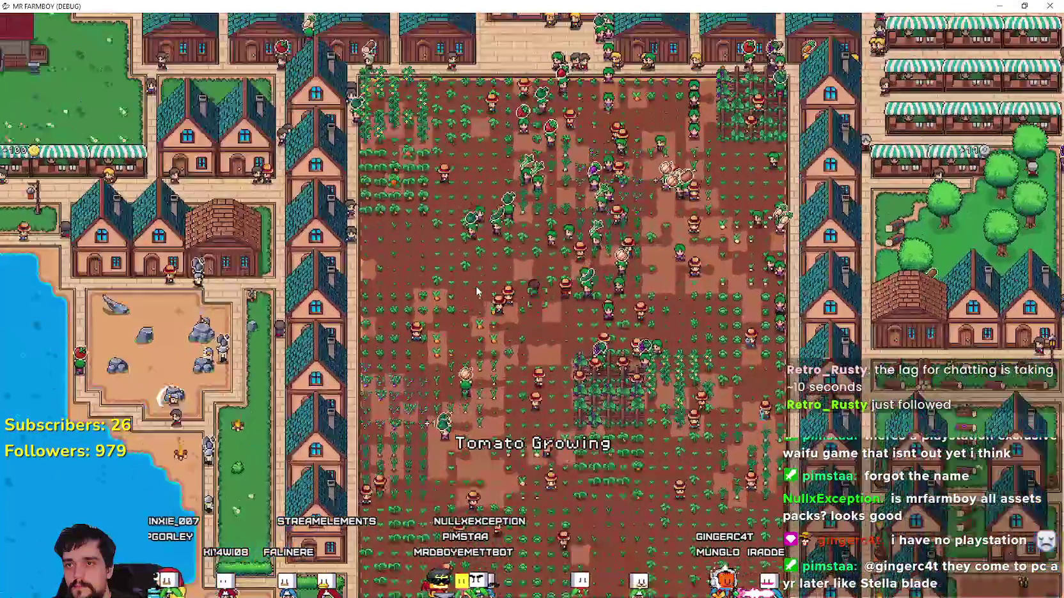
- Walk the farmer across the field toward the towns and down into the wheat plot
key("d")
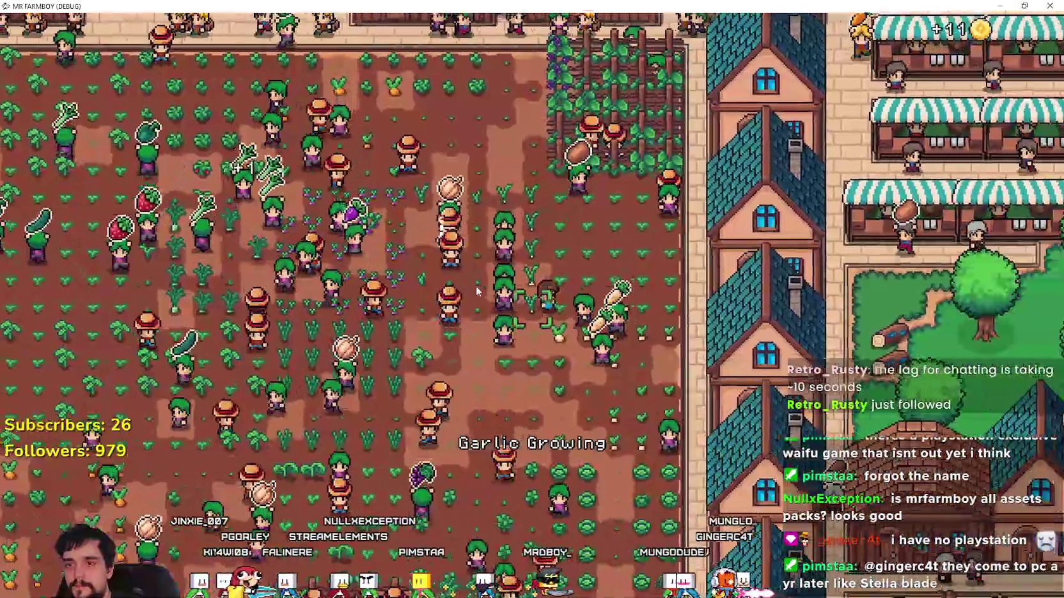
key("s")
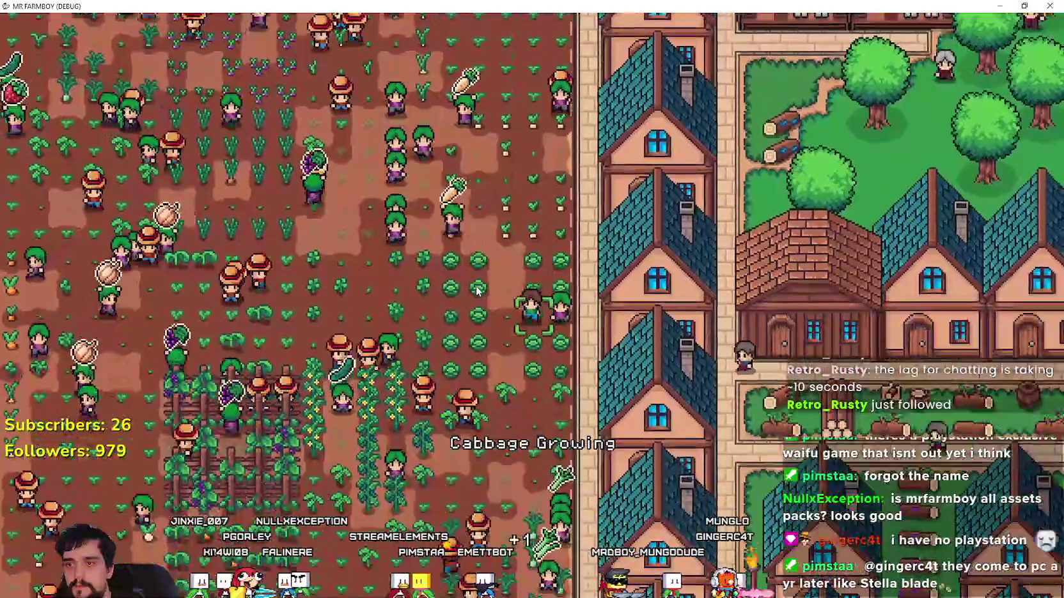
key("a")
key("s")
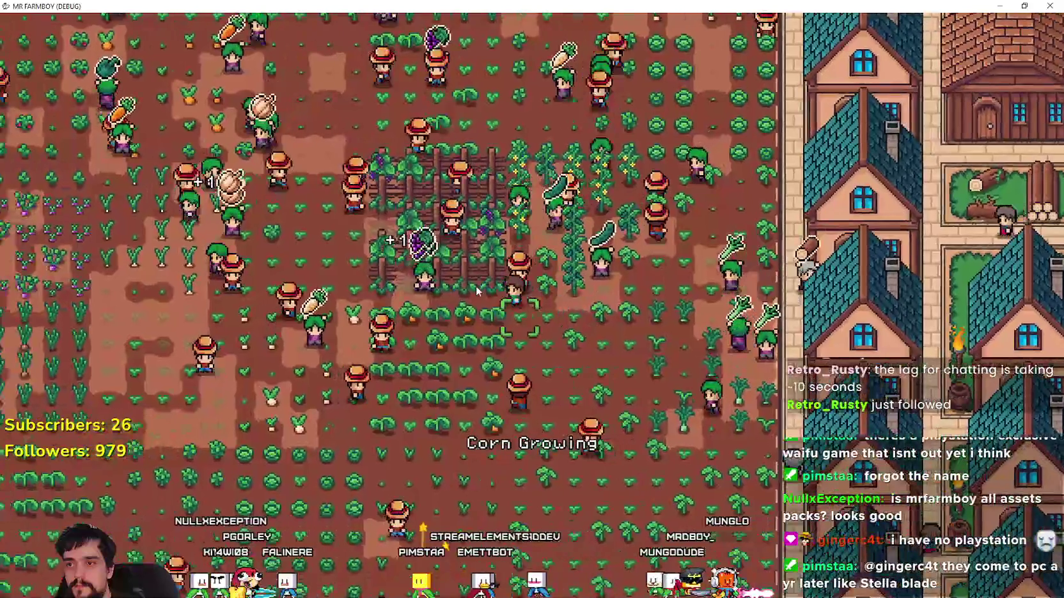
key("a")
key("w")
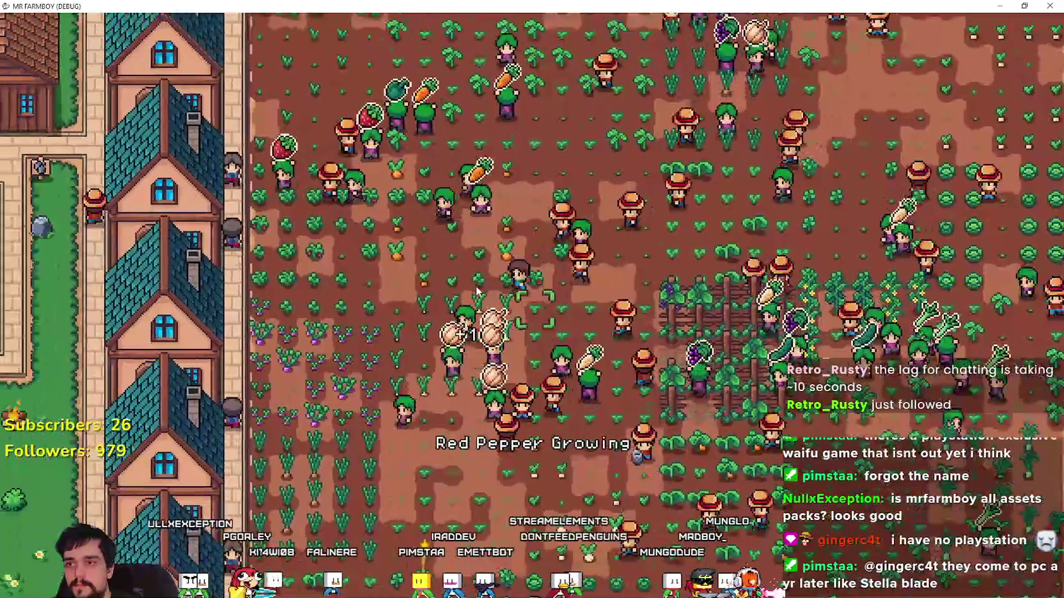
key("d")
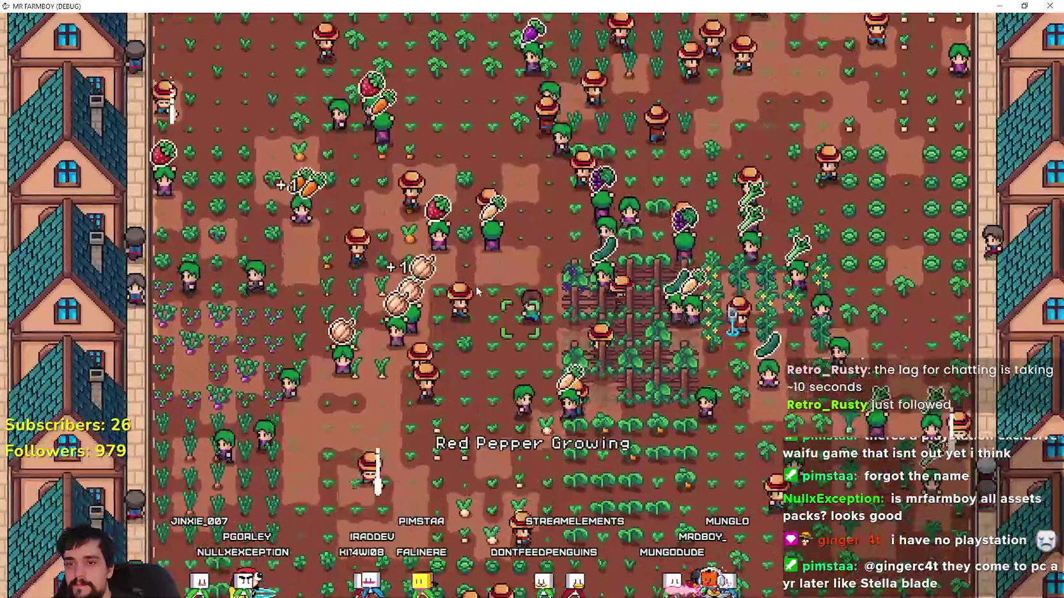
key("s")
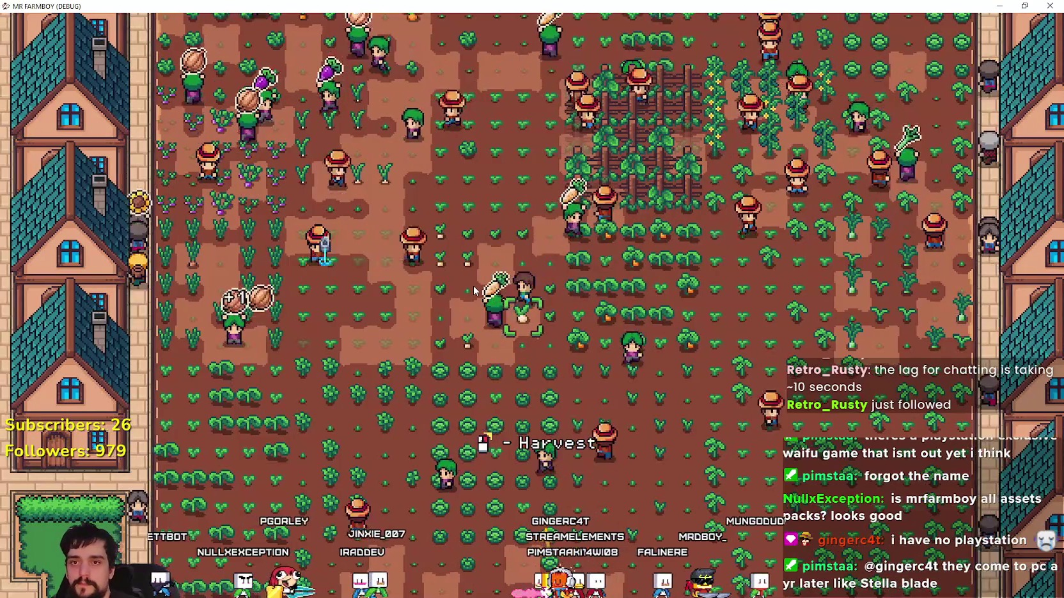
- Walk the farmer around the field past the fence and grape fence
key("a")
key("w")
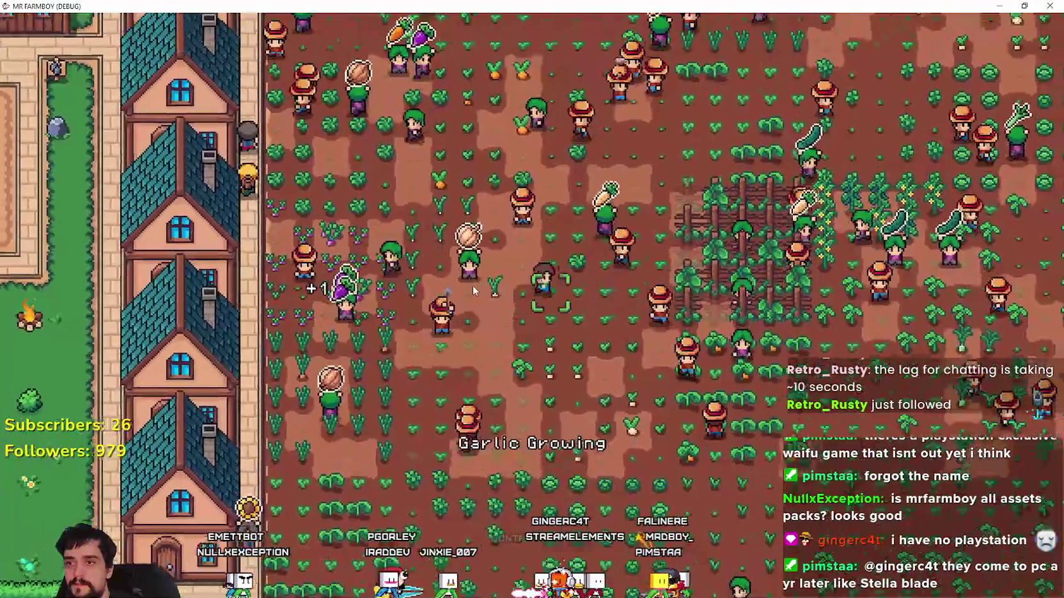
key("d")
key("s")
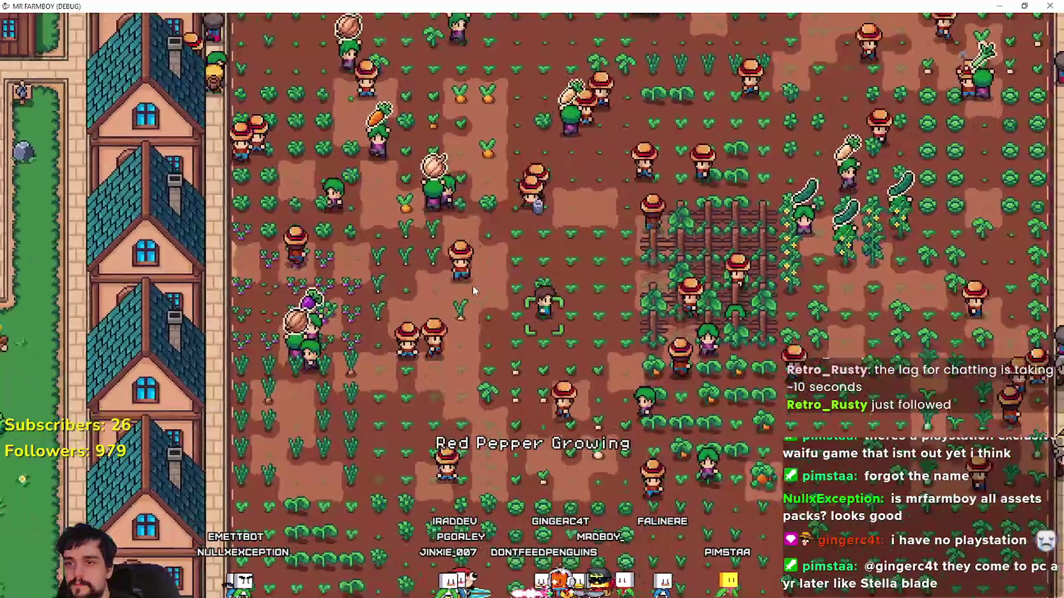
key("d")
key("w")
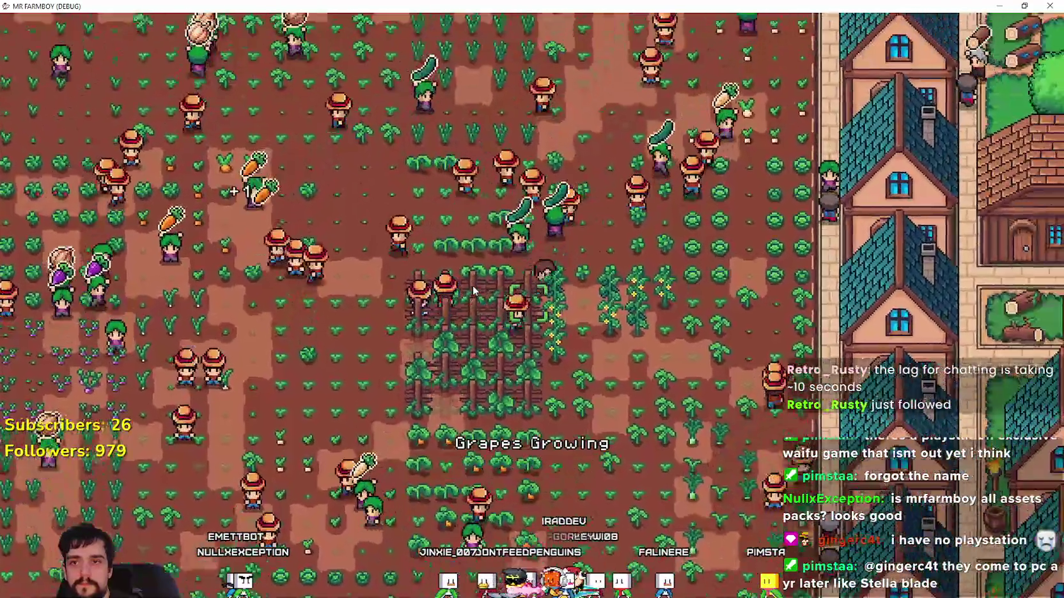
key("a")
key("s")
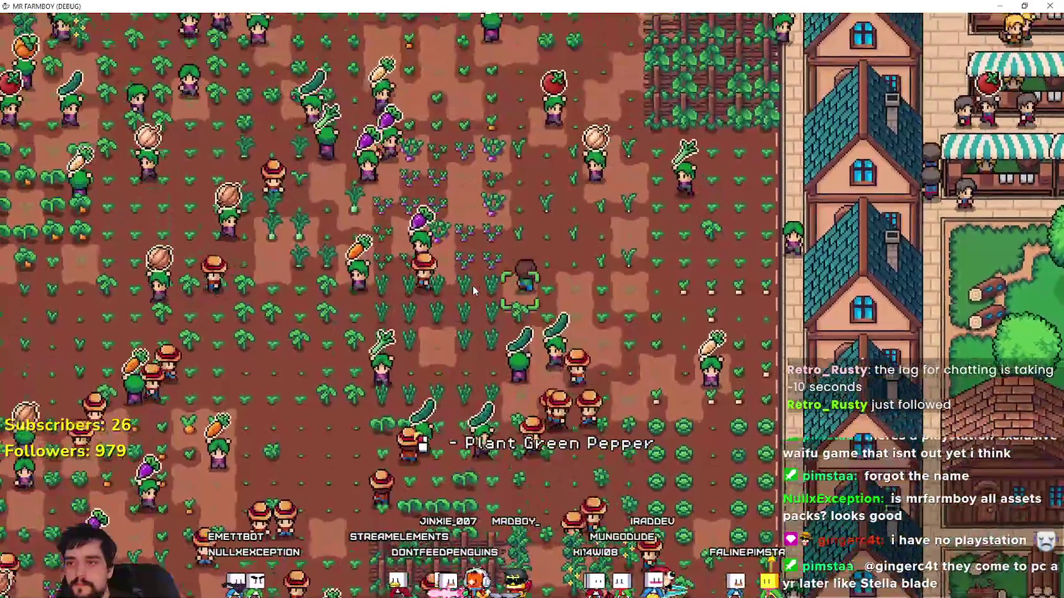
- Walk up to the field's town edge, then right and down past the grapes
key("w")
key("a")
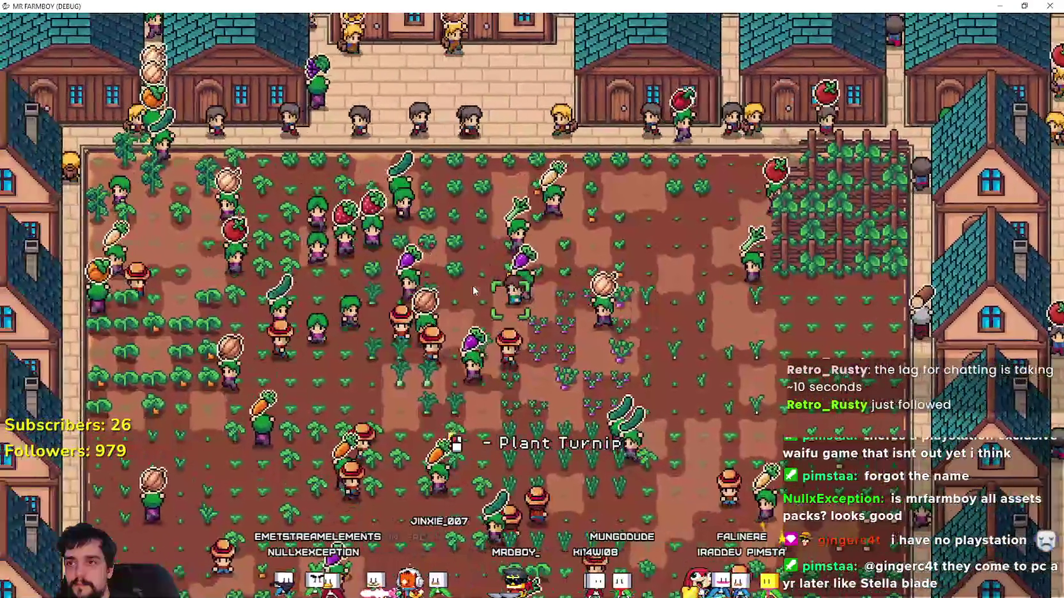
key("a")
key("s")
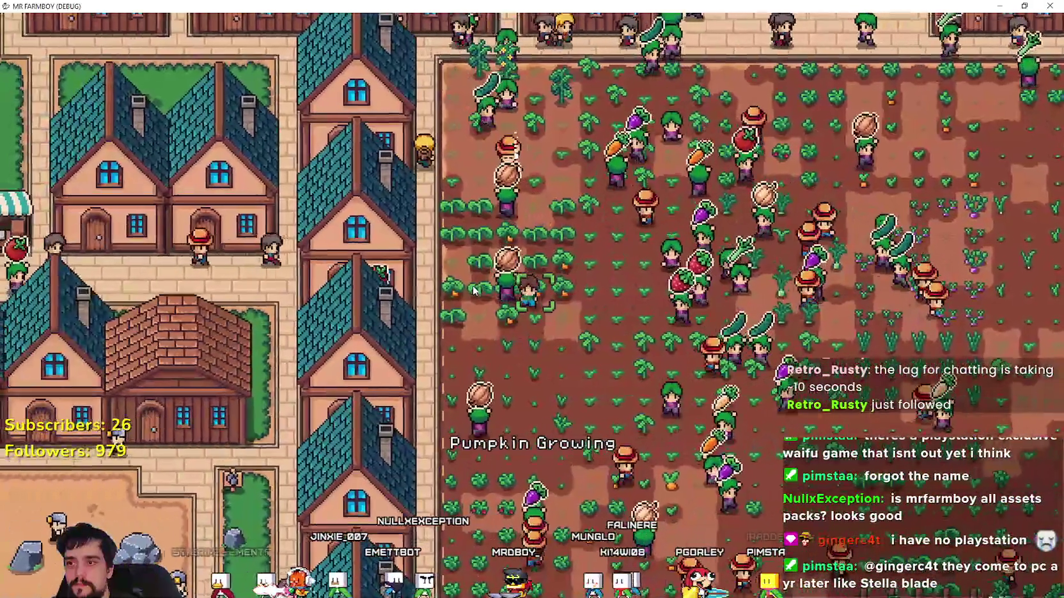
key("d")
key("s")
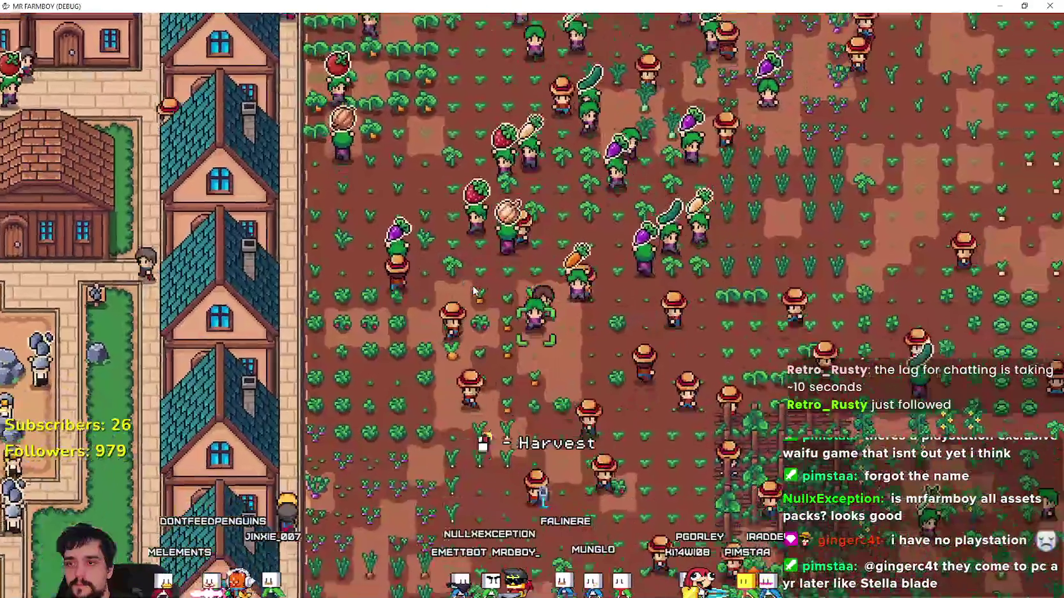
key("s")
key("d")
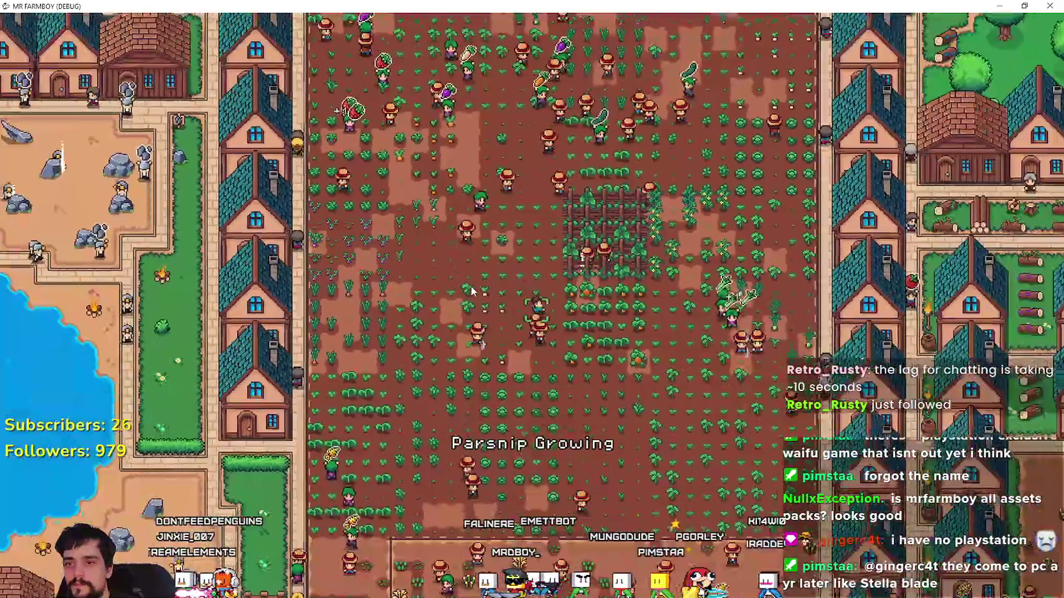
key("s")
key("d")
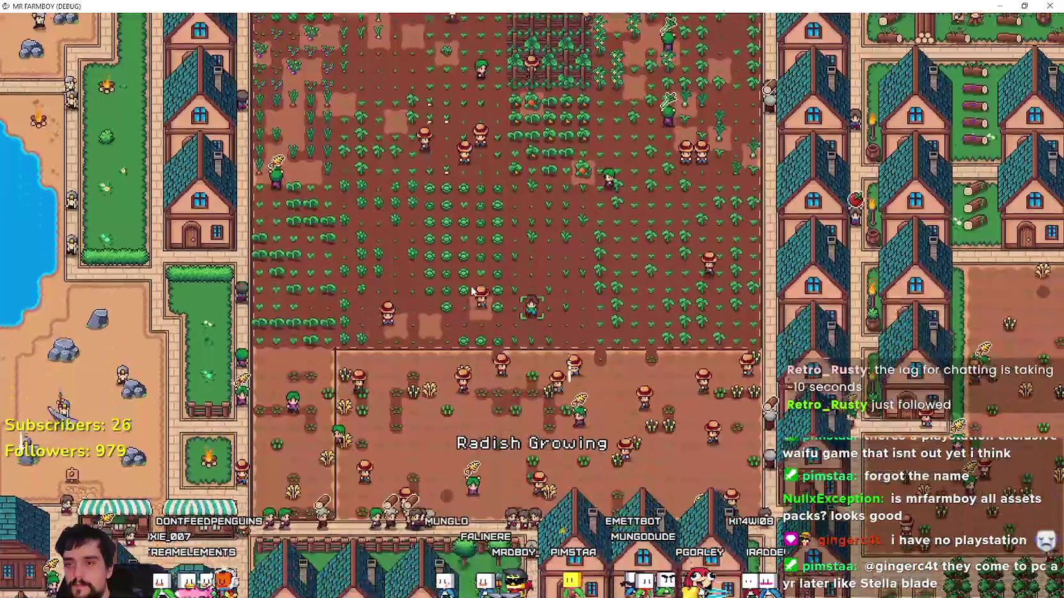
key("s")
- Walk down to the wheat field, then up and left to the field's edge near town
key("d")
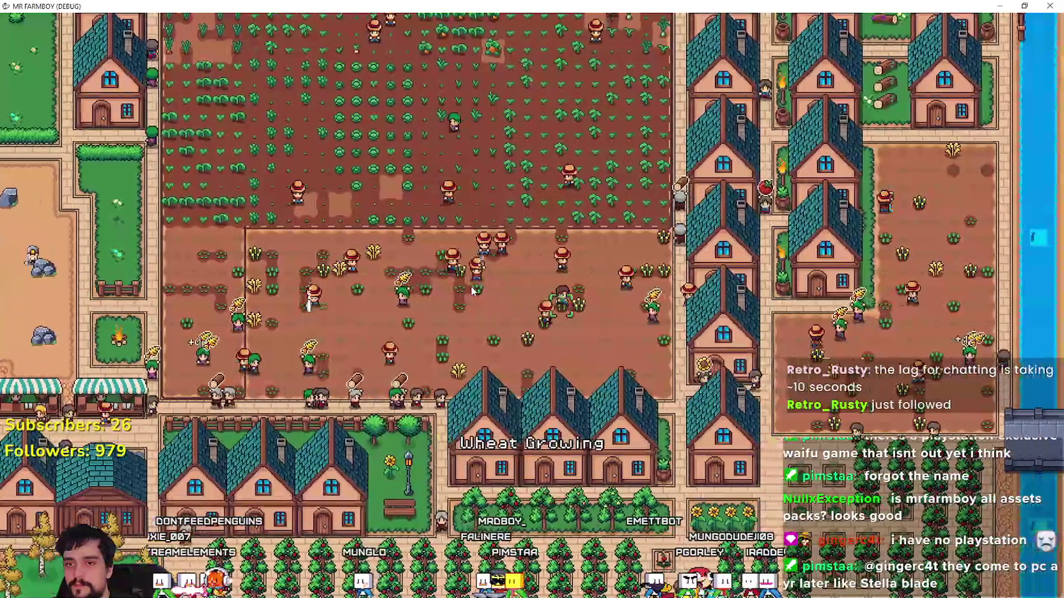
key("w")
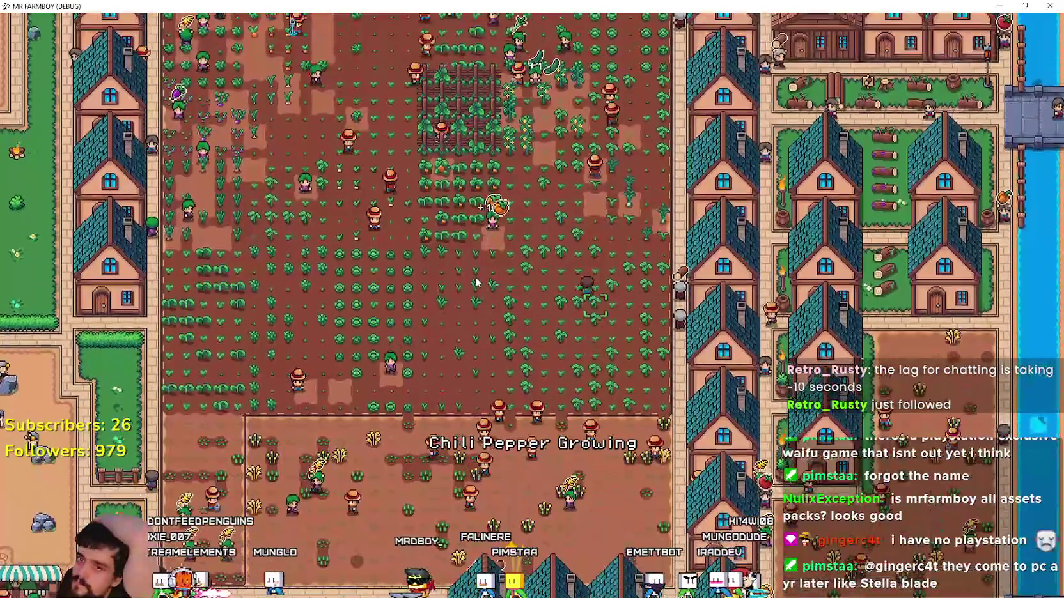
key("s")
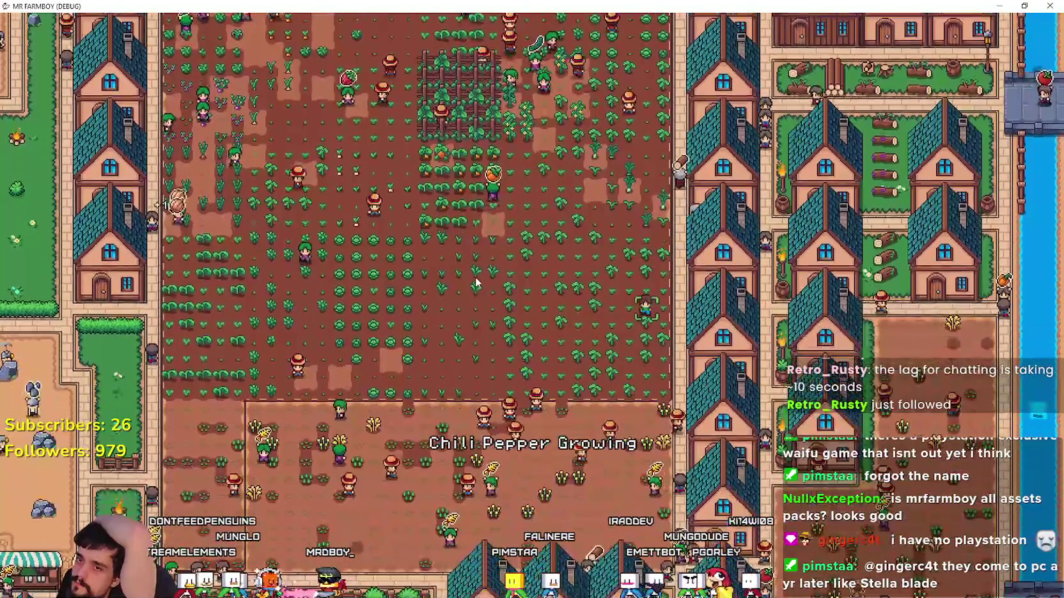
key("w")
key("a")
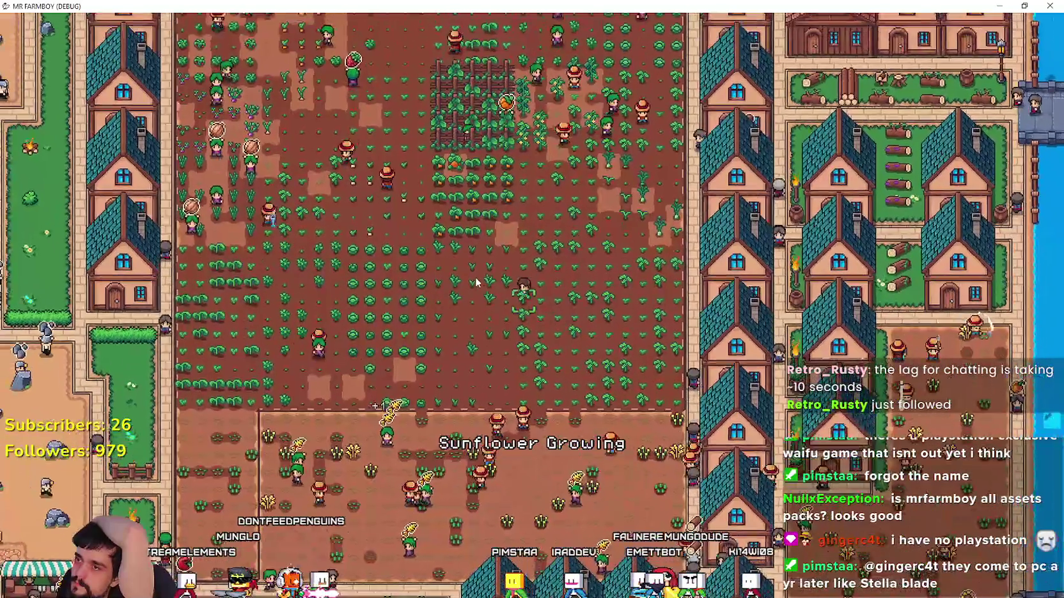
key("a")
key("w")
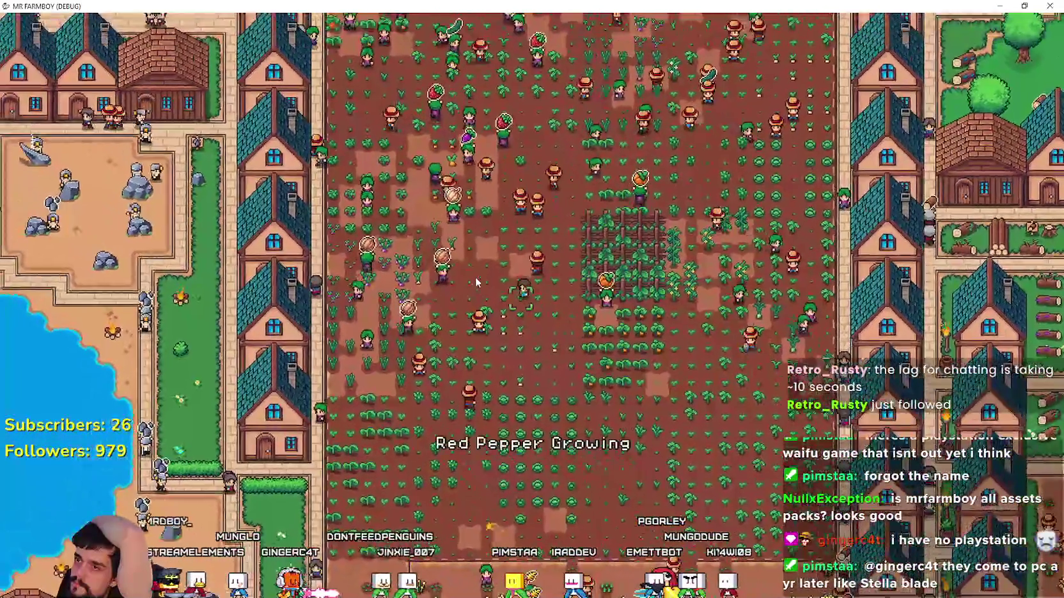
key("a")
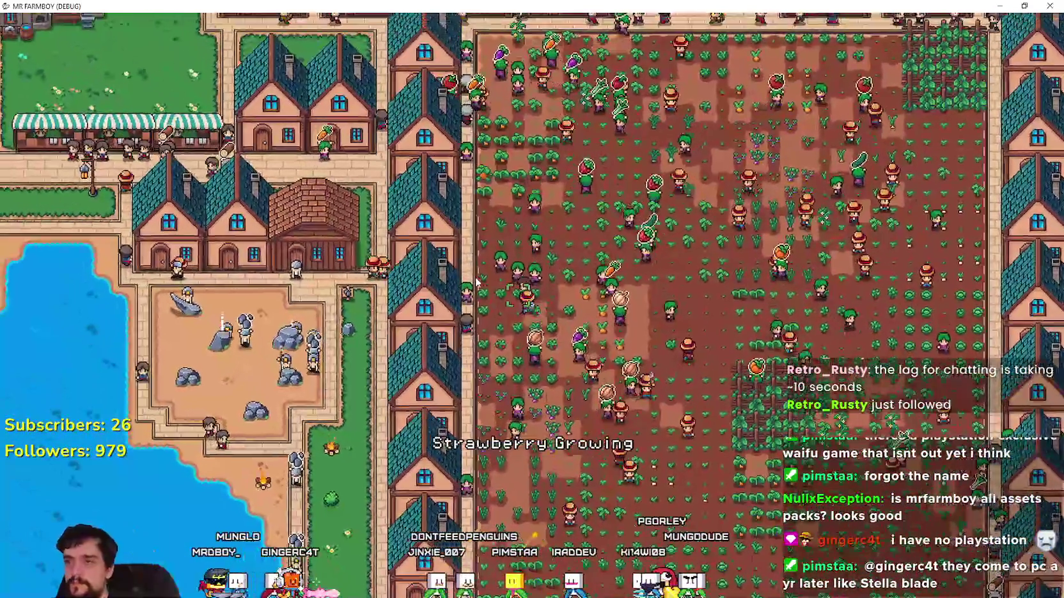
scroll(480, 272, "up", 5)
- Walk the farmer left past the market stalls onto the grass north of the market
scroll(480, 272, "down", 5)
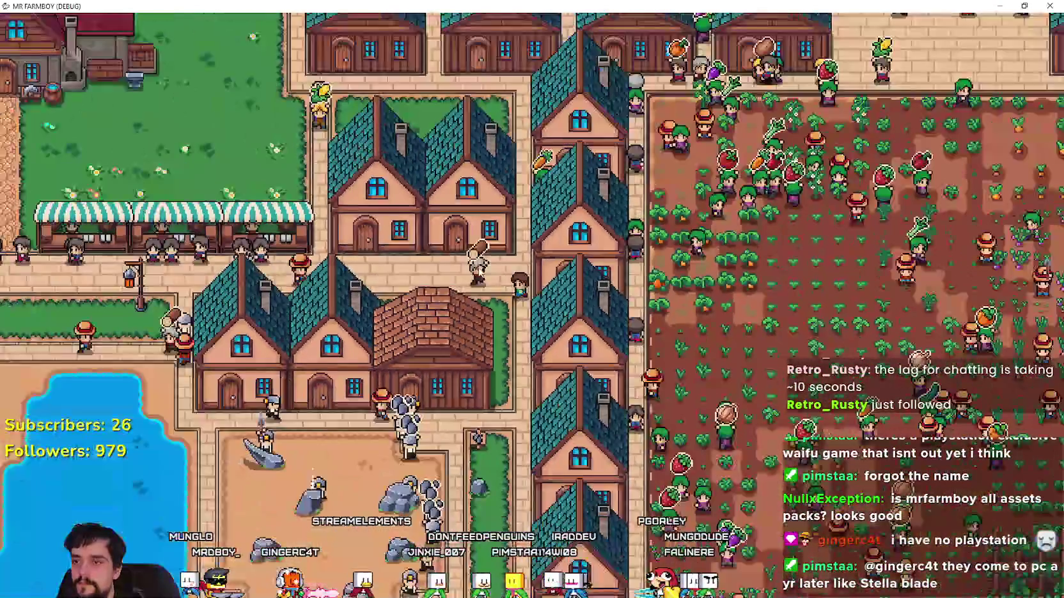
key("a")
scroll(575, 386, "up", 2)
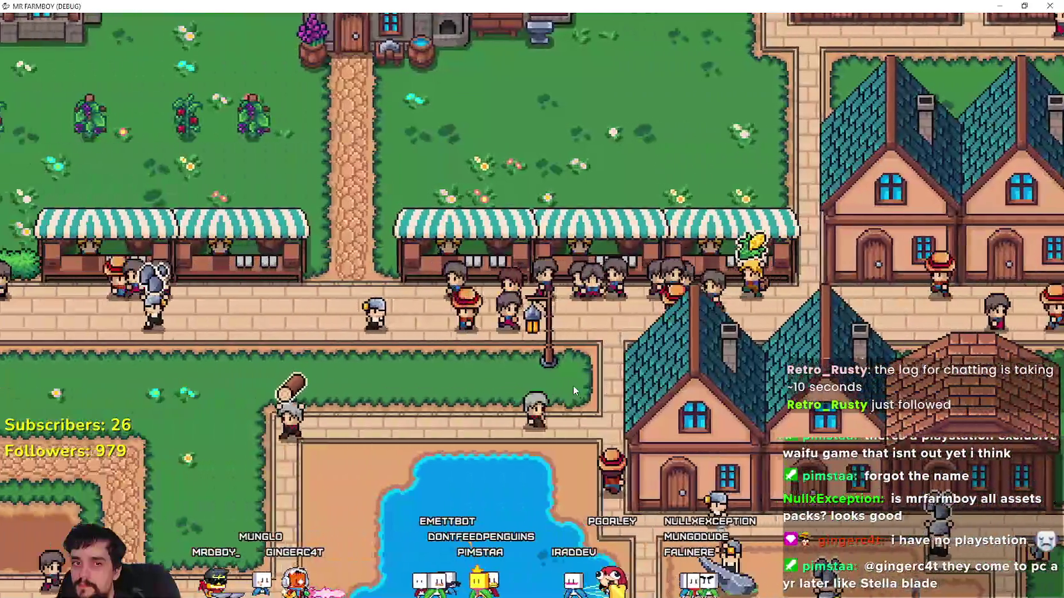
key("a")
key("w")
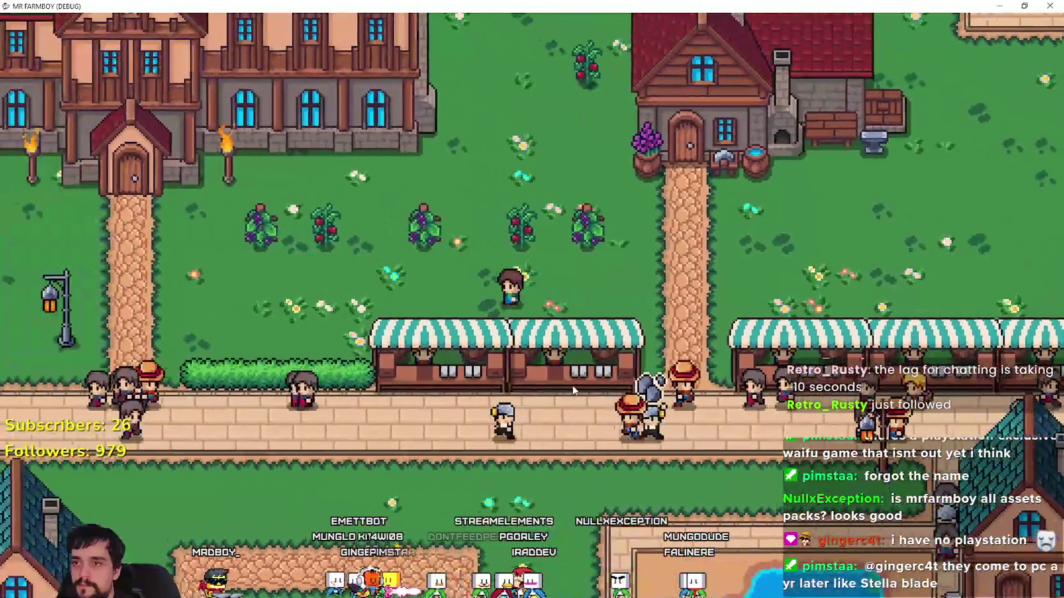
- Walk down across the road and the grass toward the pond
key("a")
key("s")
key("s")
key("d")
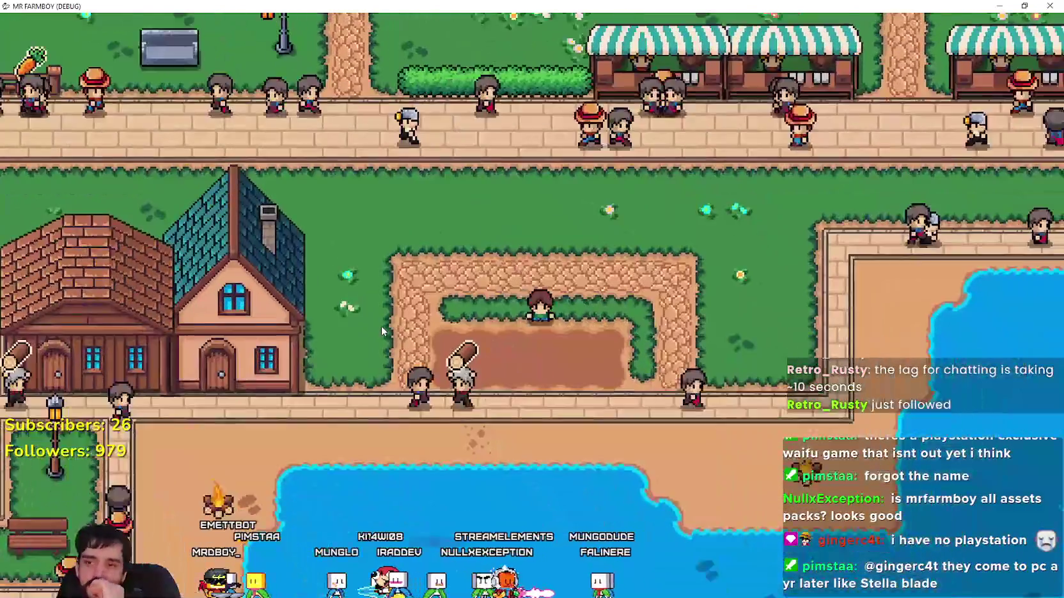
key("d")
key("s")
key("s")
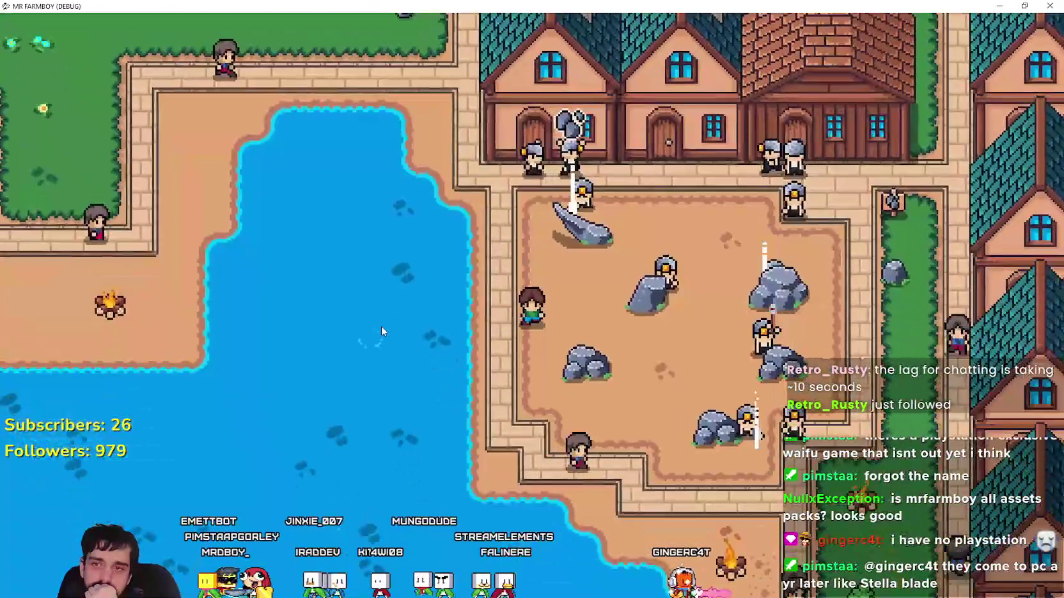
- Walk through the rock yard and out across the strawberry field
key("d")
key("d")
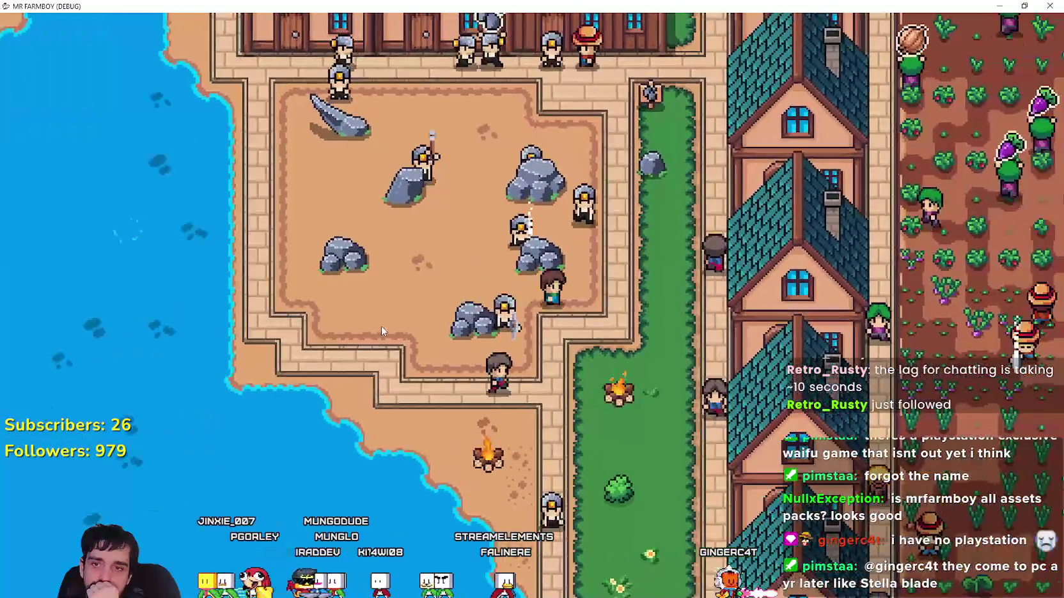
key("w")
key("d")
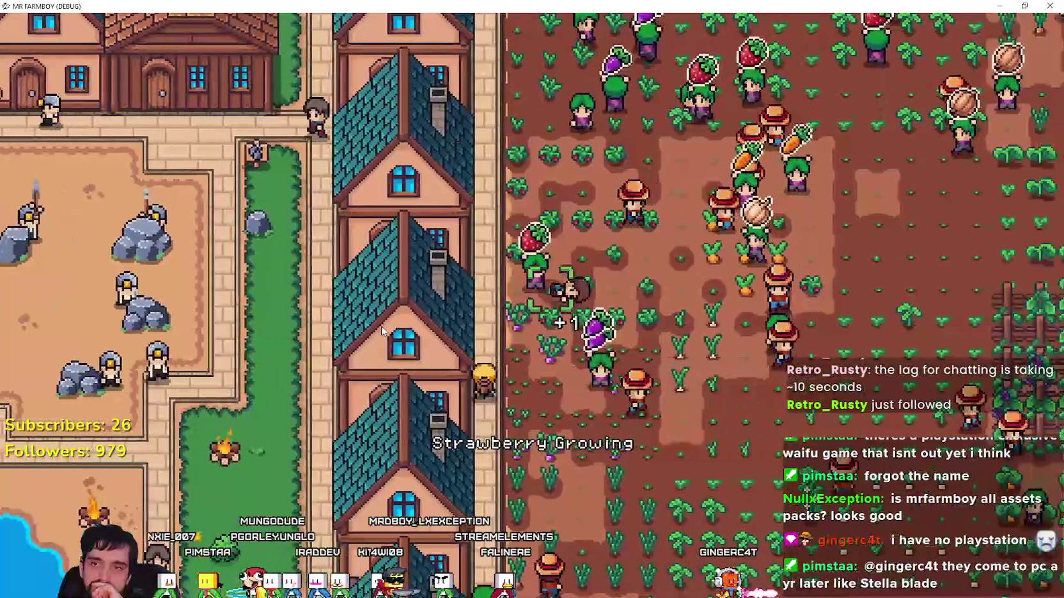
key("d")
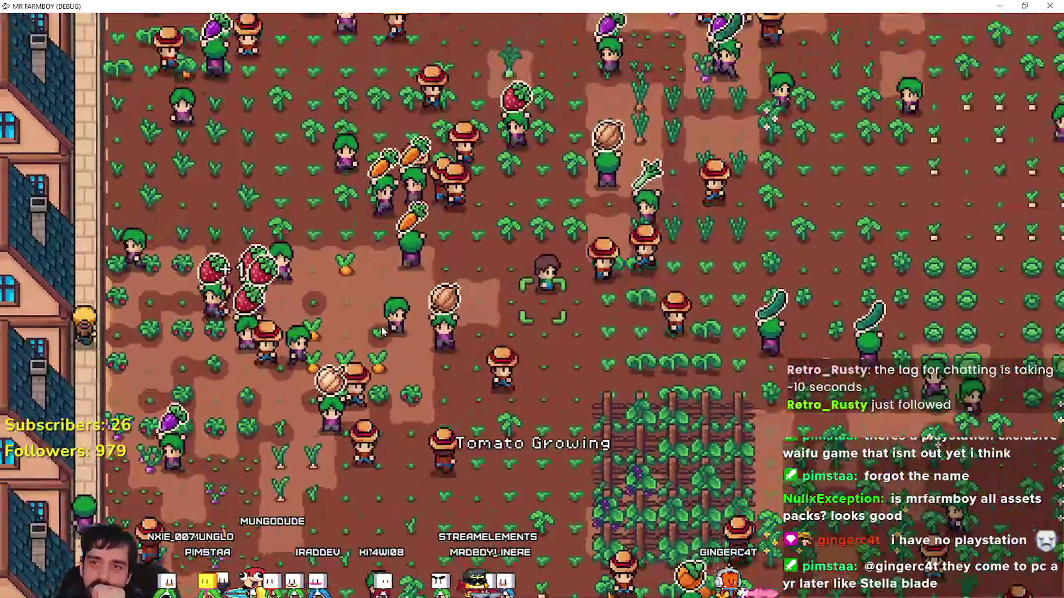
key("d")
- Loop up near the houses, back down through the crops, then right toward town
key("w")
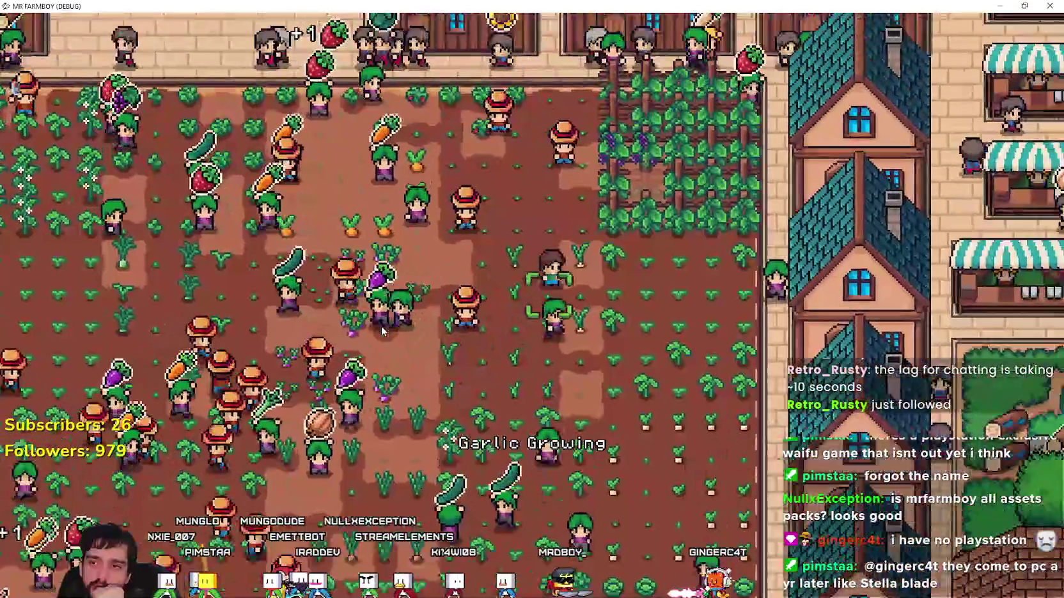
key("w")
key("a")
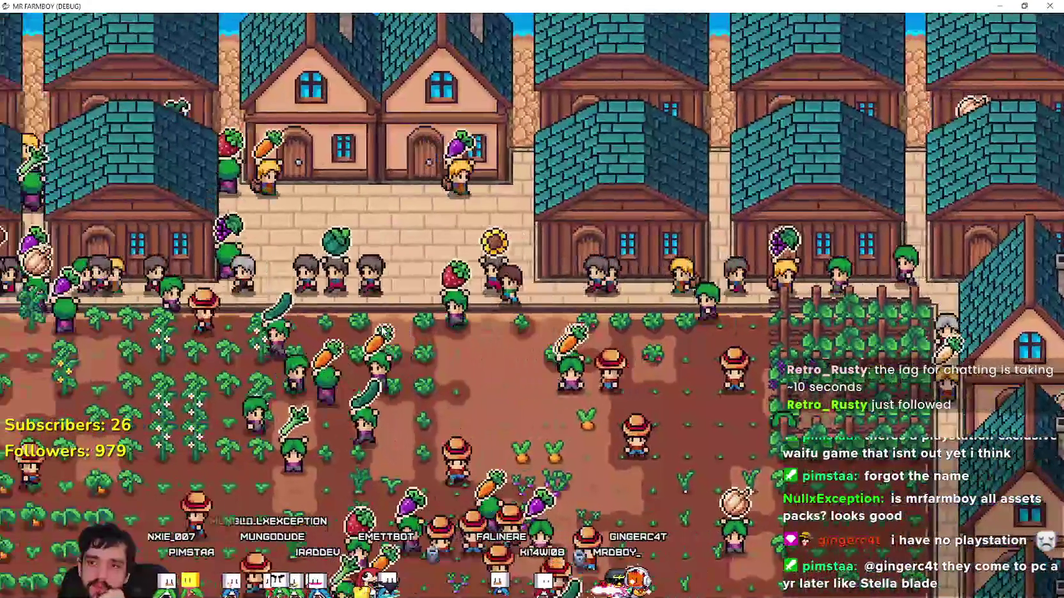
key("s")
key("a")
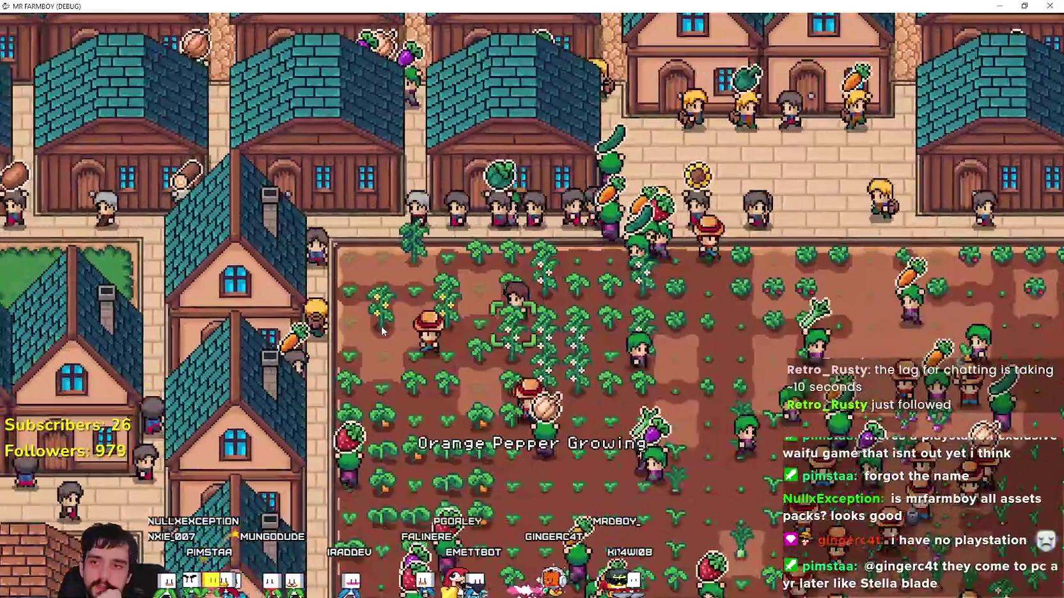
key("d")
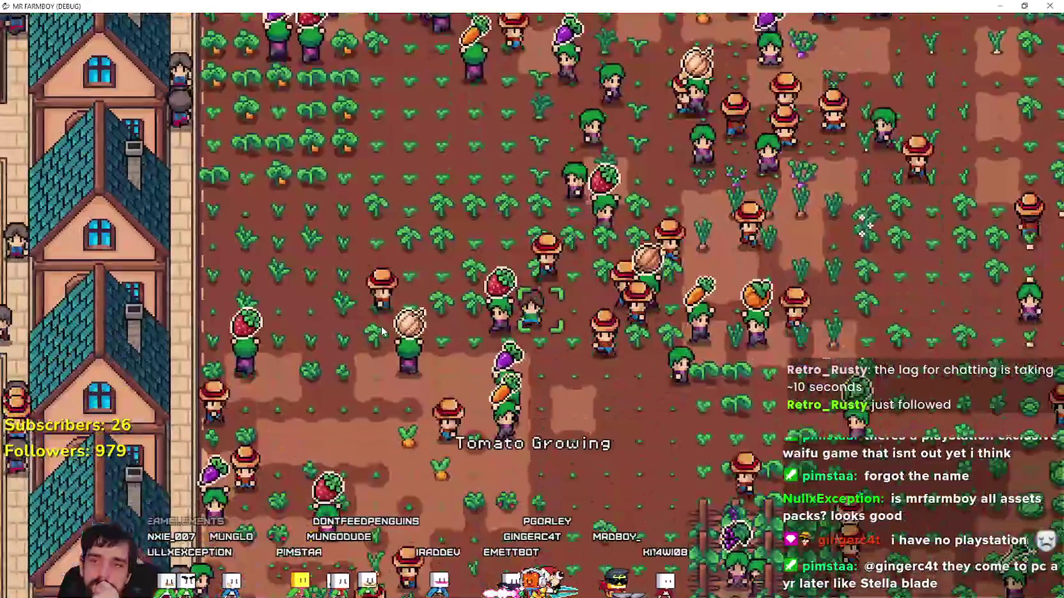
key("d")
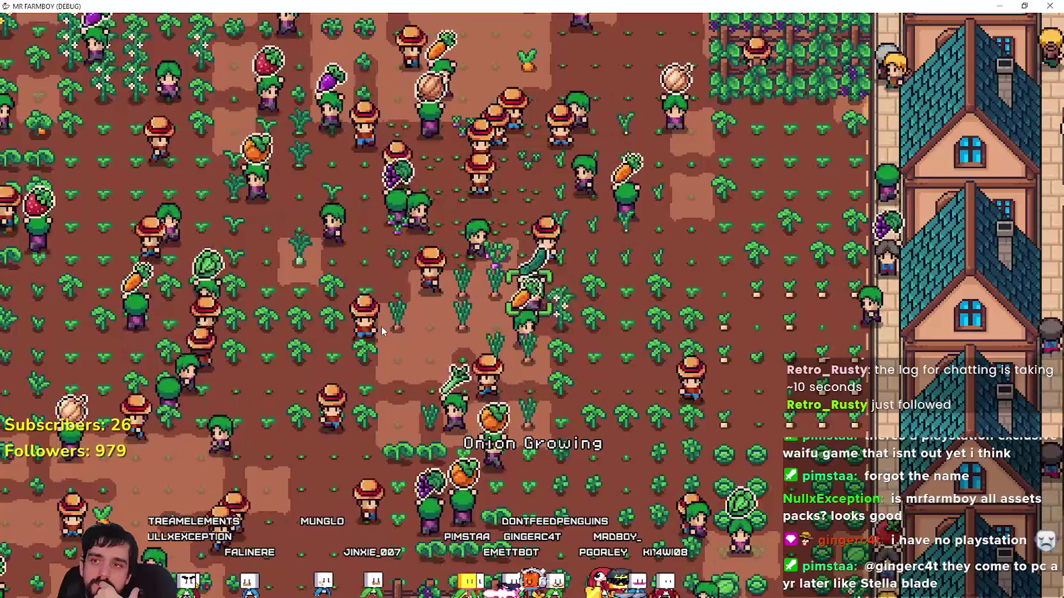
- Walk over the onion plot, past the tomatoes, down to the red pepper plot
key("a")
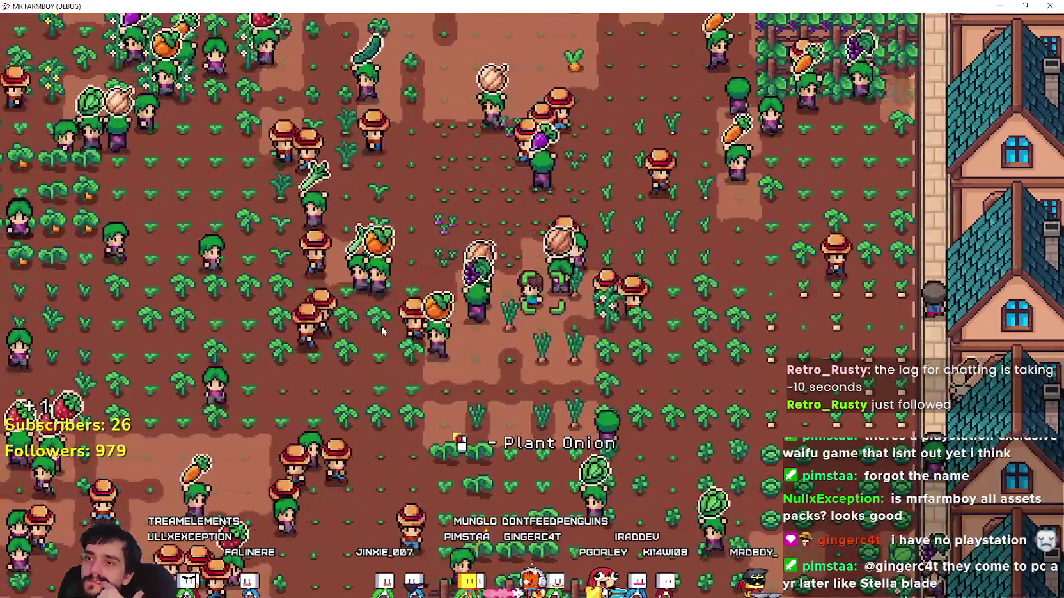
key("a")
key("s")
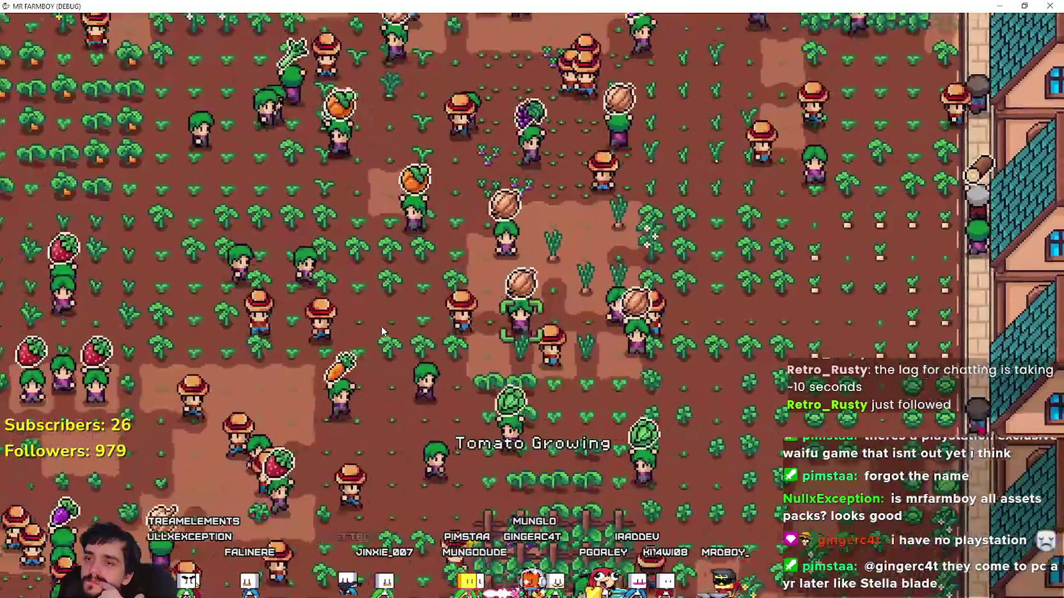
key("a")
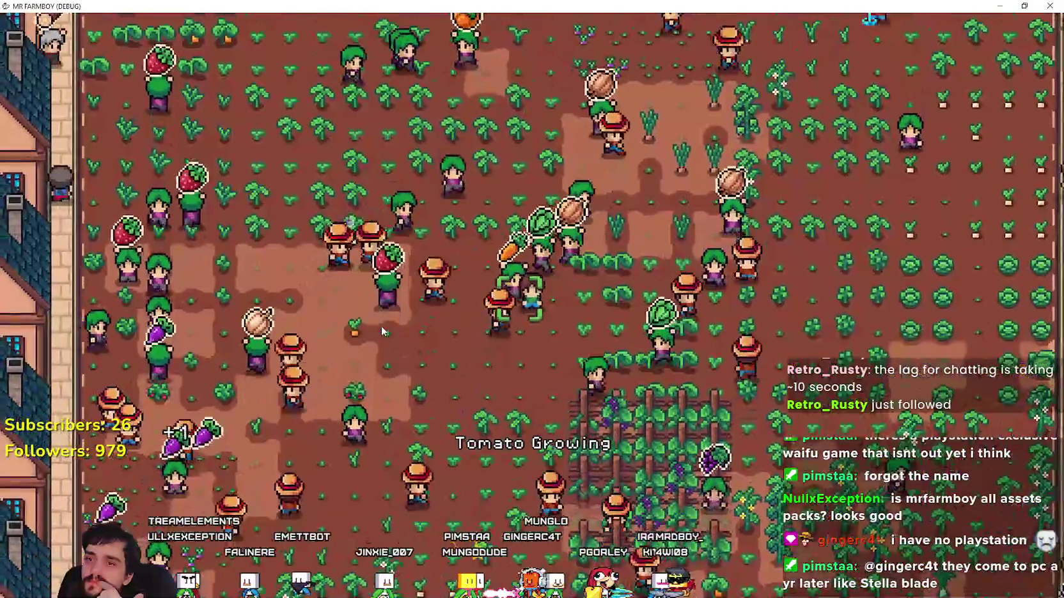
key("s")
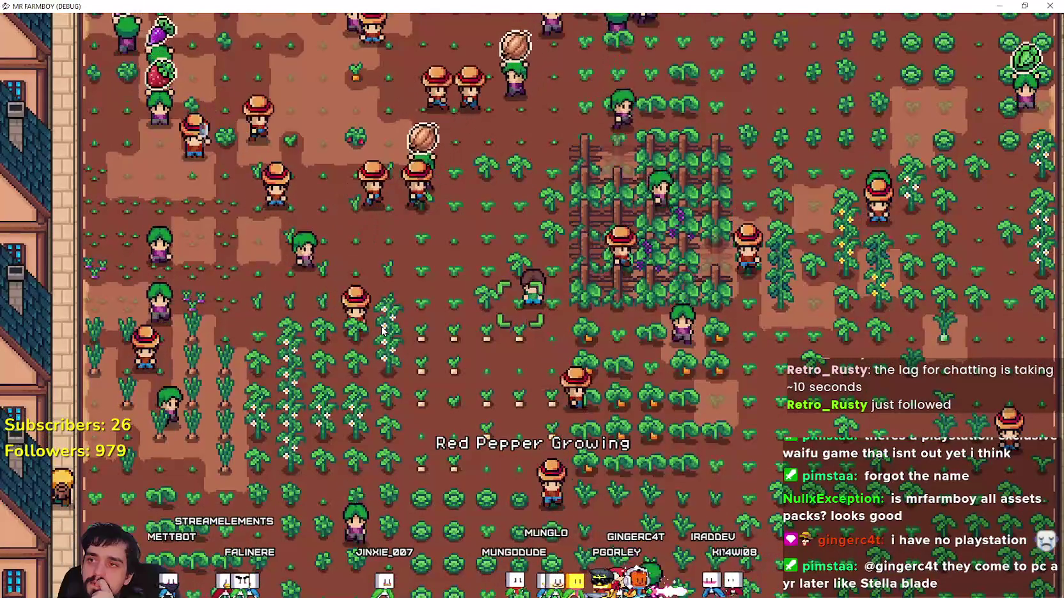
- Walk around the garlic rows, back to the red peppers and up to the tomatoes
key("a")
key("w")
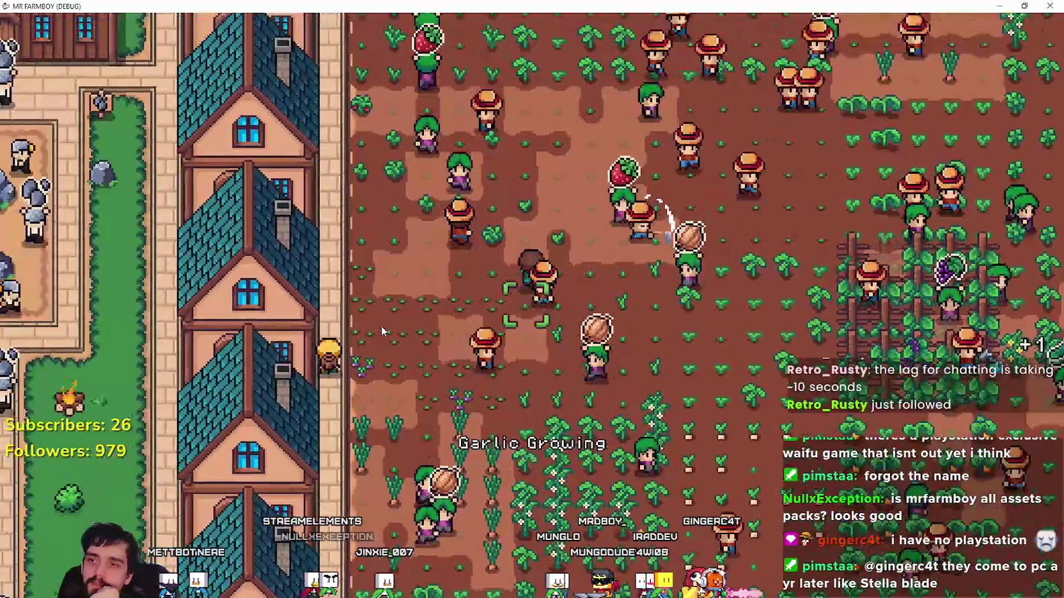
key("d")
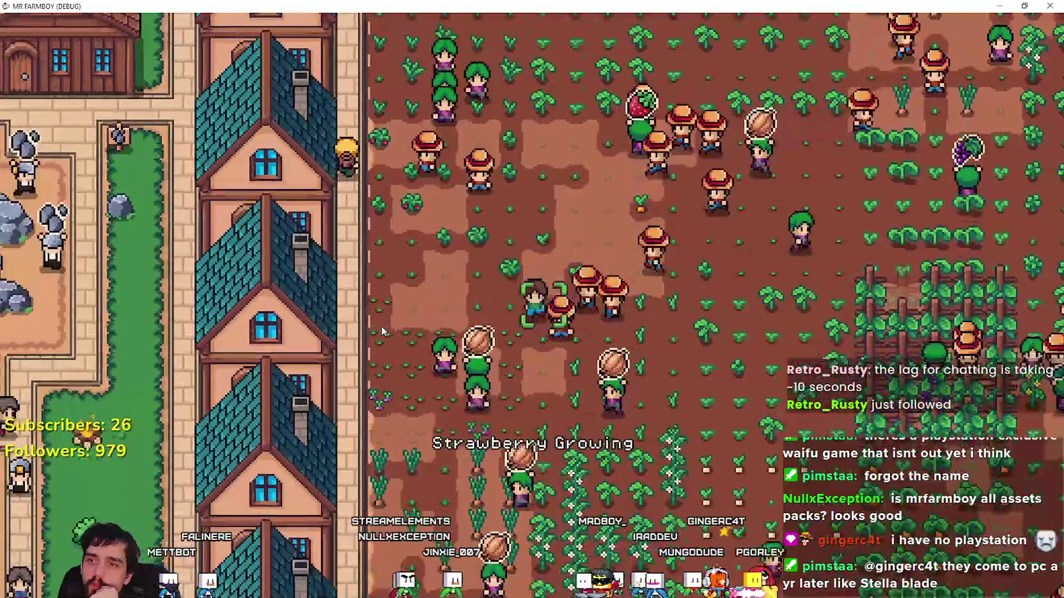
key("s")
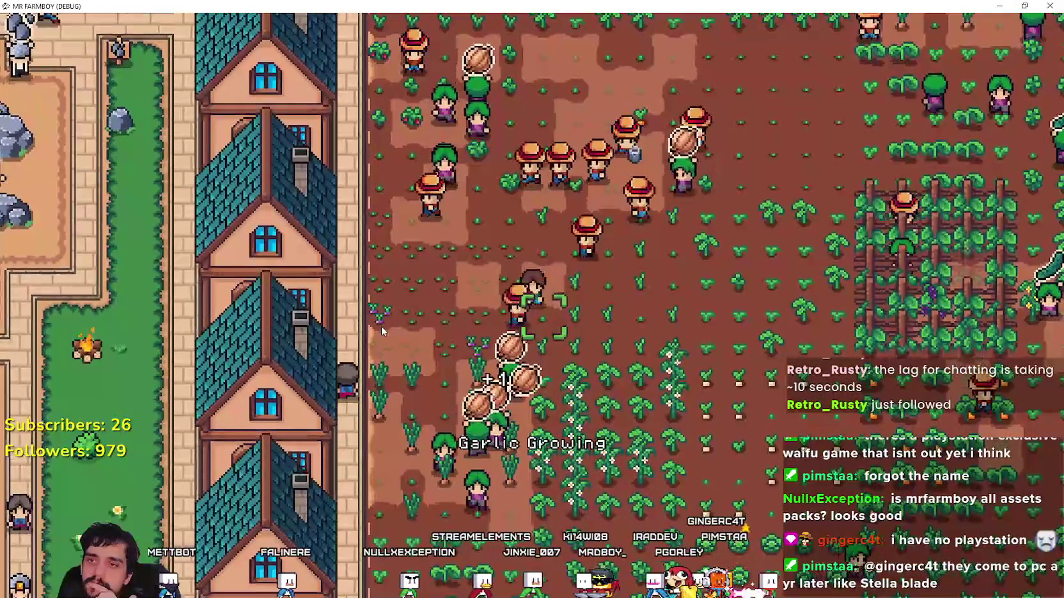
key("d")
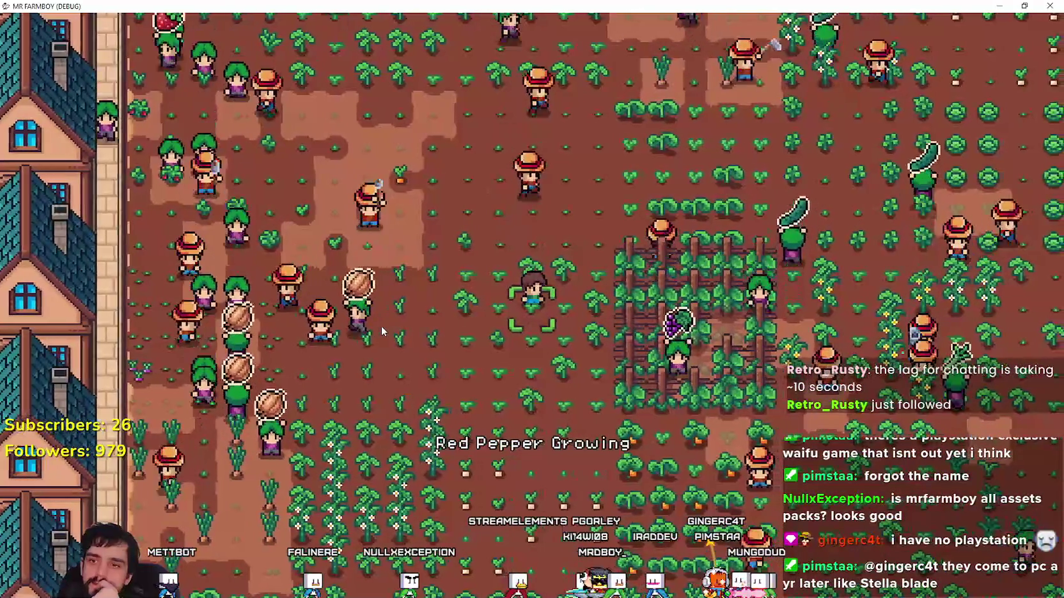
key("w")
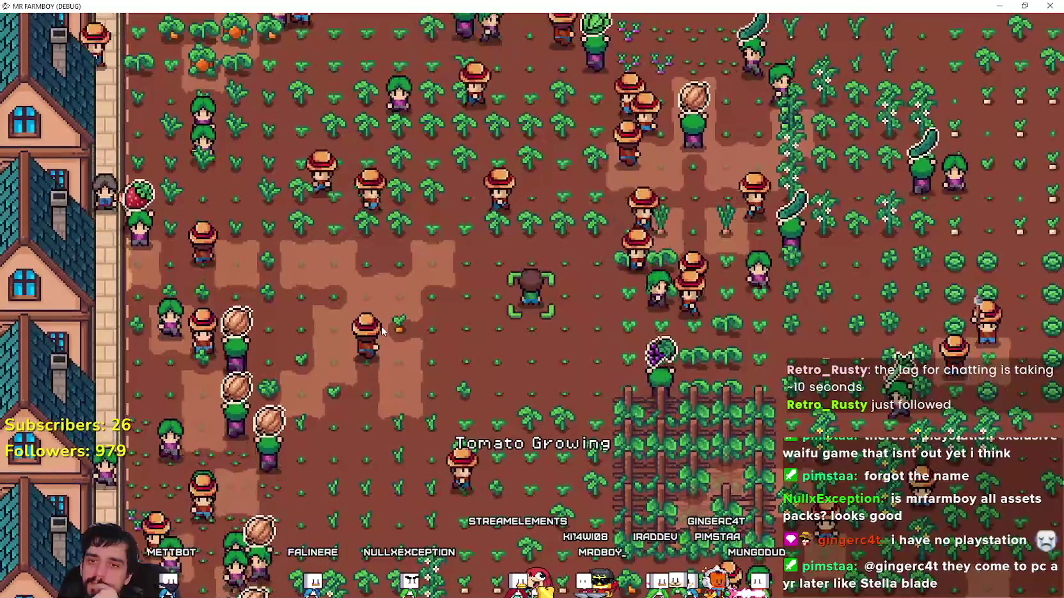
- Walk past the grape, cucumber and pumpkin plots up to the watermelon plot
key("d")
key("s")
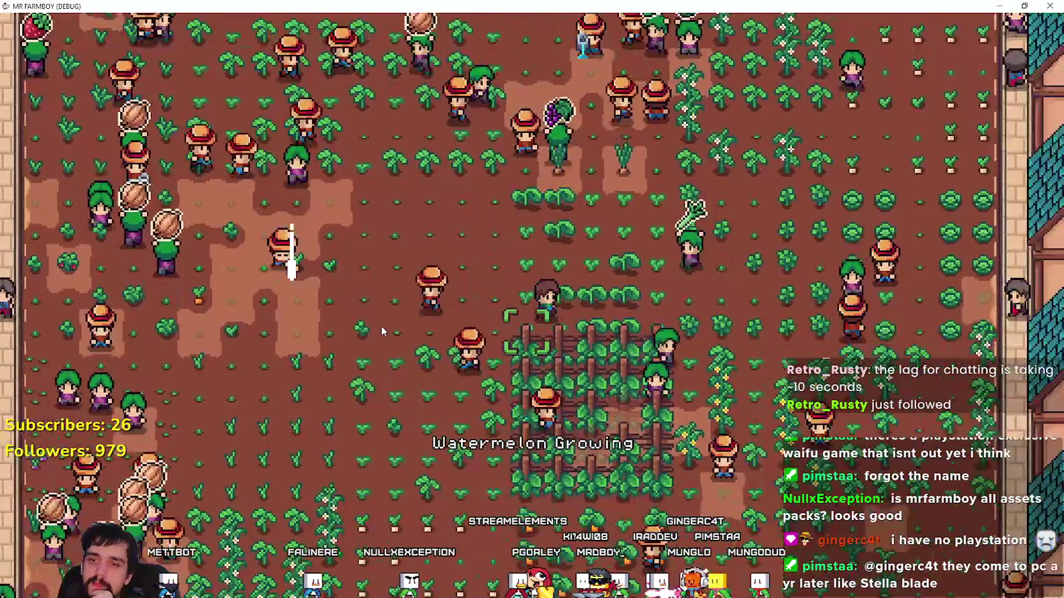
key("d")
key("s")
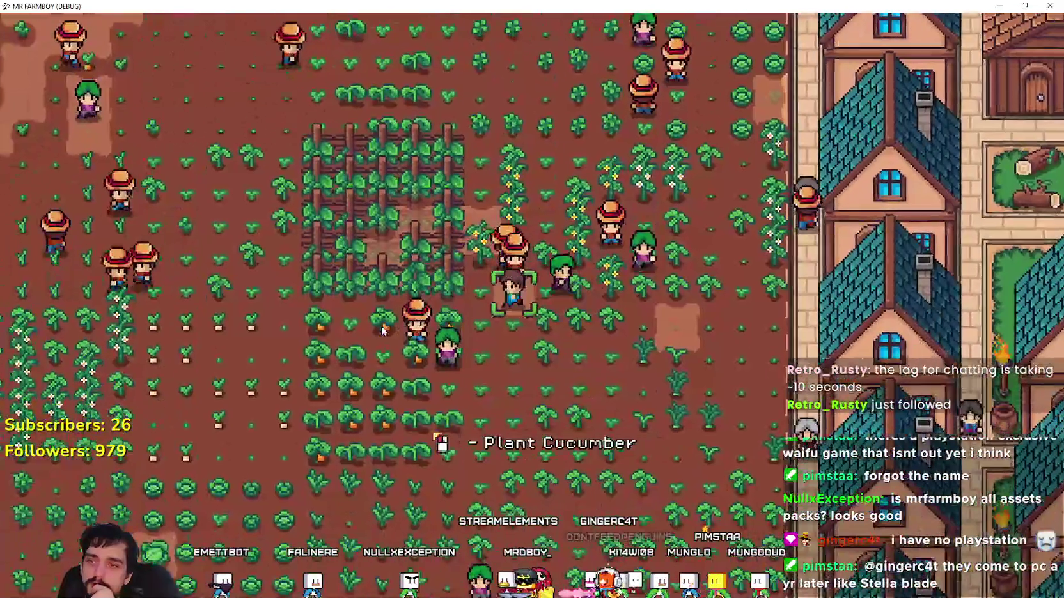
key("d")
key("s")
key("a")
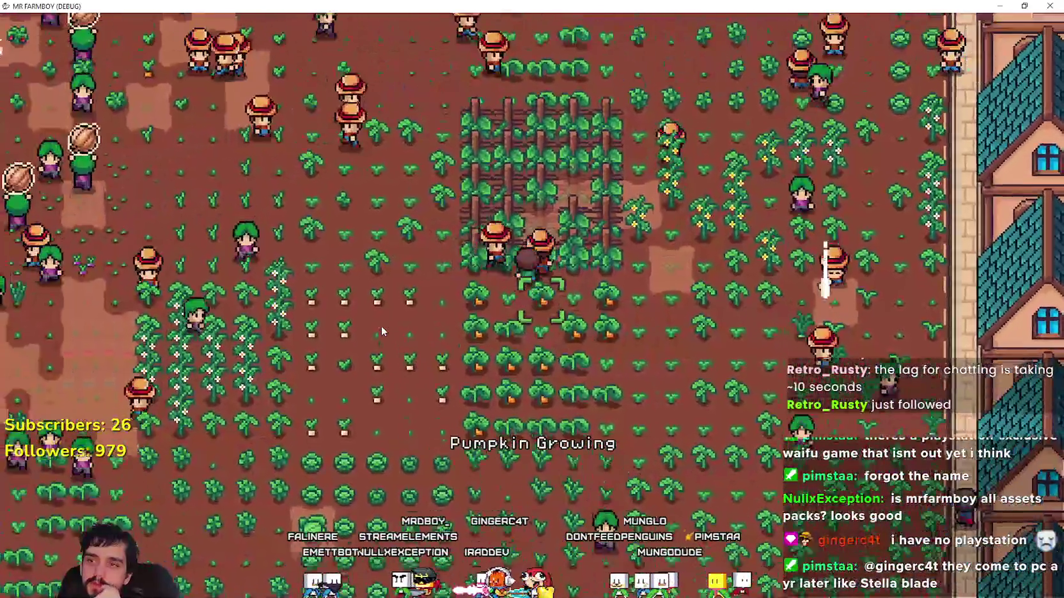
key("w")
key("d")
key("a")
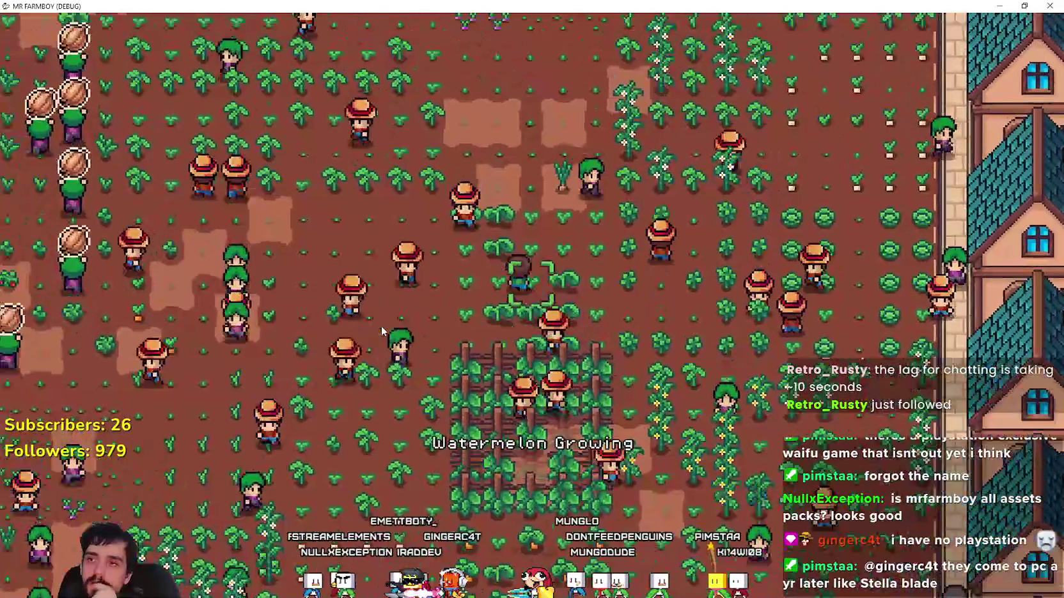
- Walk to the corn and orange pepper plots, then along the top of the field
key("a")
key("w")
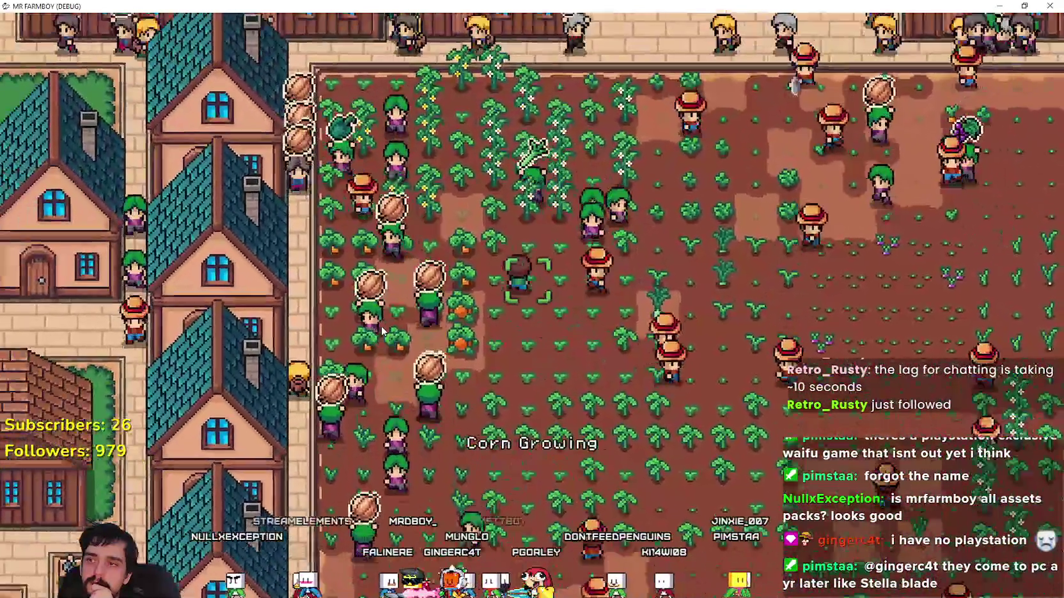
key("a")
key("w")
key("d")
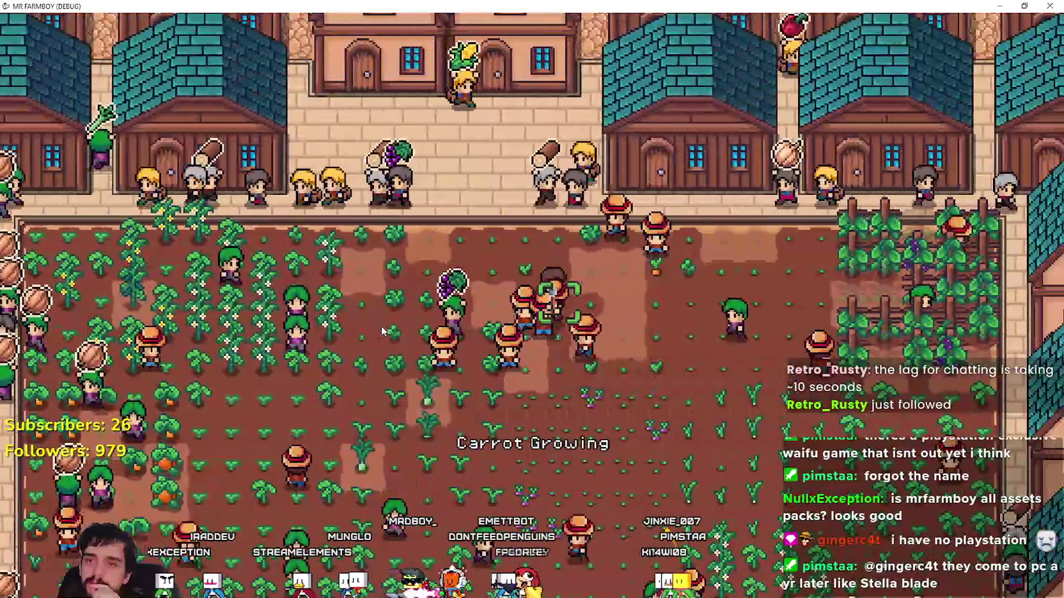
key("d")
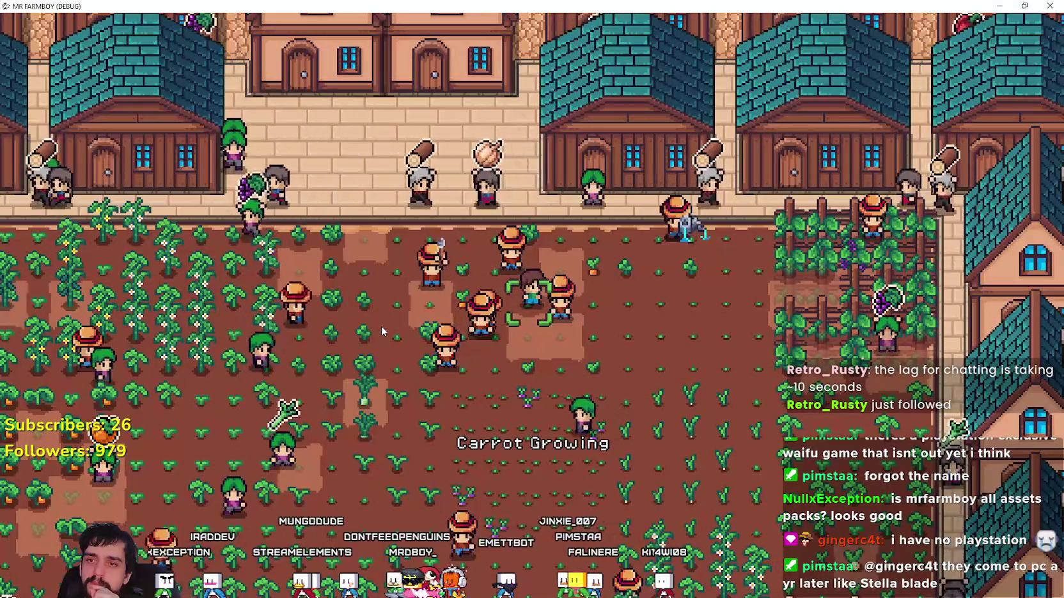
- Walk by the carrot, strawberry and sunflower plots, then down to the cabbage field
key("a")
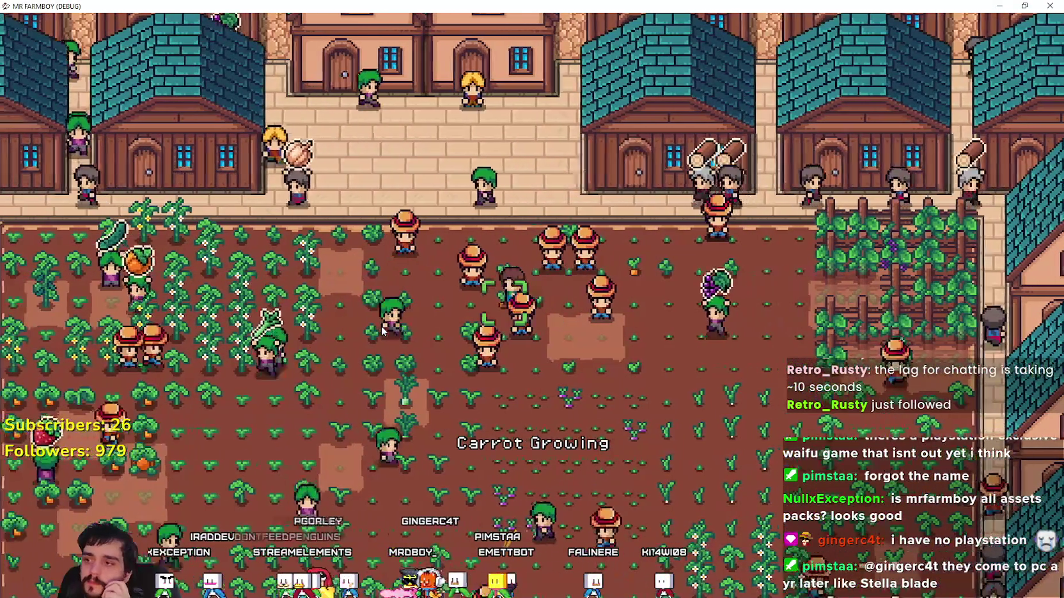
key("a")
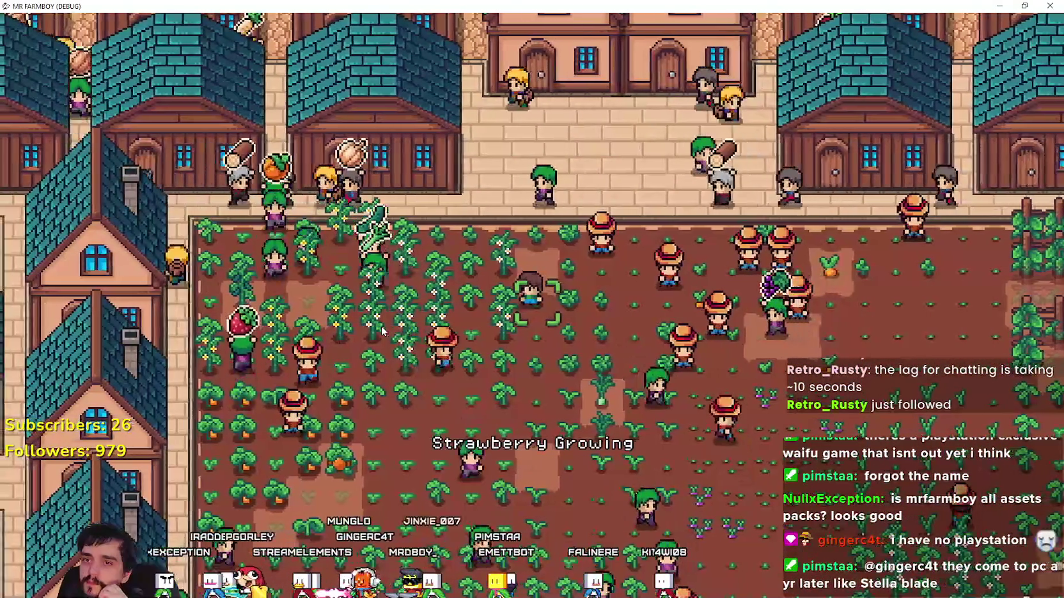
key("s")
key("a")
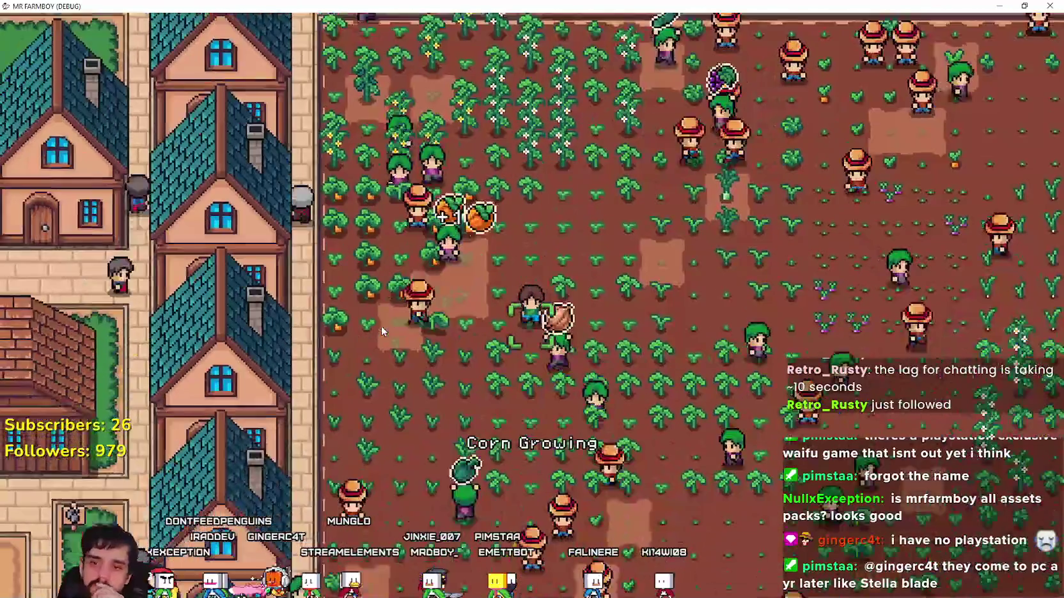
key("d")
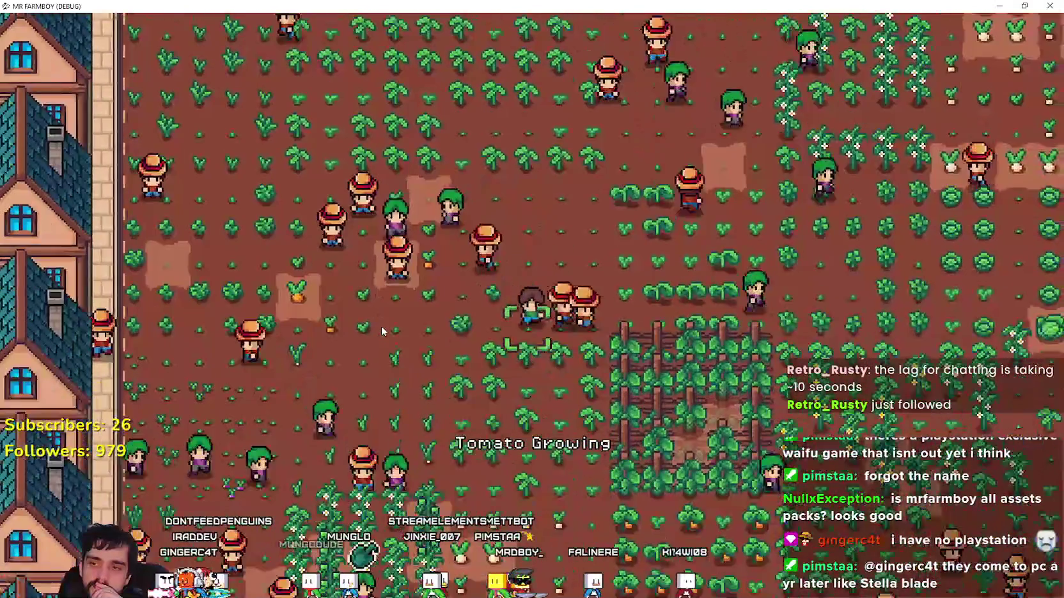
key("s")
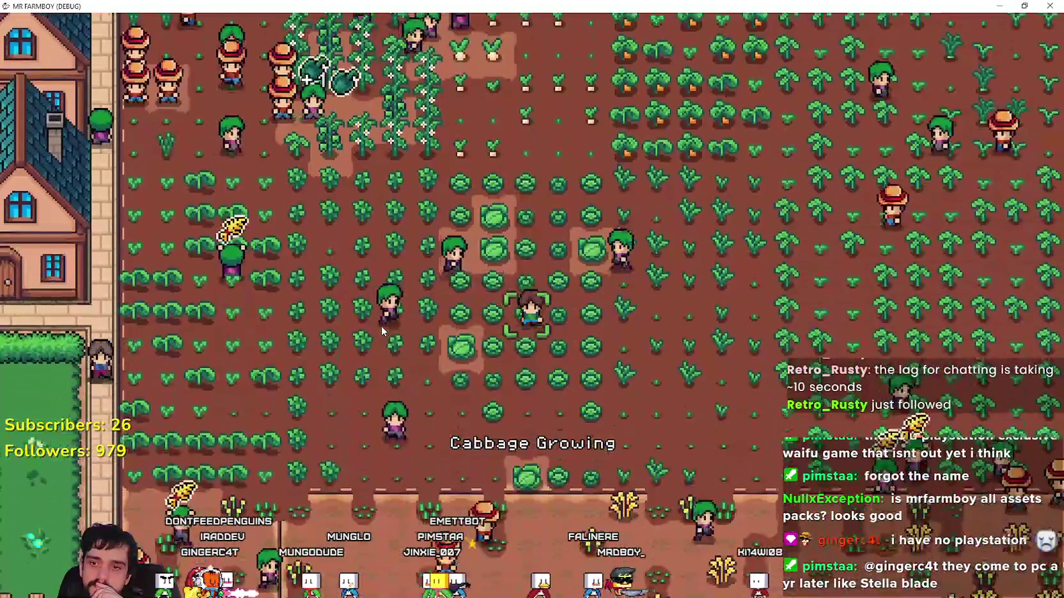
- Walk into the wheat plot and roam left and back up within it
key("s")
key("d")
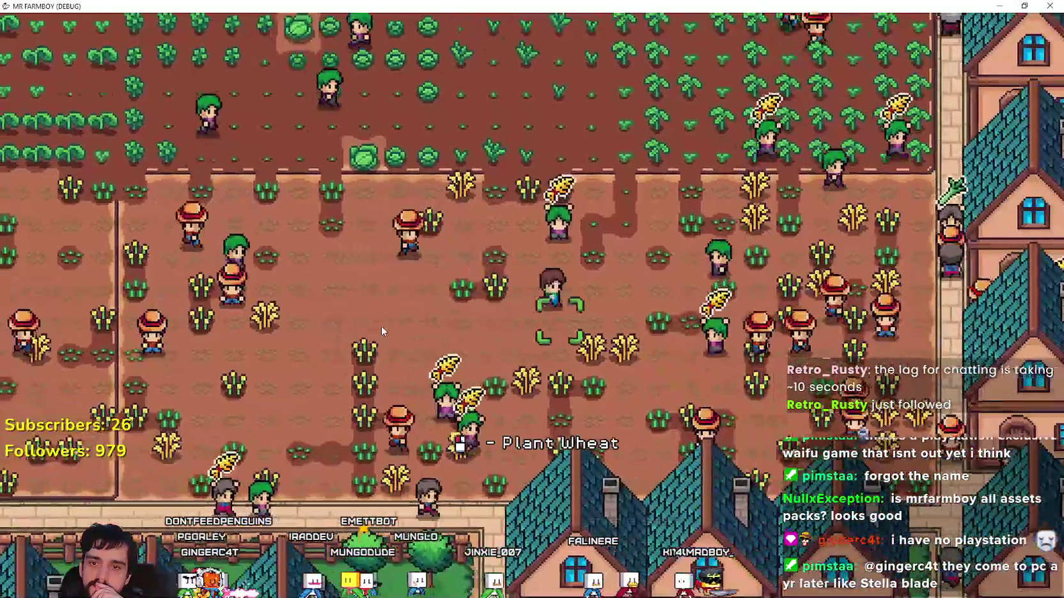
key("a")
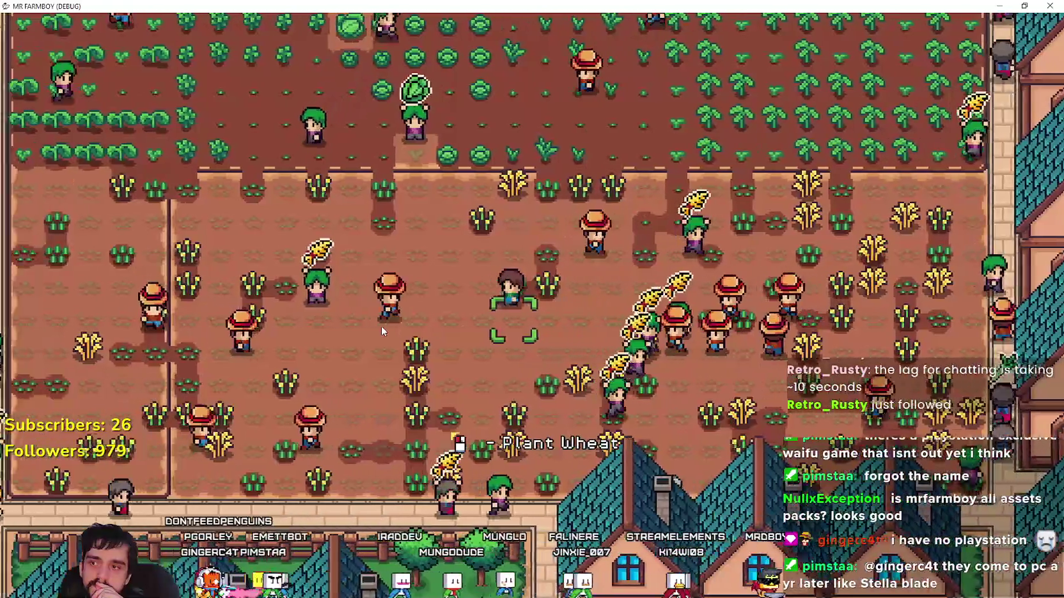
key("a")
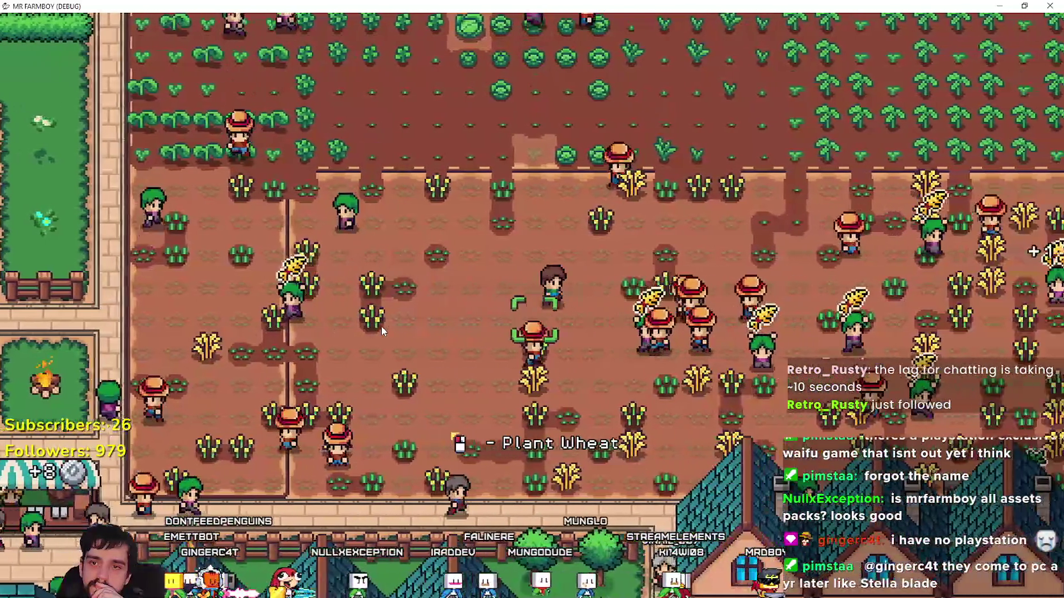
key("w")
key("d")
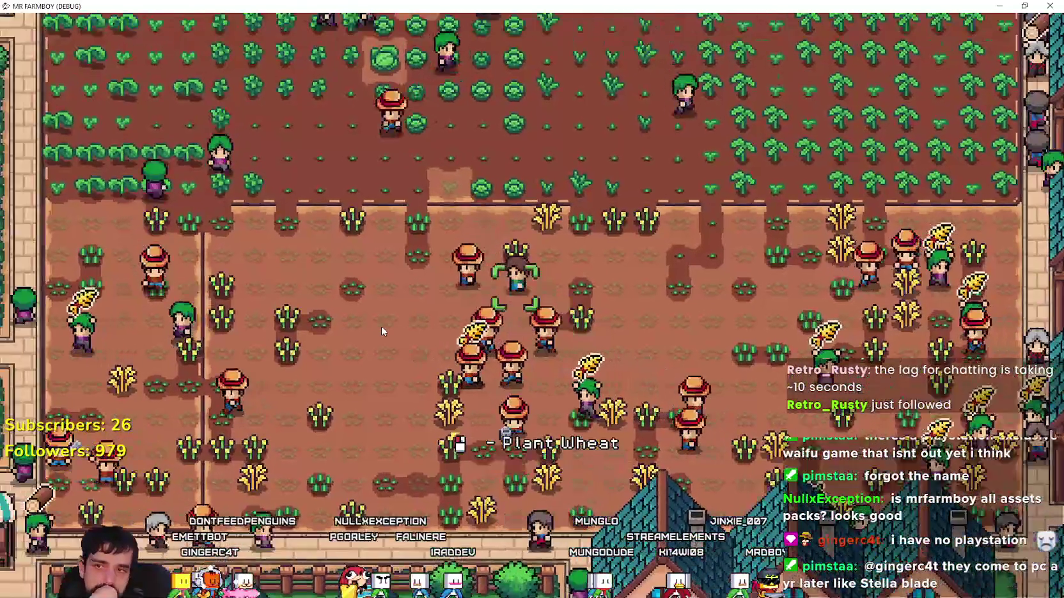
scroll(405, 289, "down", 5)
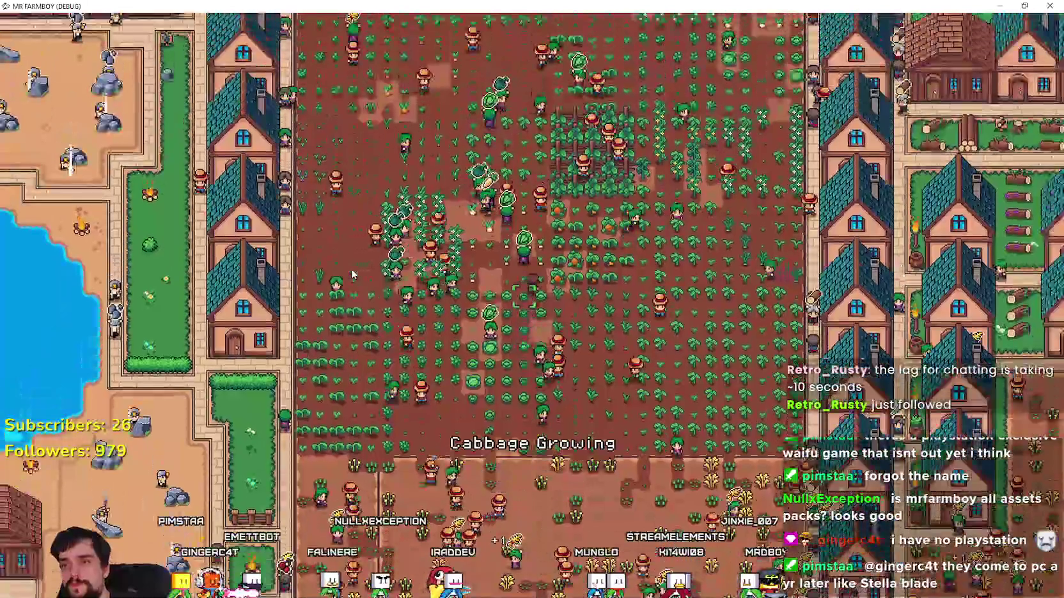
- Check the Esc pause menu's game stats, then zoom in on the town houses and field
scroll(352, 275, "down", 3)
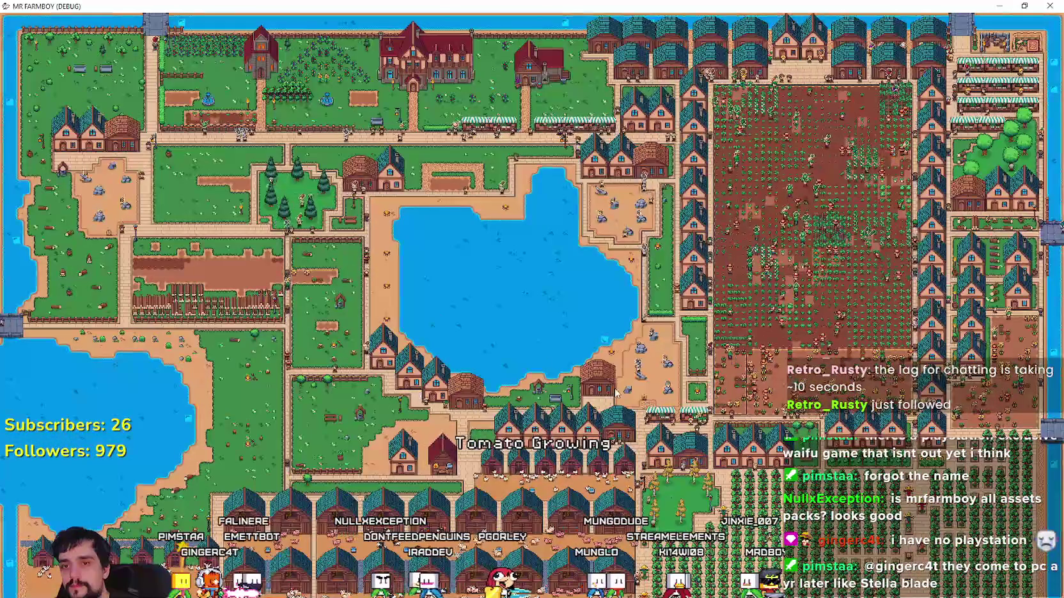
scroll(578, 356, "up", 5)
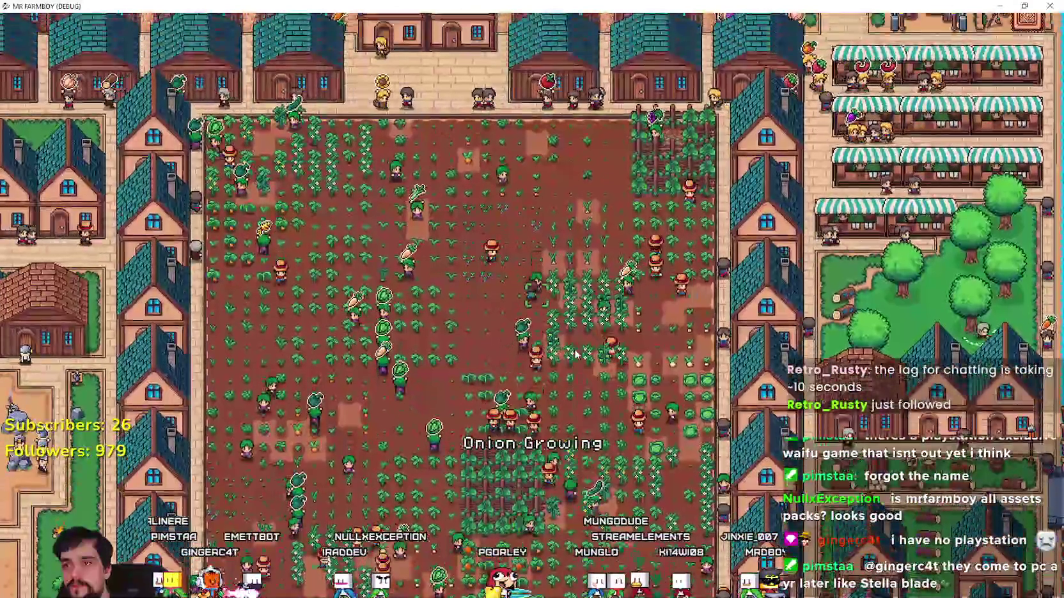
key("Escape")
key("Escape")
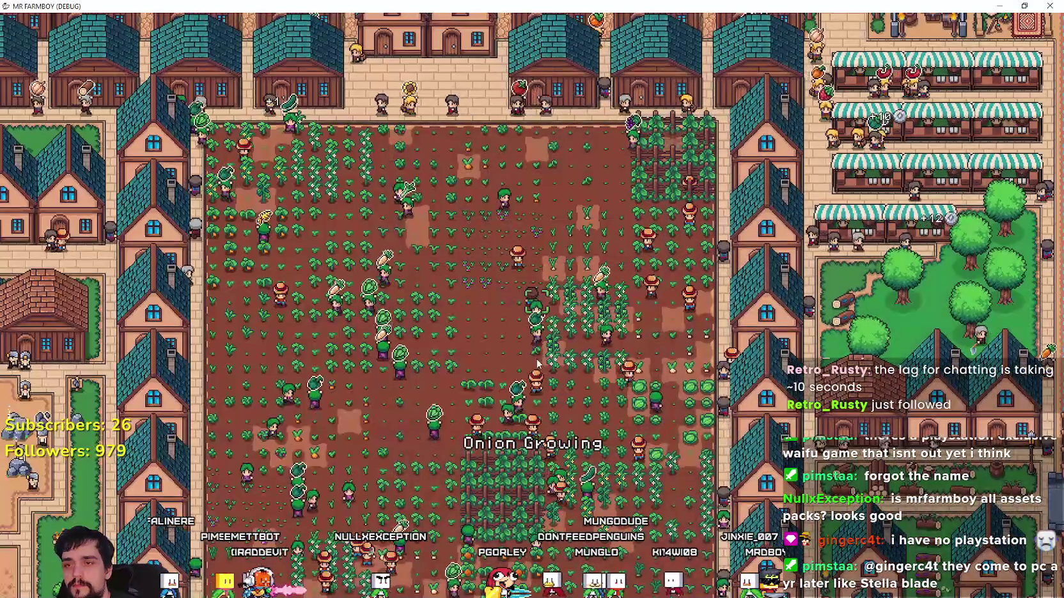
scroll(481, 343, "up", 3)
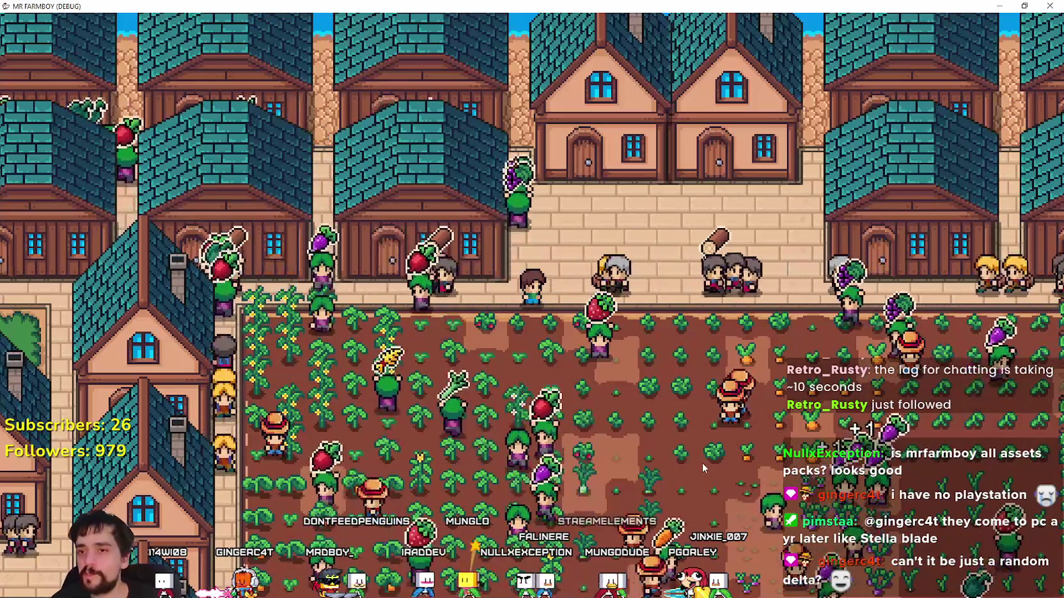
scroll(652, 364, "up", 2)
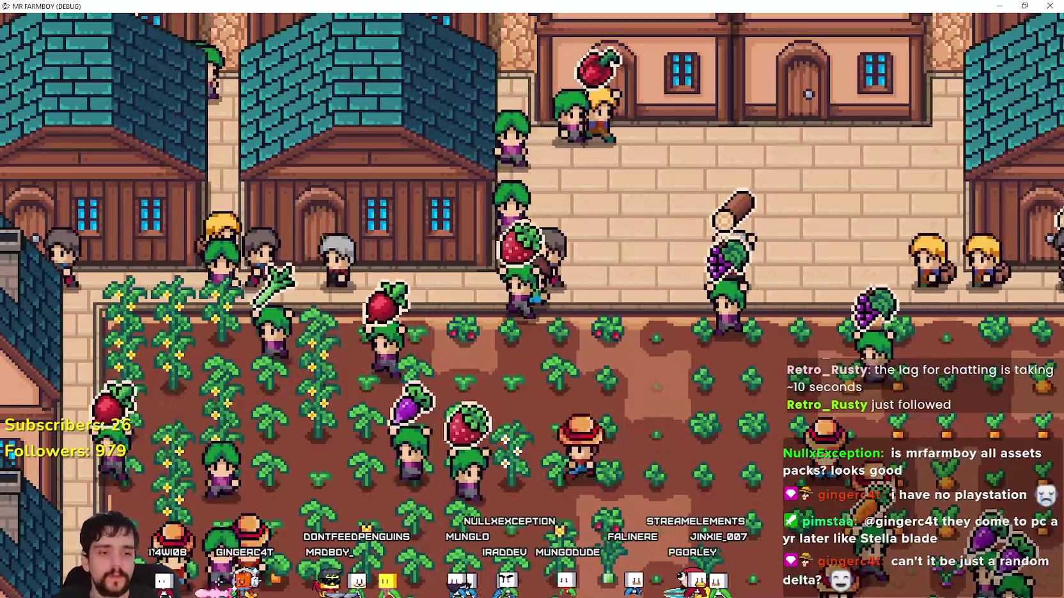
key("alt+Tab")
scroll(684, 303, "up", 4)
scroll(690, 310, "up", 3)
right_click(793, 217)
left_click(801, 257)
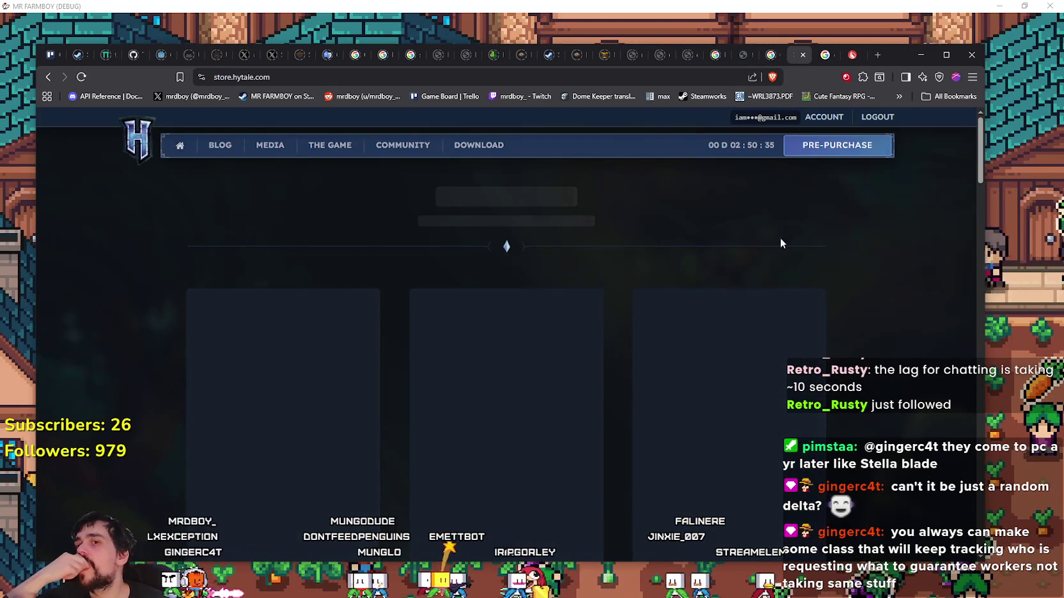
left_click(474, 6)
scroll(532, 306, "down", 5)
scroll(531, 305, "up", 4)
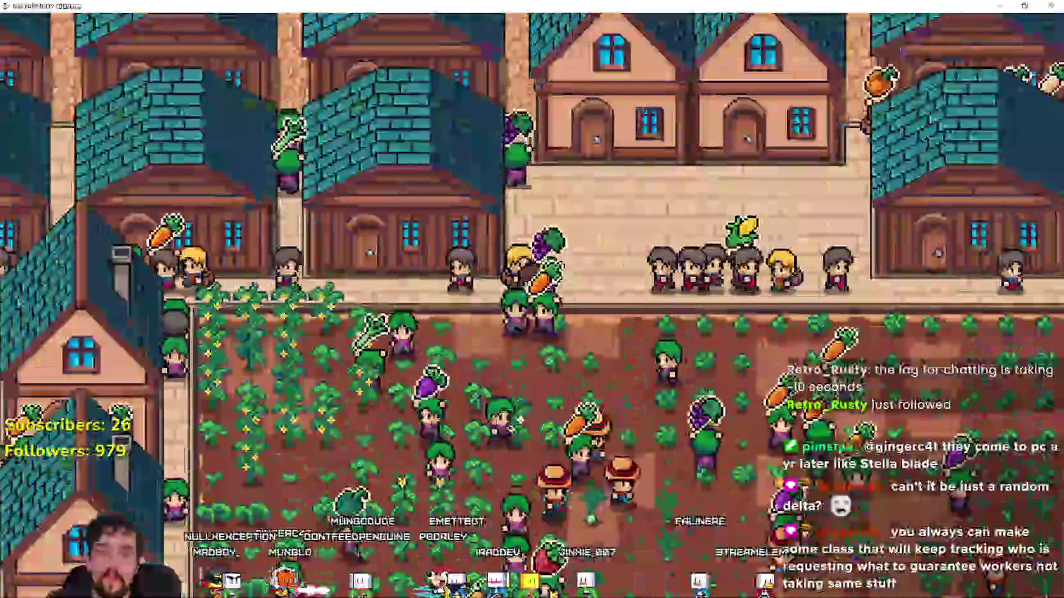
key("alt+F4")
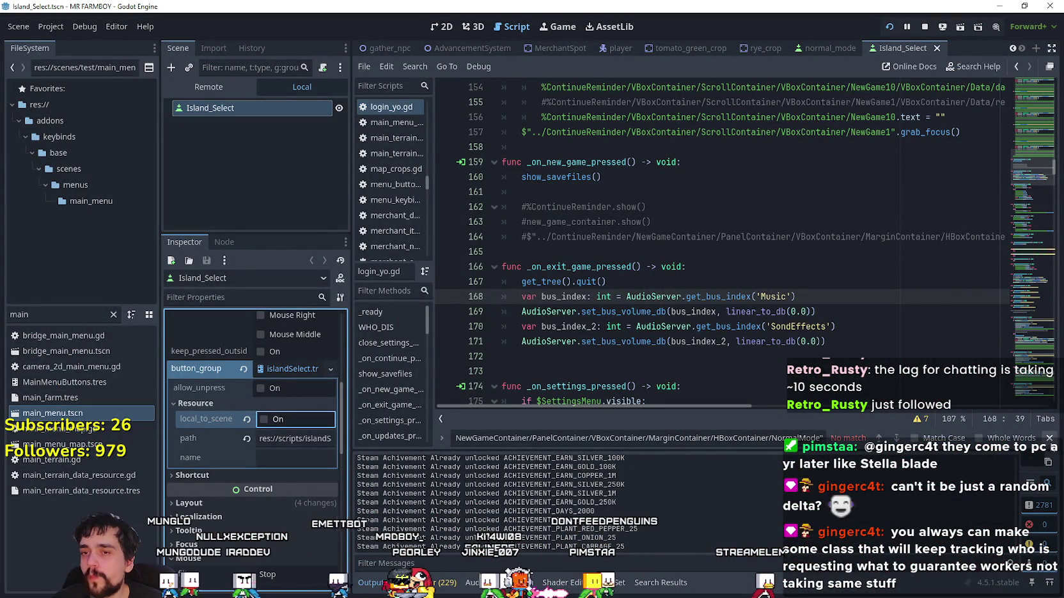
- Close the find bar, start the Debugger's Profiler recording, and enlarge the bottom panel
key("Escape")
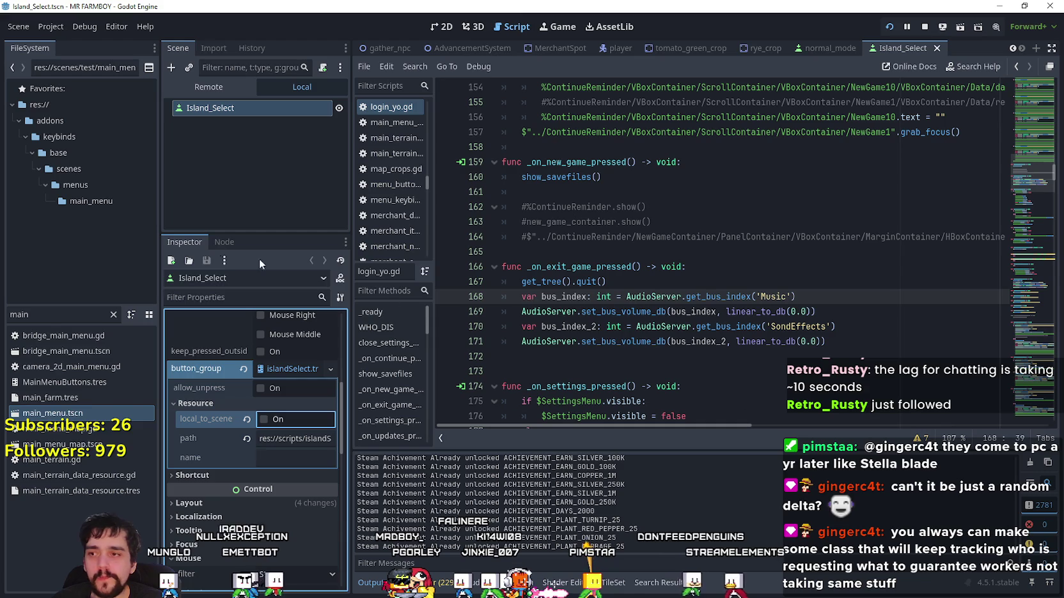
left_click(55, 314)
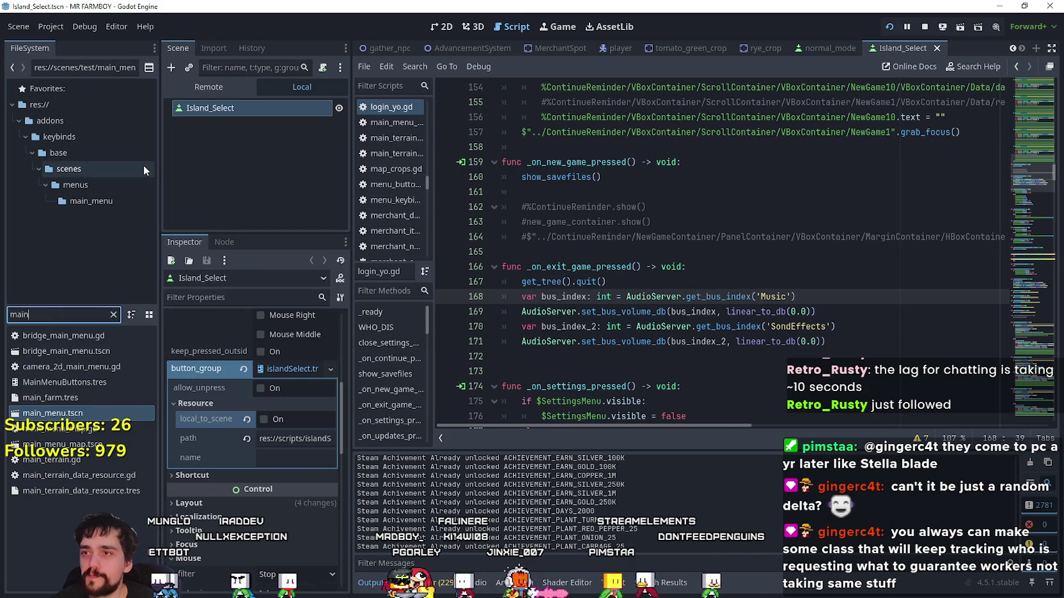
left_click(532, 447)
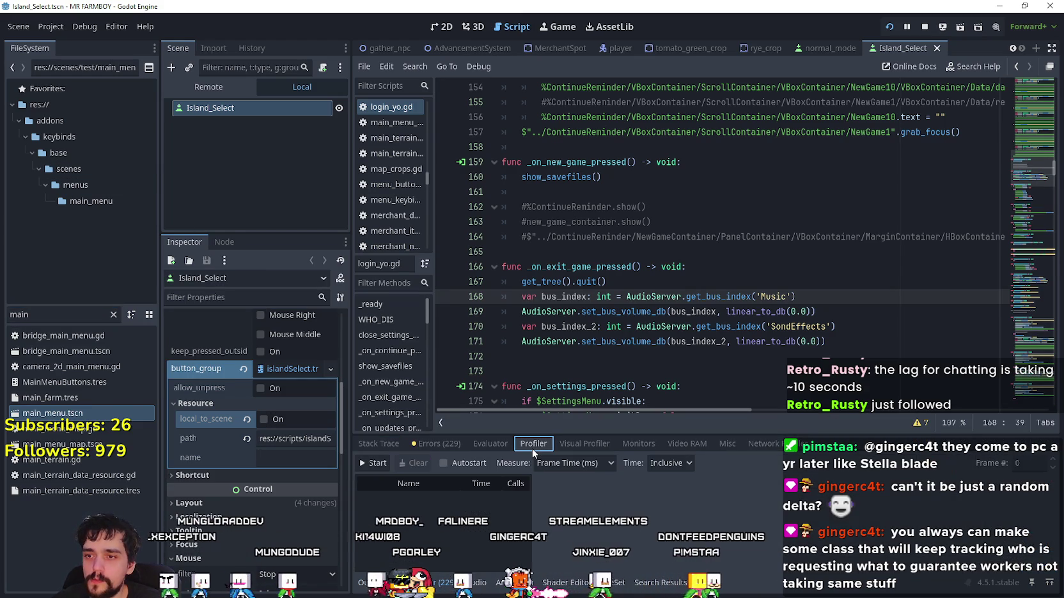
left_click(369, 464)
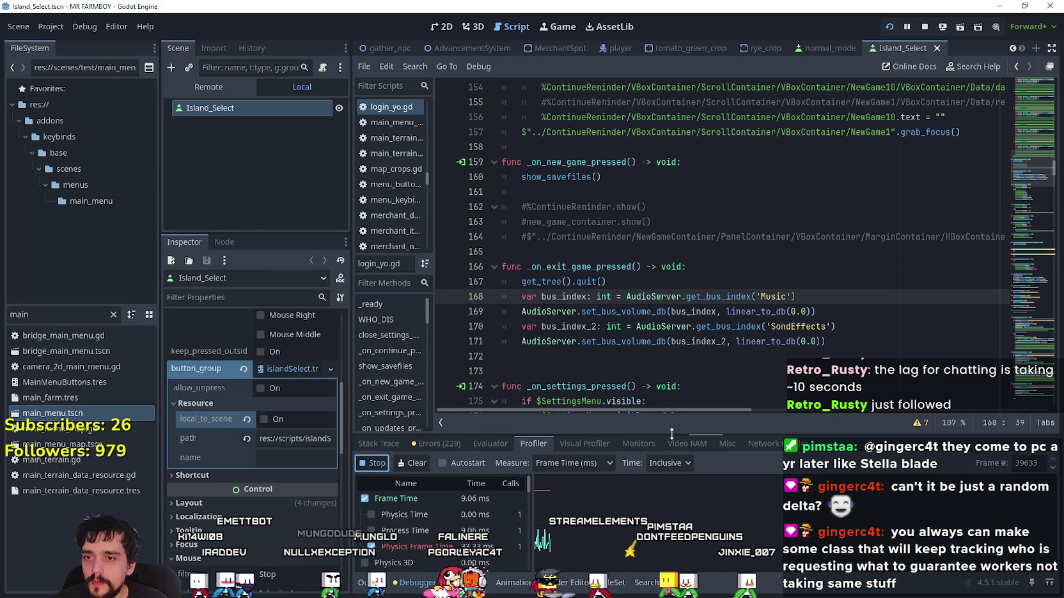
left_click_drag(672, 434, 689, 205)
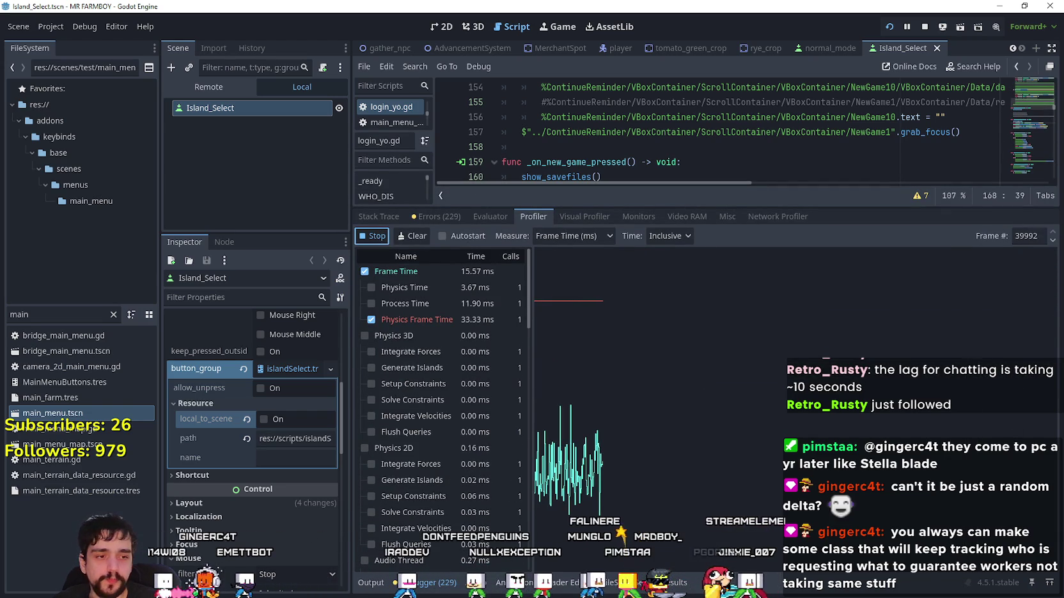
- Return to the game and walk the farmer right, down into the farm, then left to a house door
key("alt+Tab")
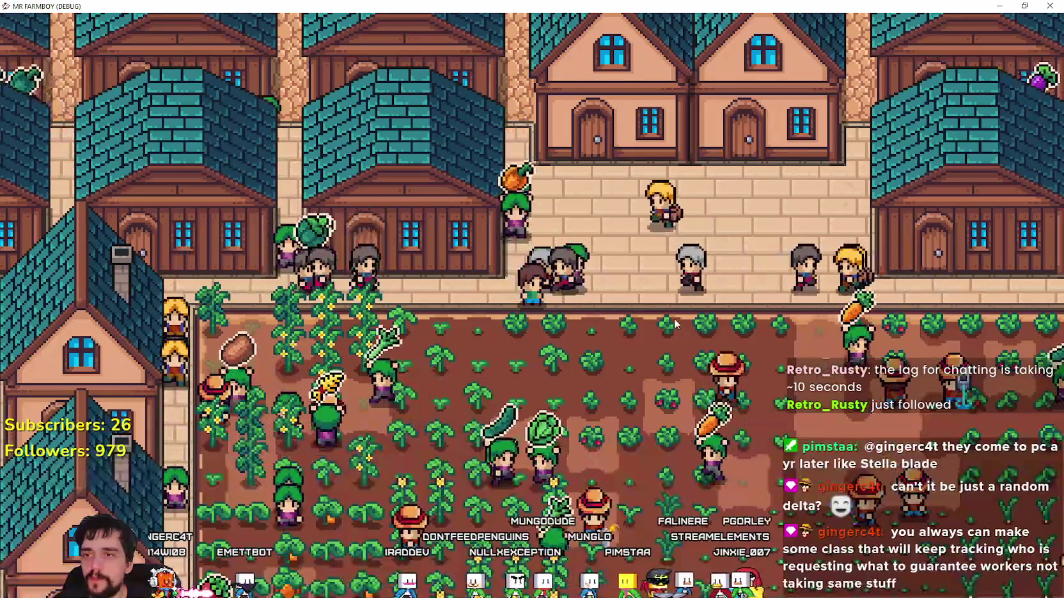
key("d")
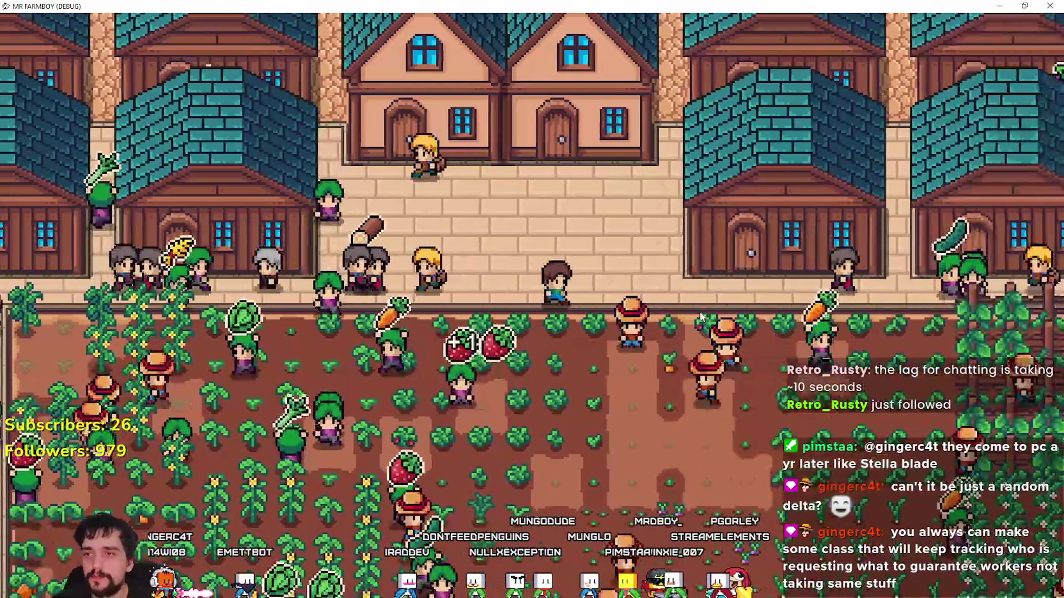
key("s")
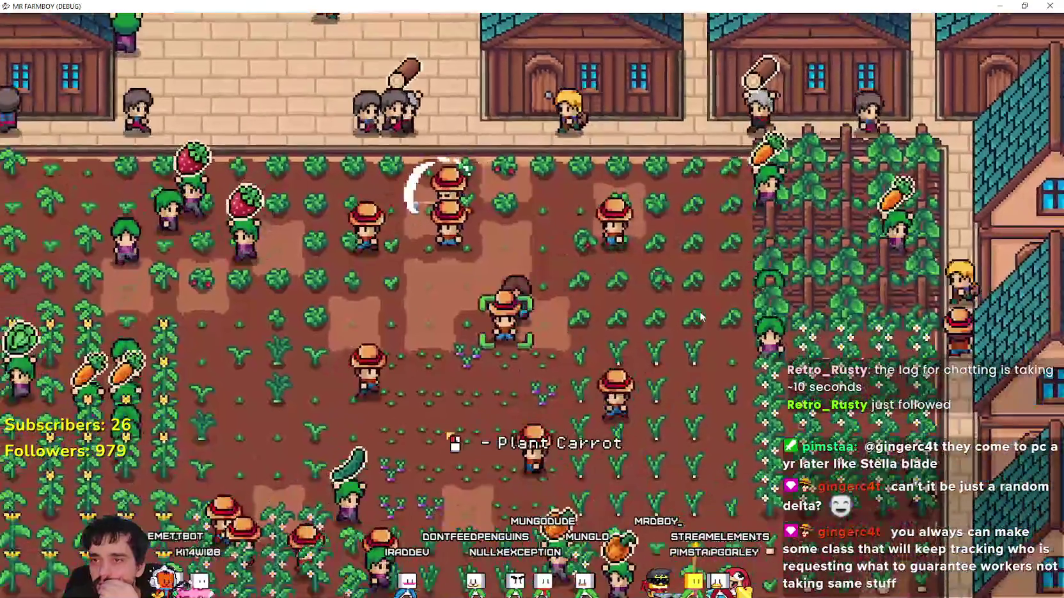
key("s")
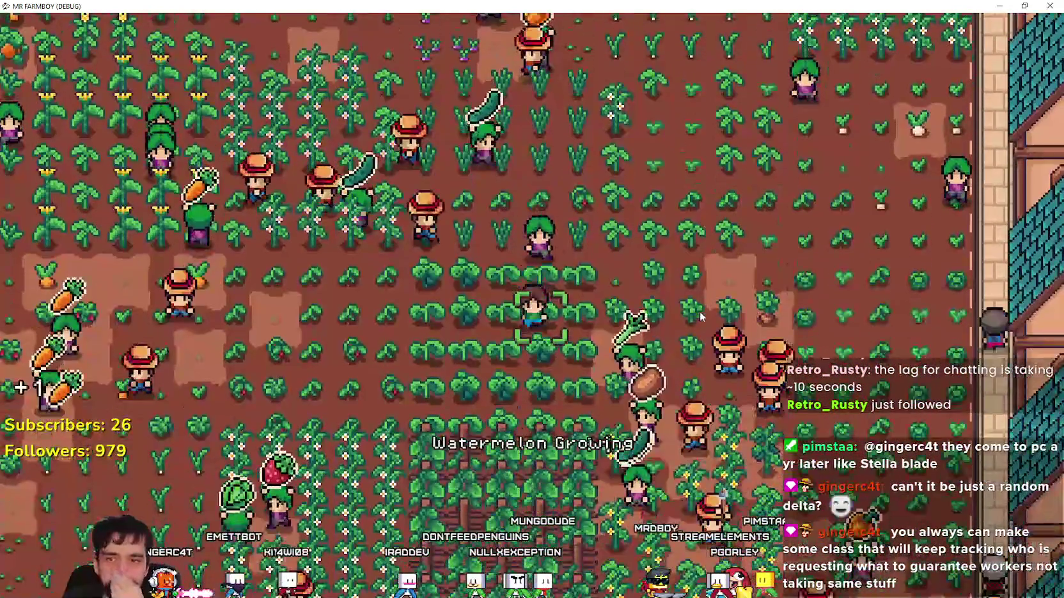
key("a")
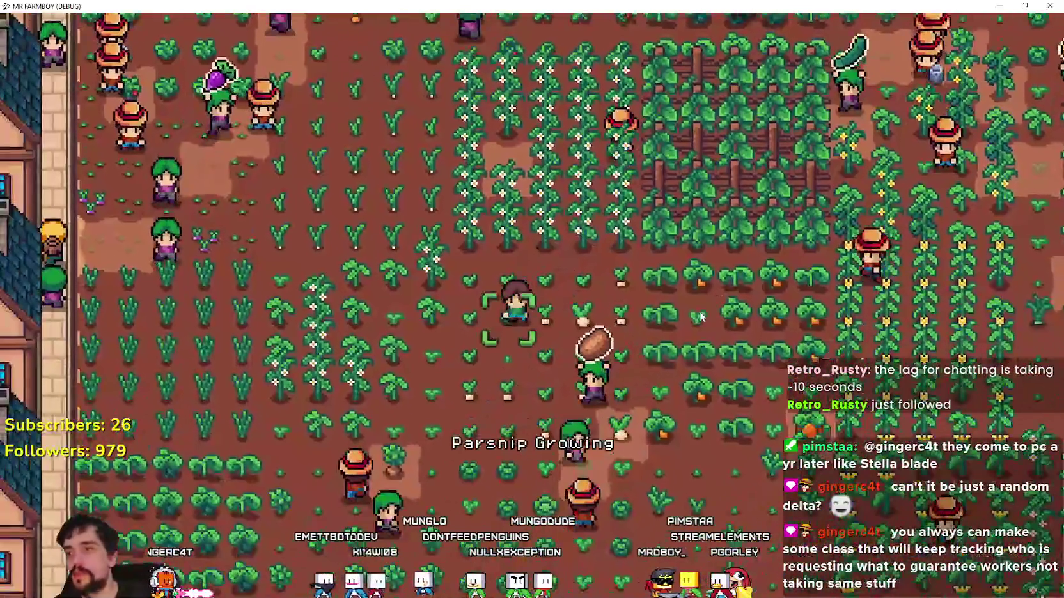
key("a")
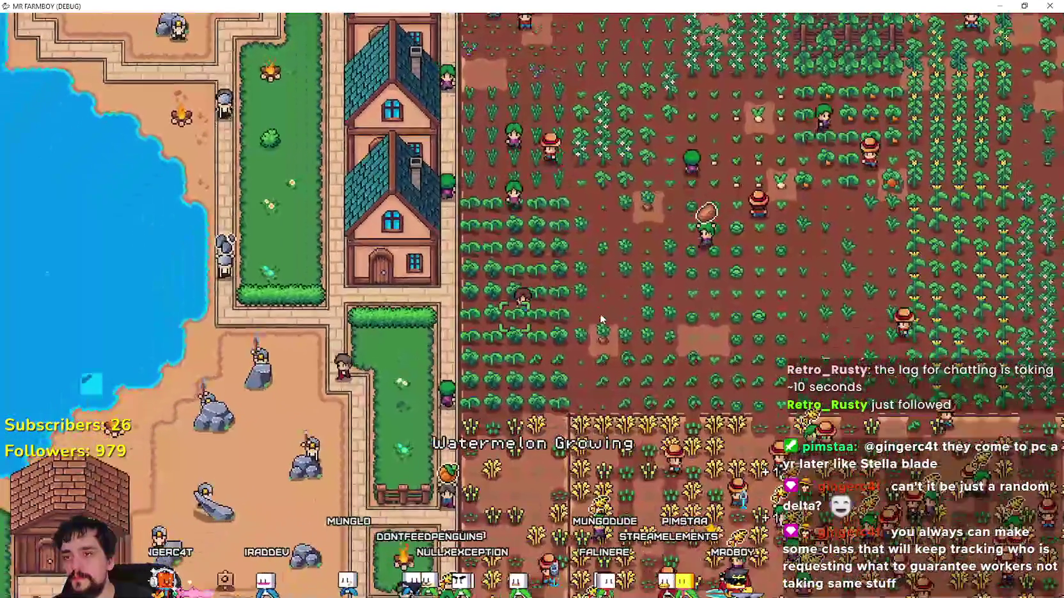
- Walk up the grass strip past the row of houses and back into the crop field
key("a")
key("w")
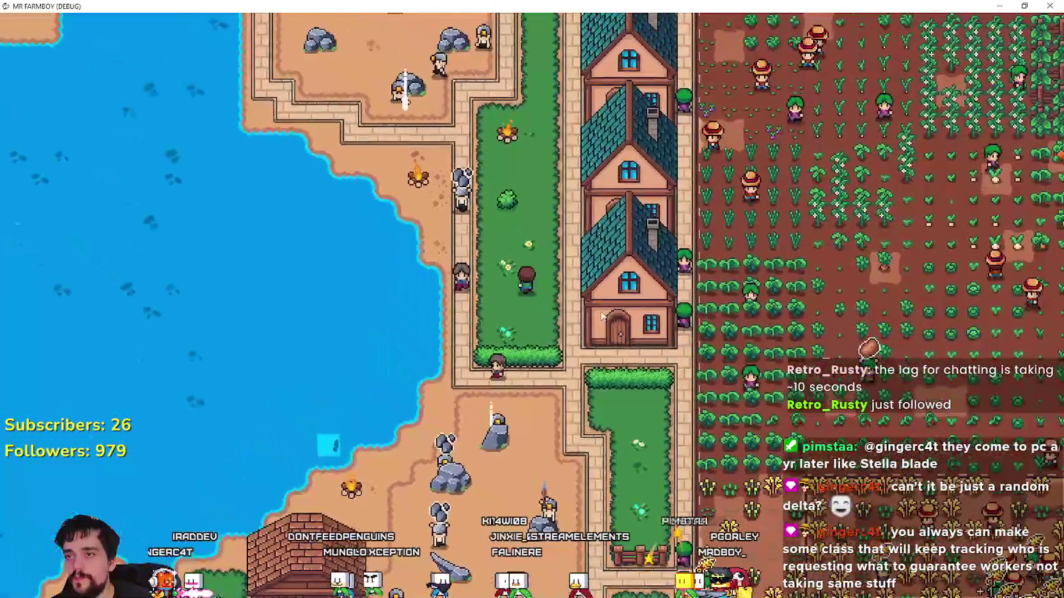
key("d")
key("w")
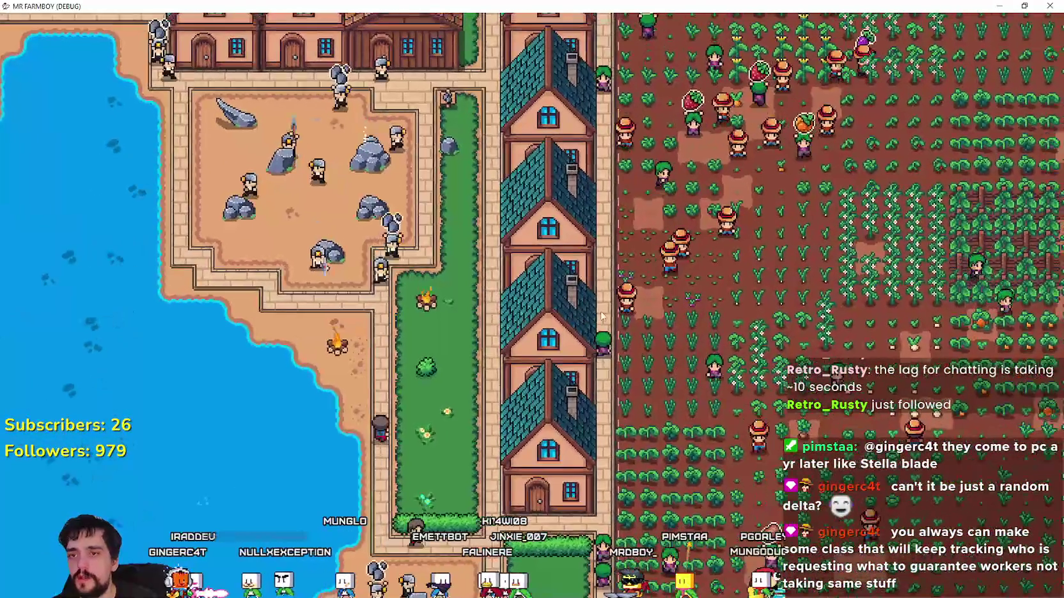
key("d")
key("w")
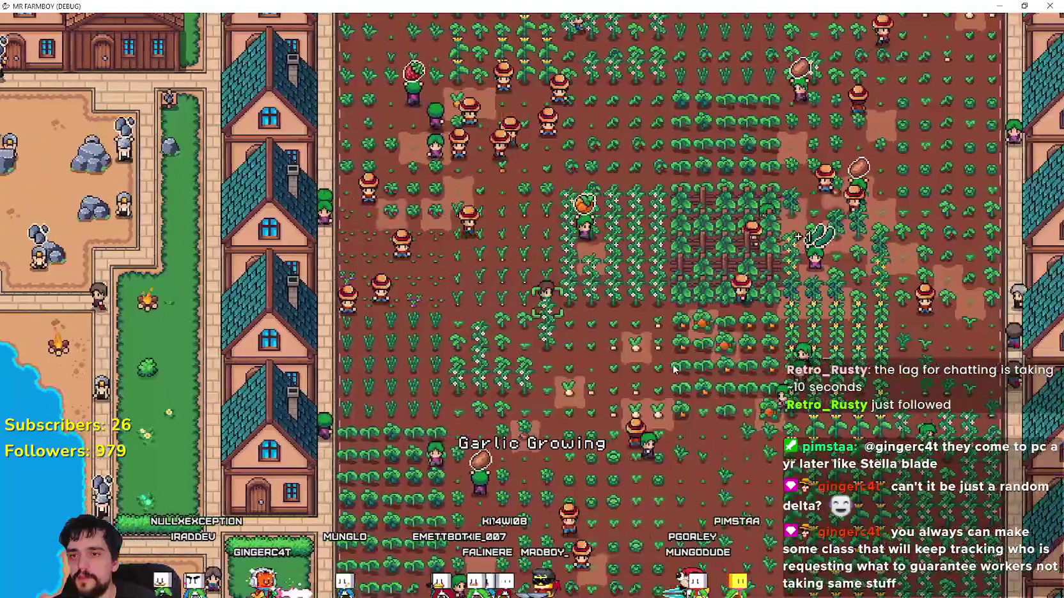
- Weave up and down through the crop field toward the wheat field
key("d")
key("w")
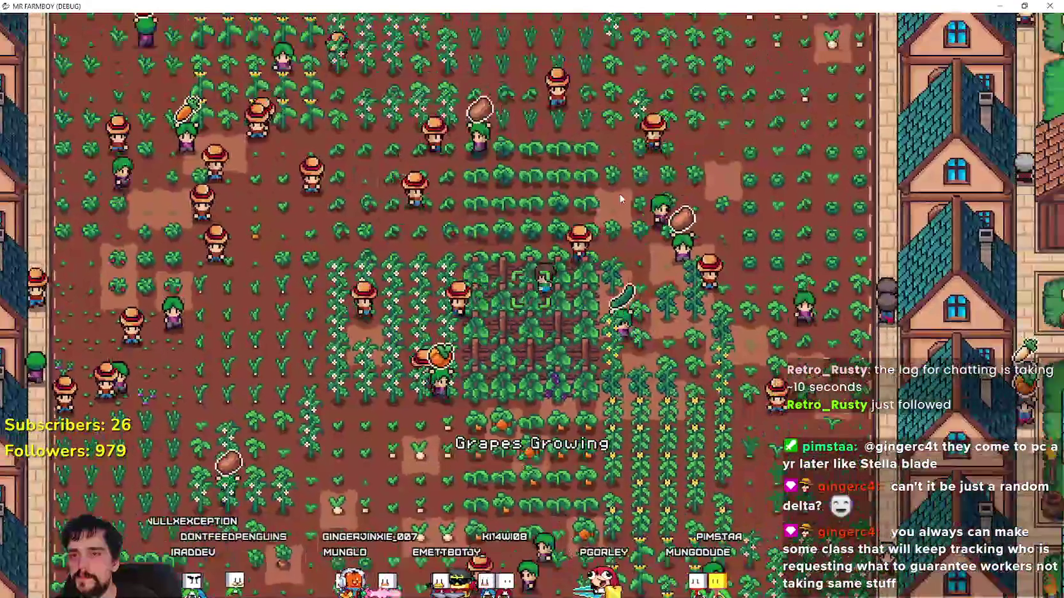
key("d")
key("s")
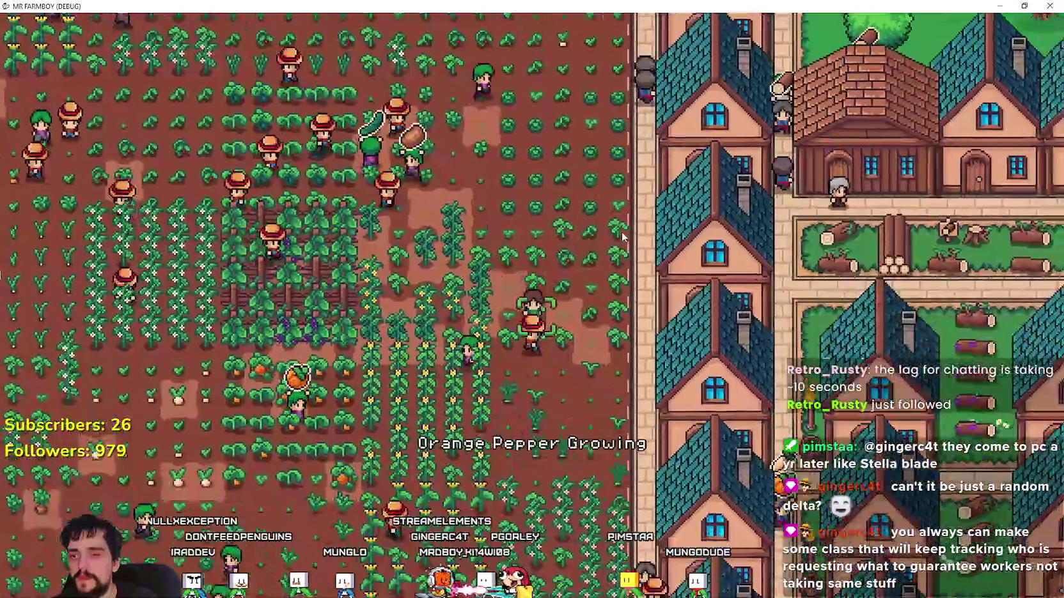
key("a")
key("s")
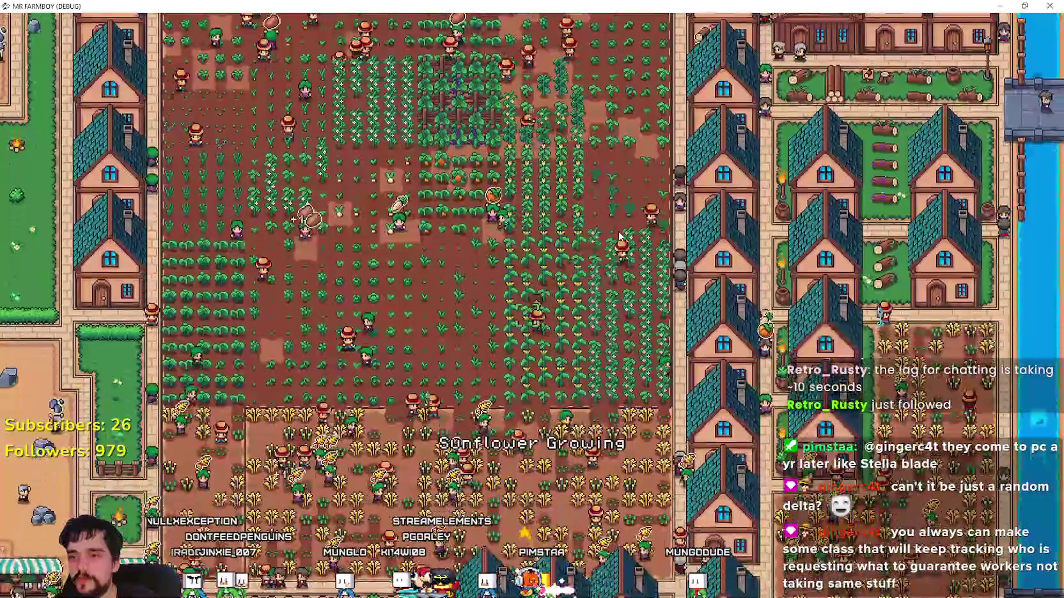
key("d")
key("s")
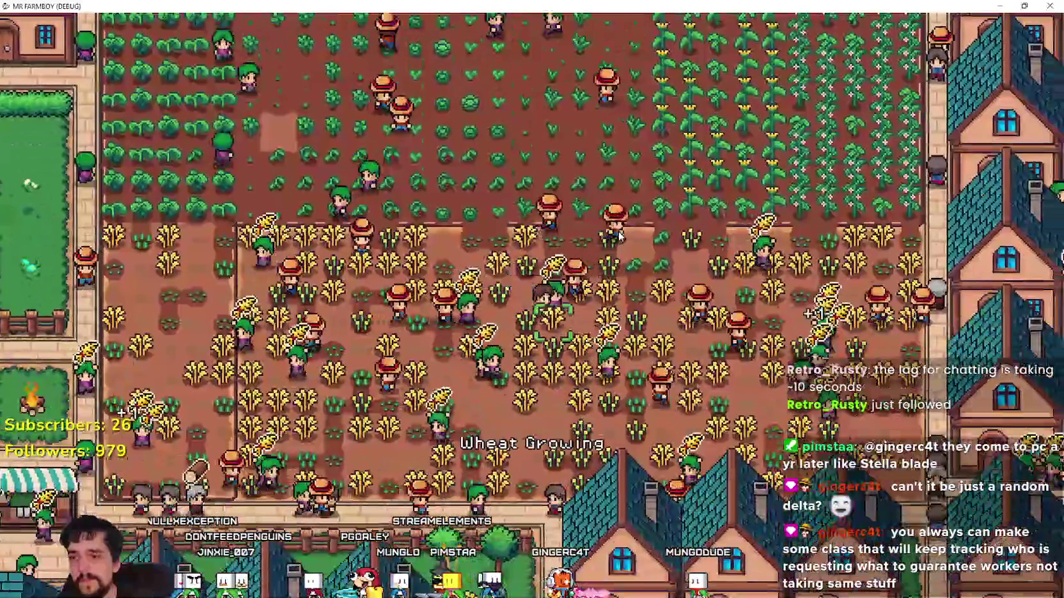
- Walk up and left away from the wheat toward the town houses
key("d")
key("w")
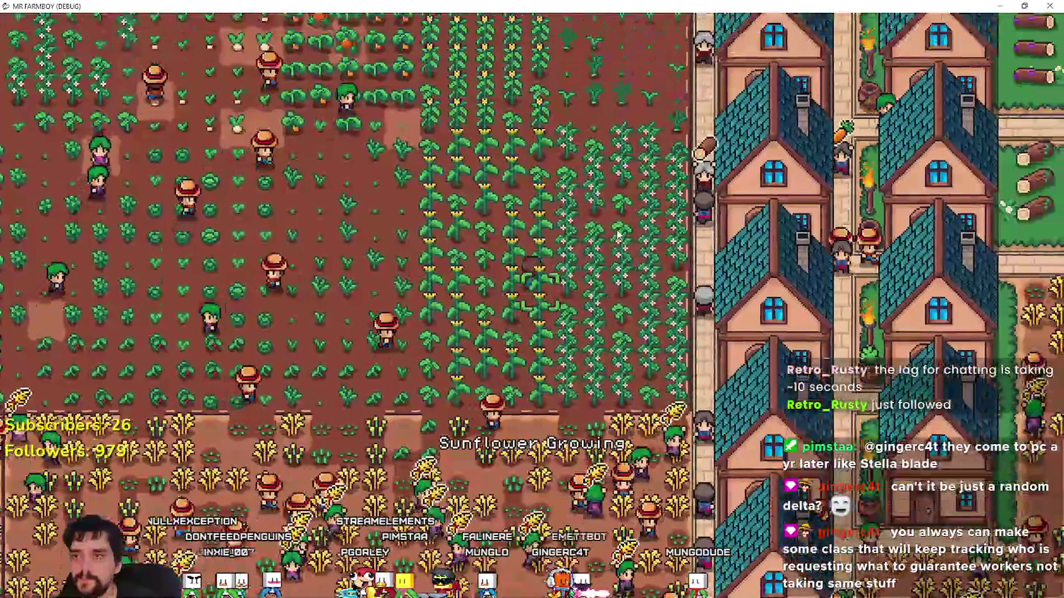
key("w")
key("a")
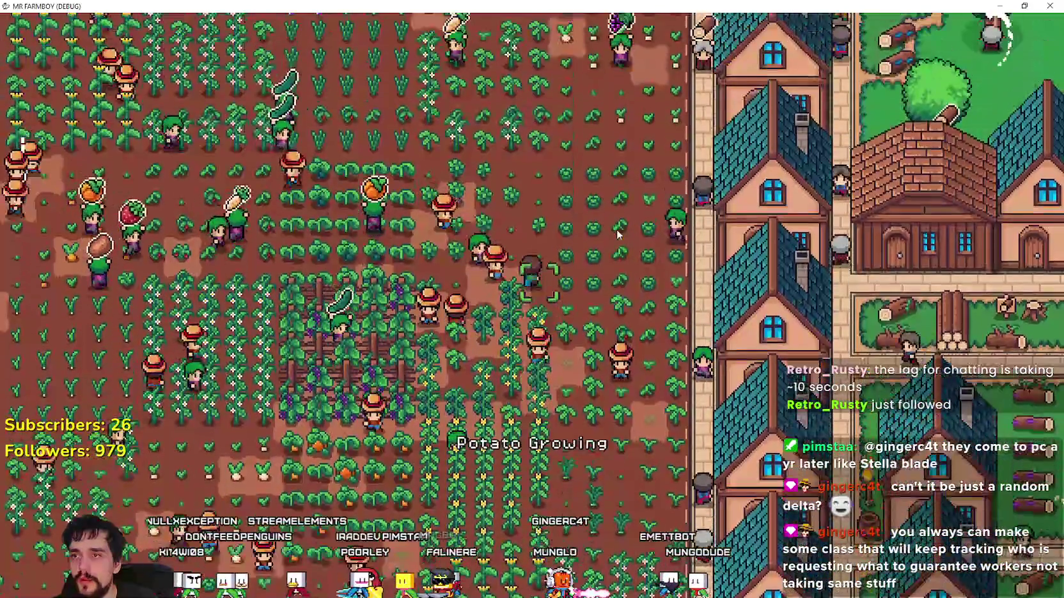
key("w")
key("a")
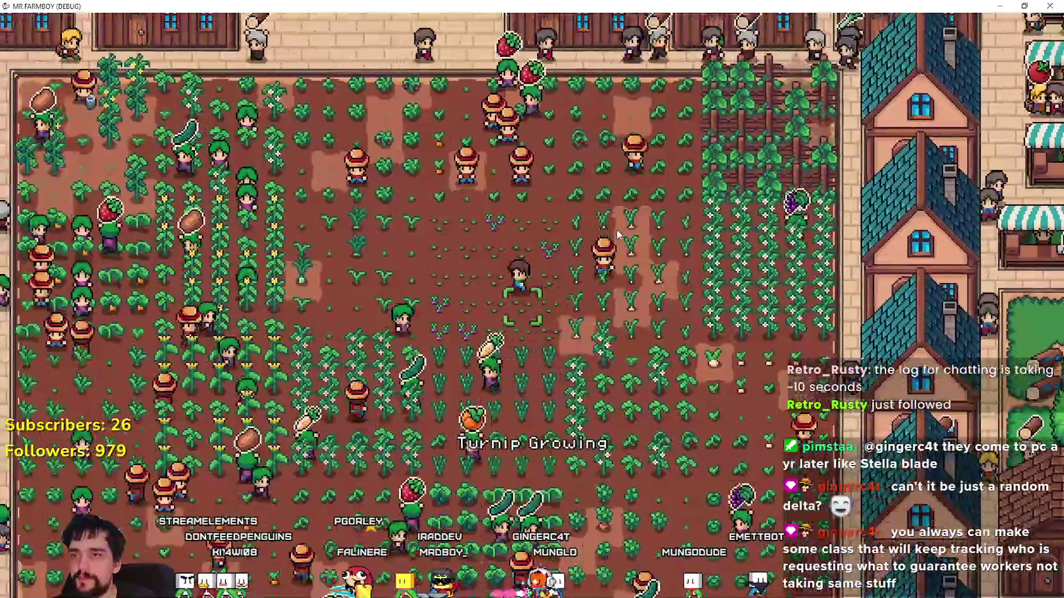
key("a")
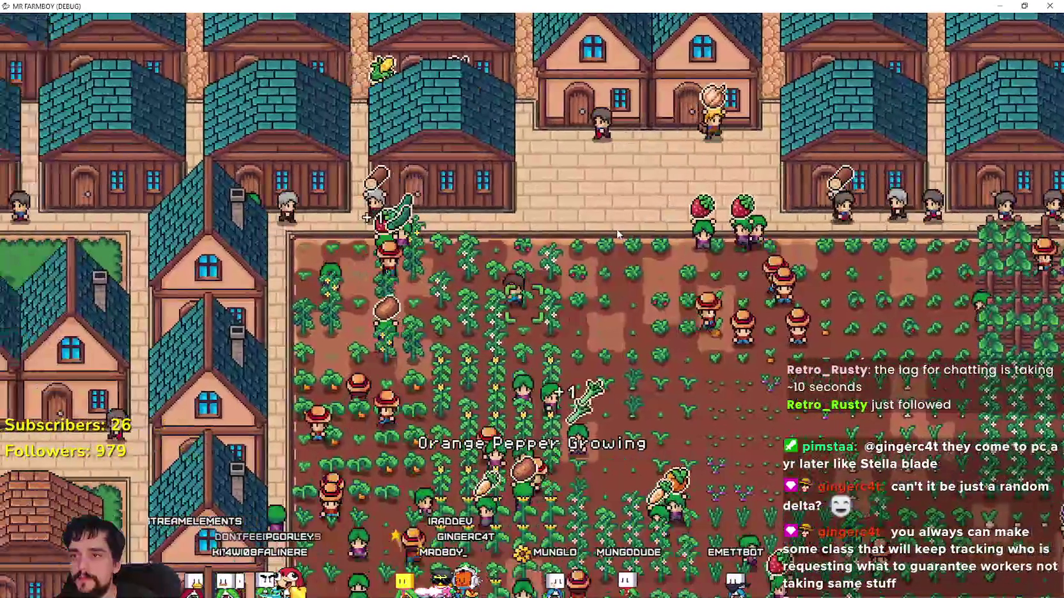
- Walk the farmer right and then straight down the farm before returning to Godot
key("s")
key("d")
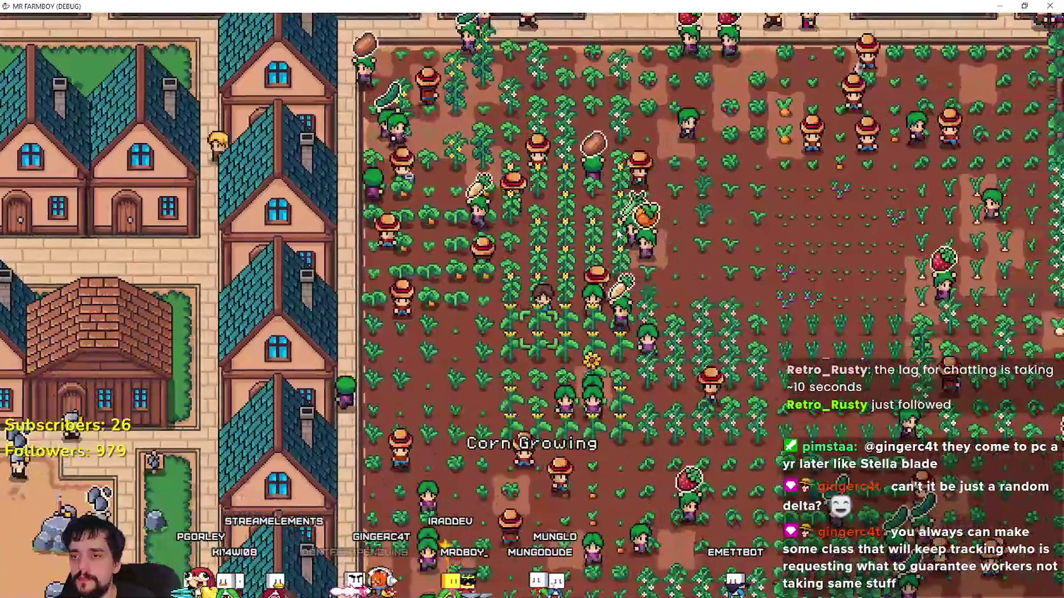
key("d")
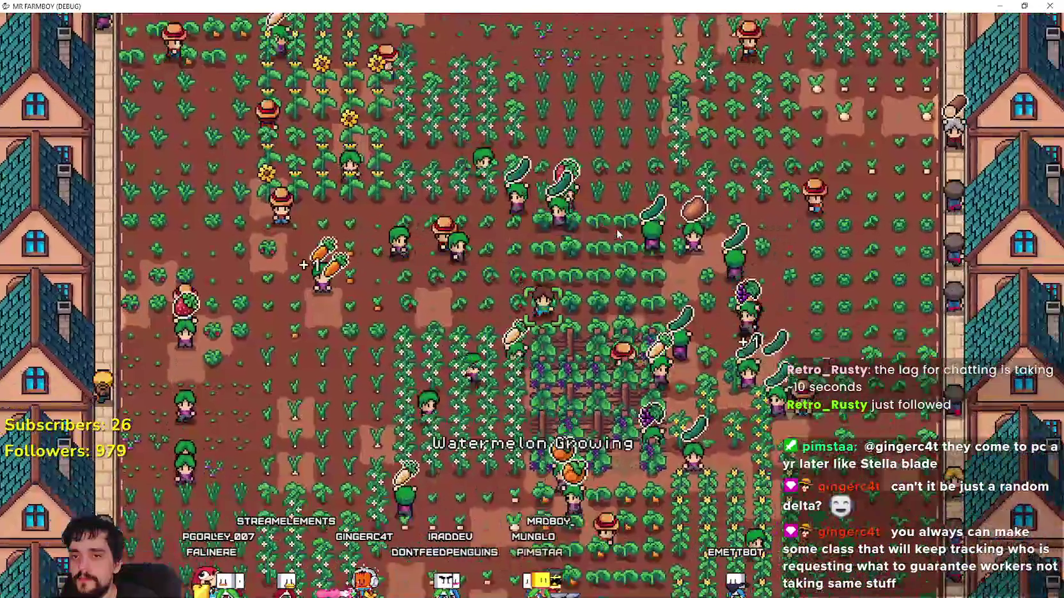
key("s")
key("a")
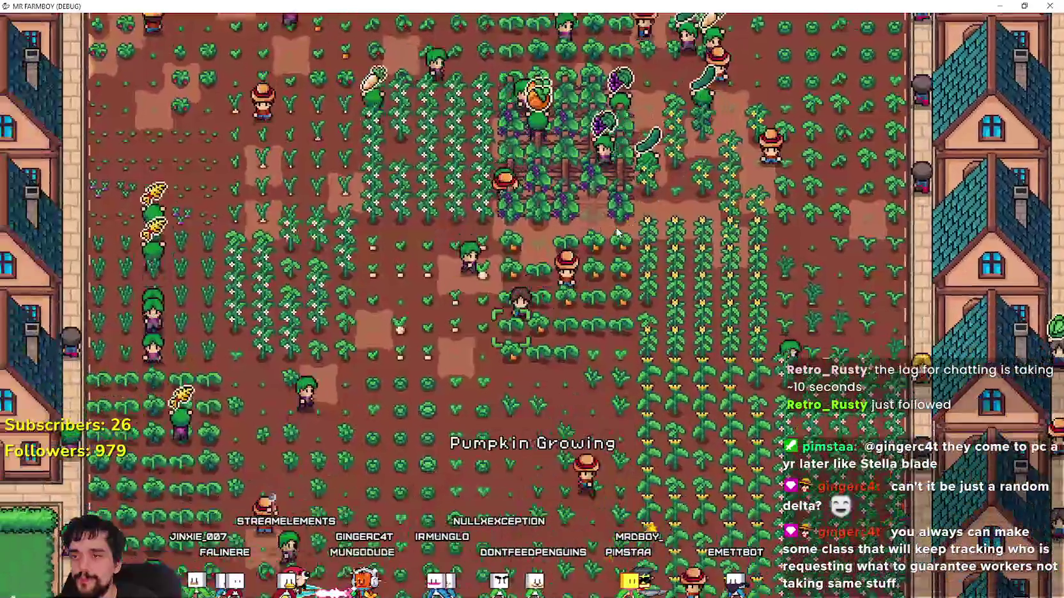
key("s")
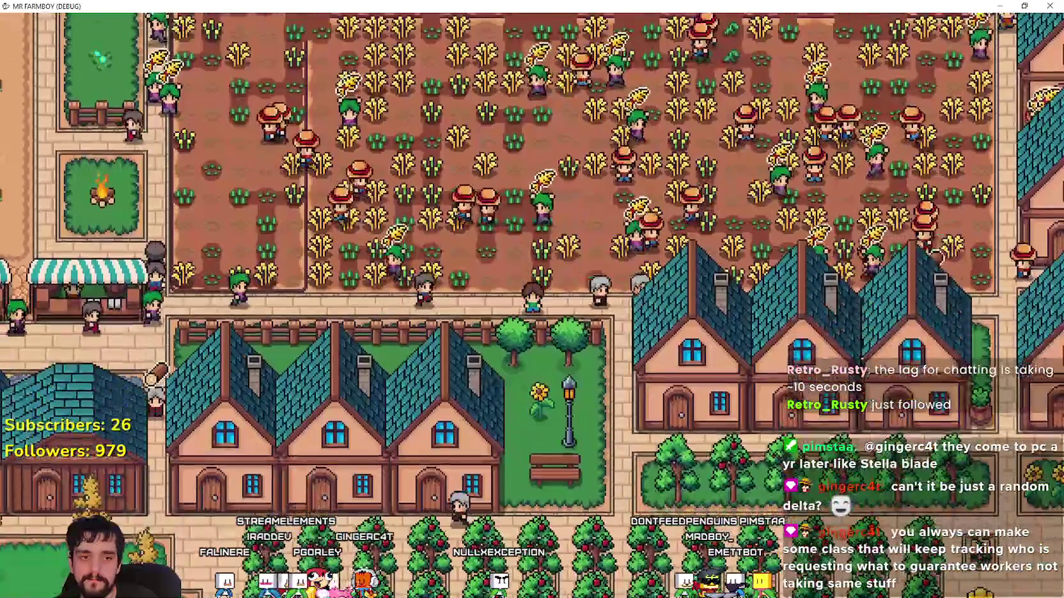
key("alt+Tab")
- Stop profiling on frame 42698 (8.00 ms) and enable the FPS, Process and Physics Process monitors
left_click(377, 236)
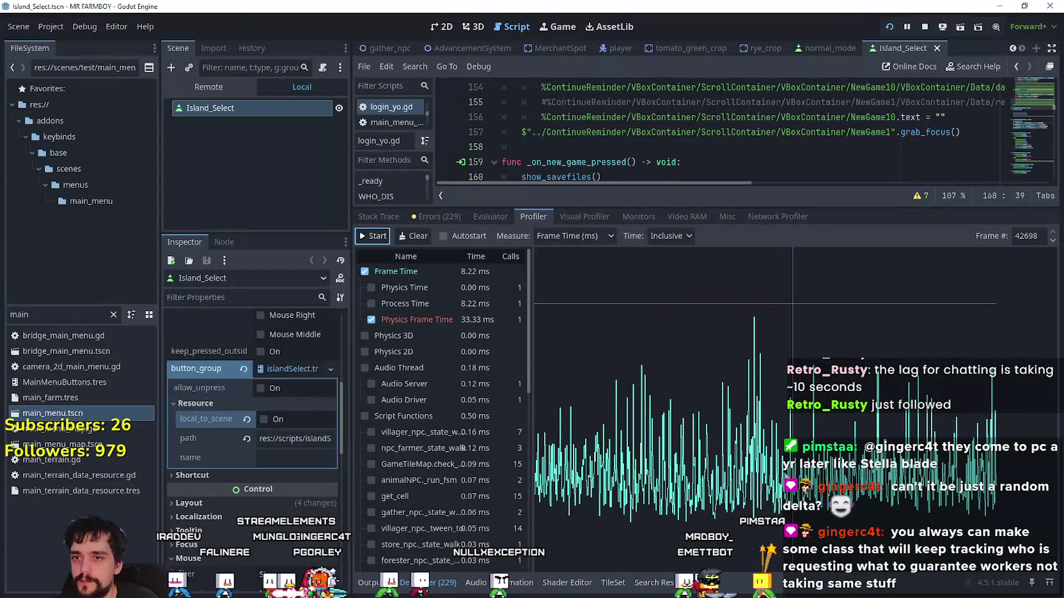
left_click(761, 345)
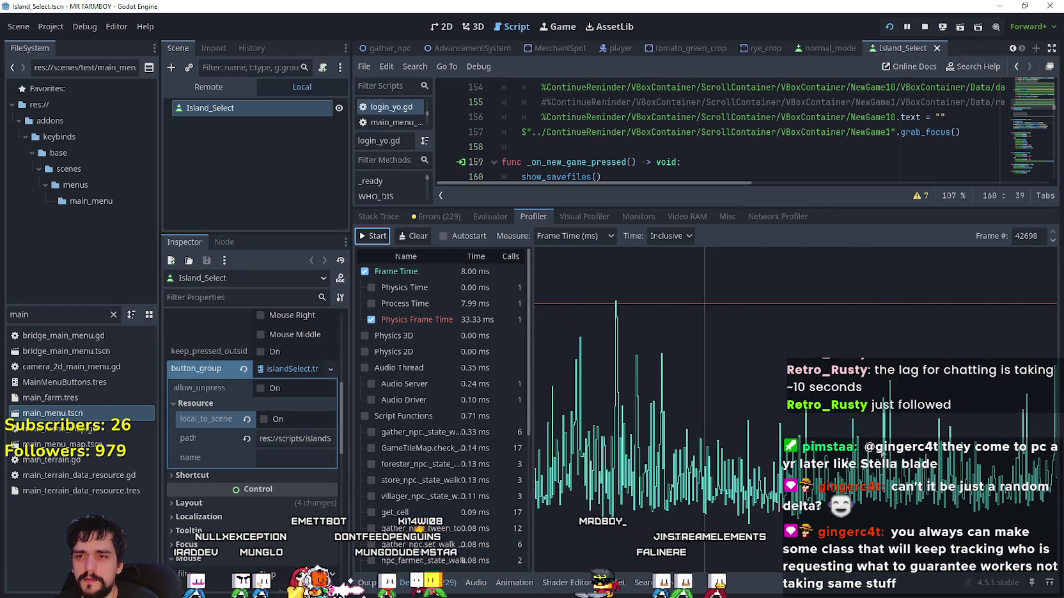
left_click(641, 218)
left_click(462, 270)
left_click(455, 281)
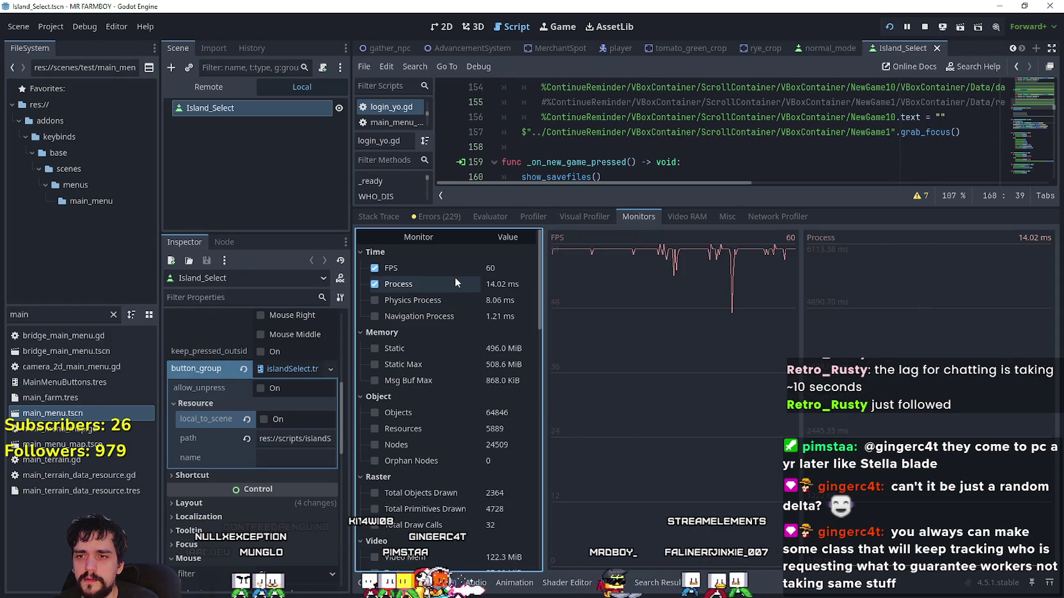
left_click(421, 303)
left_click(595, 216)
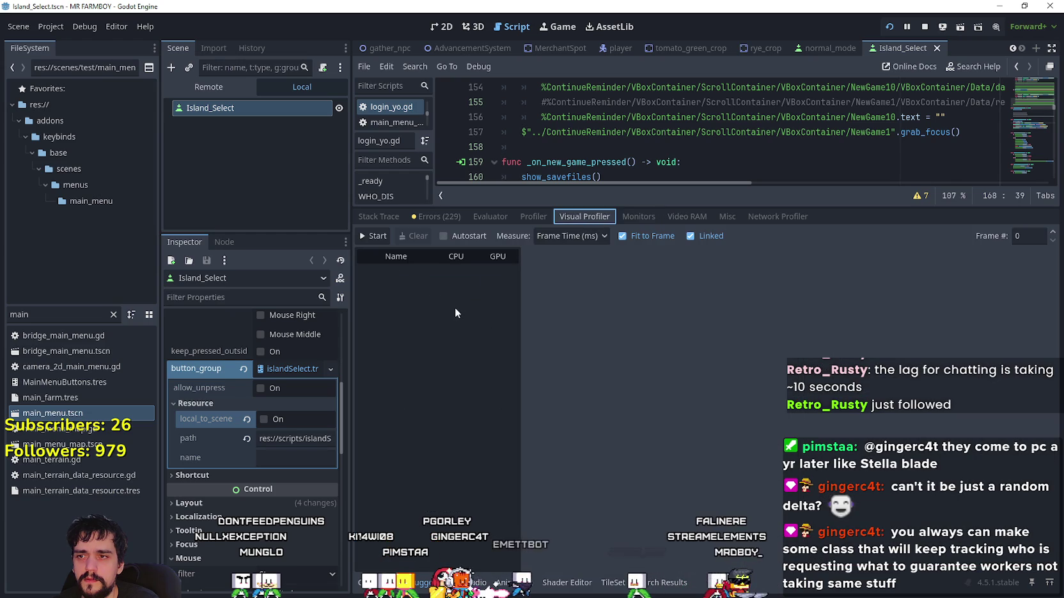
left_click(533, 217)
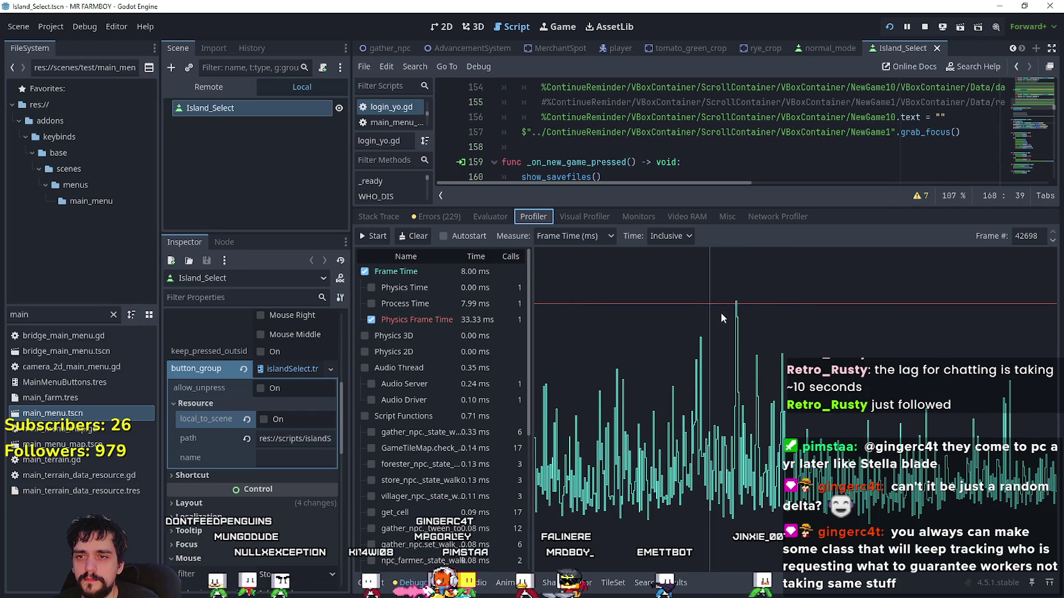
- Select the spike in the profiler graph and step through frames 41020–41025
left_click(738, 303)
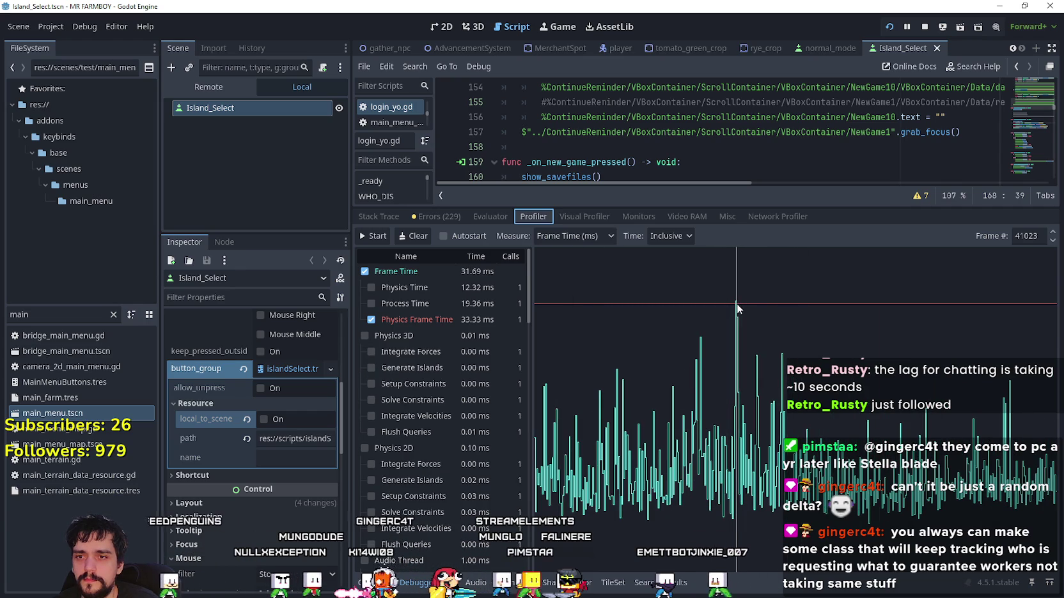
left_click(1052, 241)
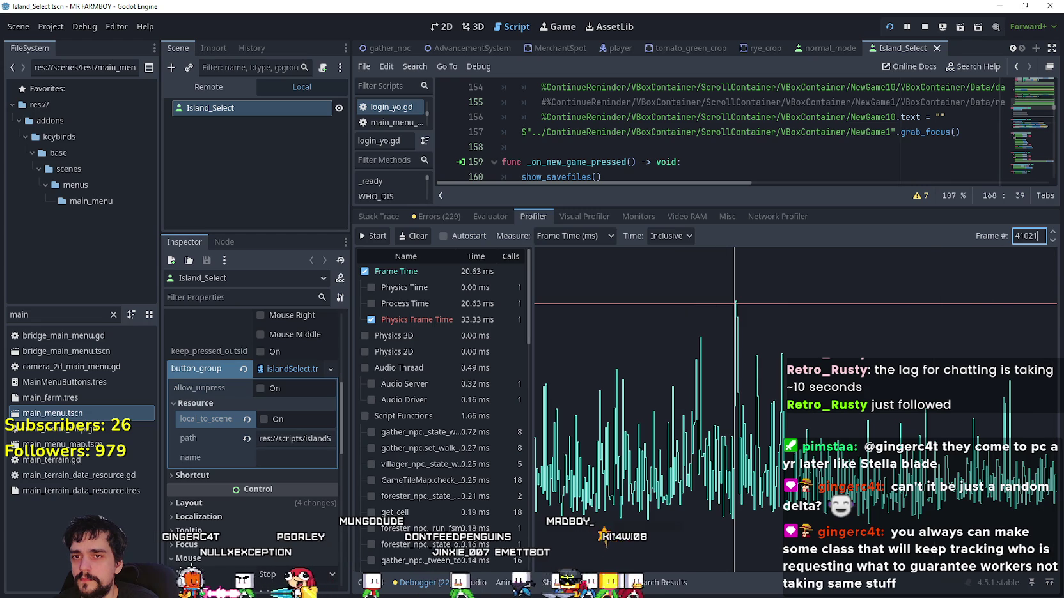
left_click(1053, 241)
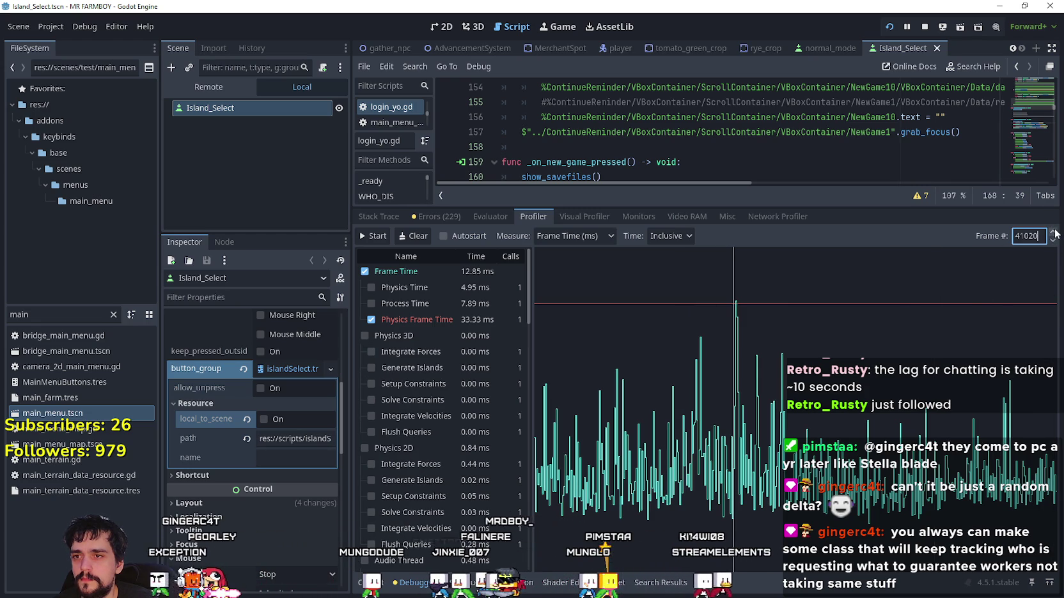
left_click(1054, 233)
left_click(1055, 232)
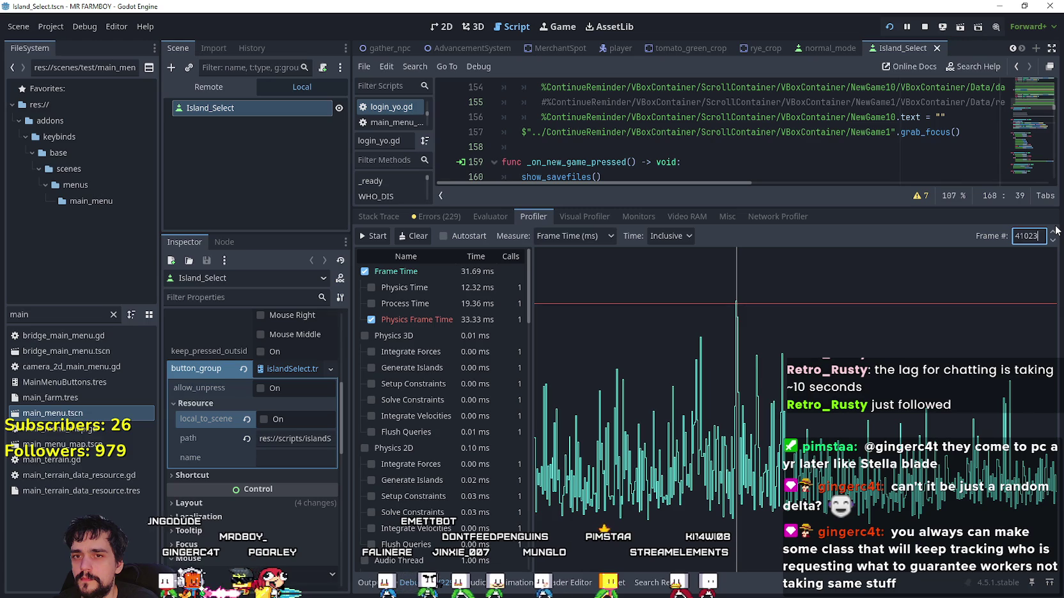
left_click(1054, 233)
left_click(1052, 240)
left_click(1053, 241)
left_click(1053, 240)
left_click(1052, 233)
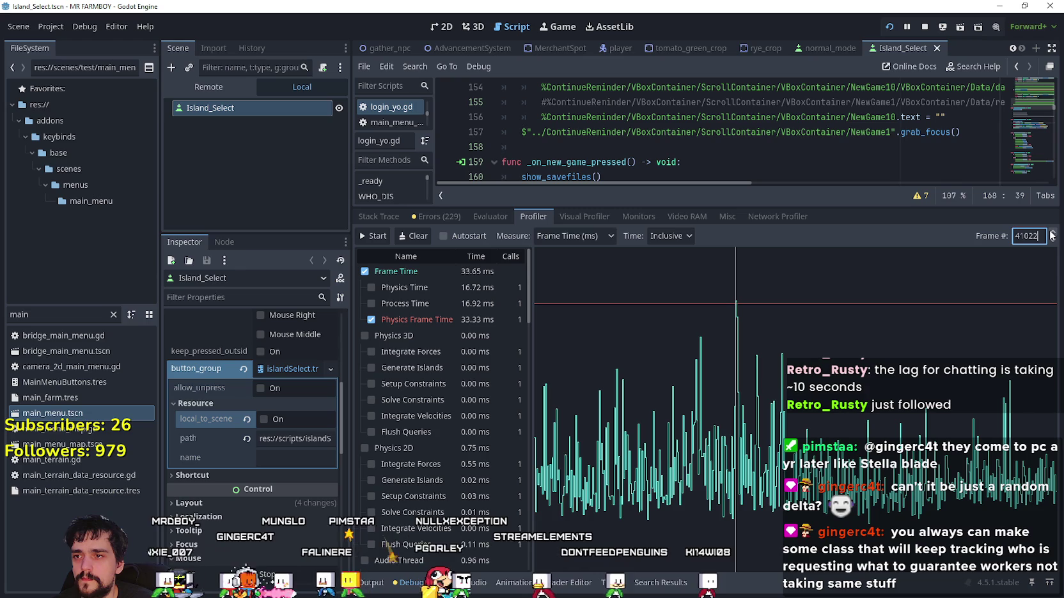
- Step between frames 41021–41024 again, settling on spike frame 41022
left_click(1053, 232)
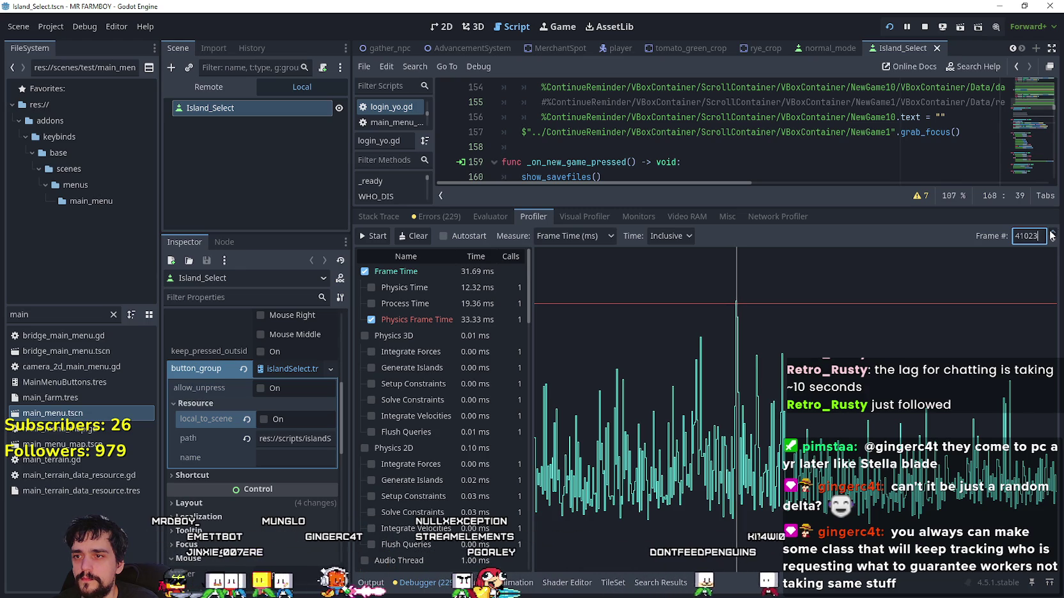
left_click(1052, 232)
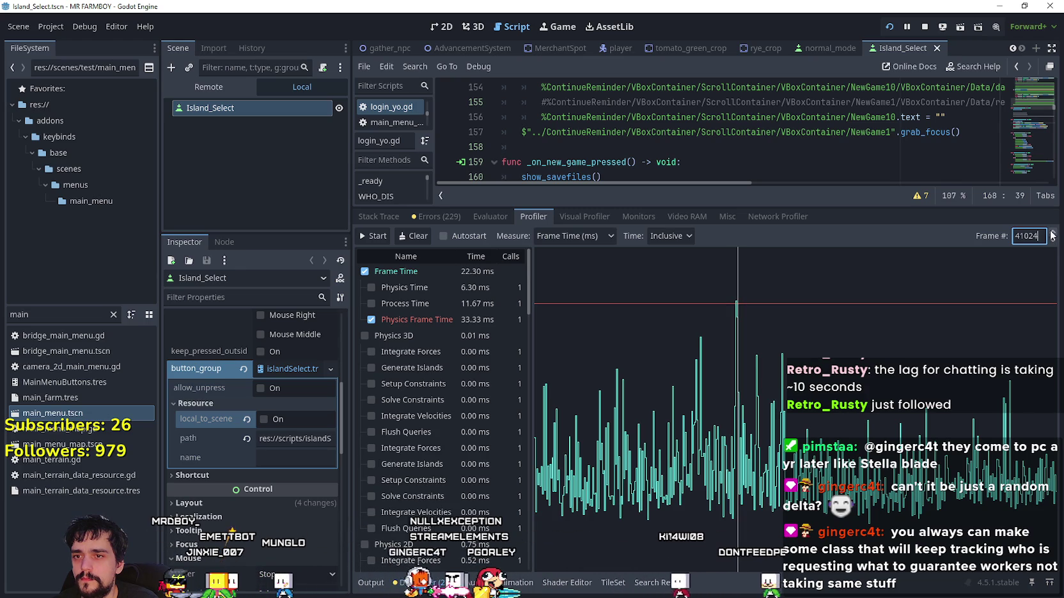
left_click(1052, 241)
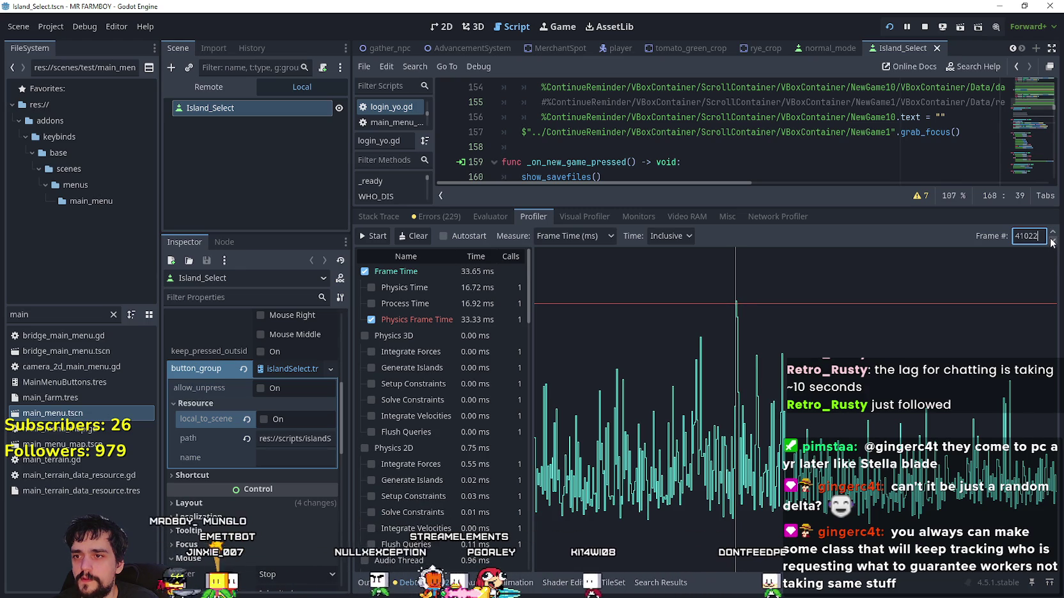
left_click(1052, 241)
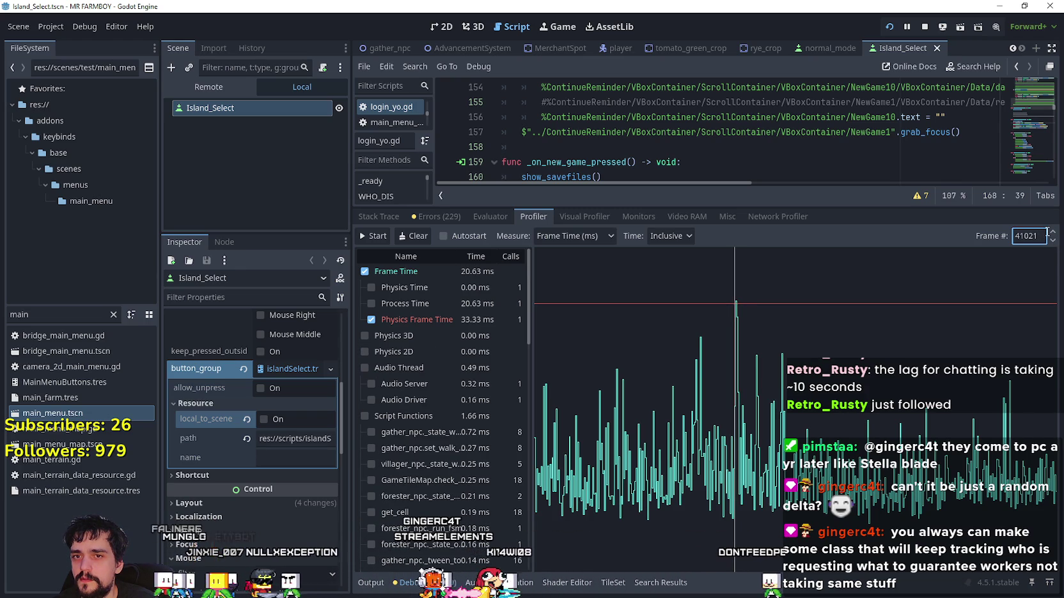
double_click(1051, 236)
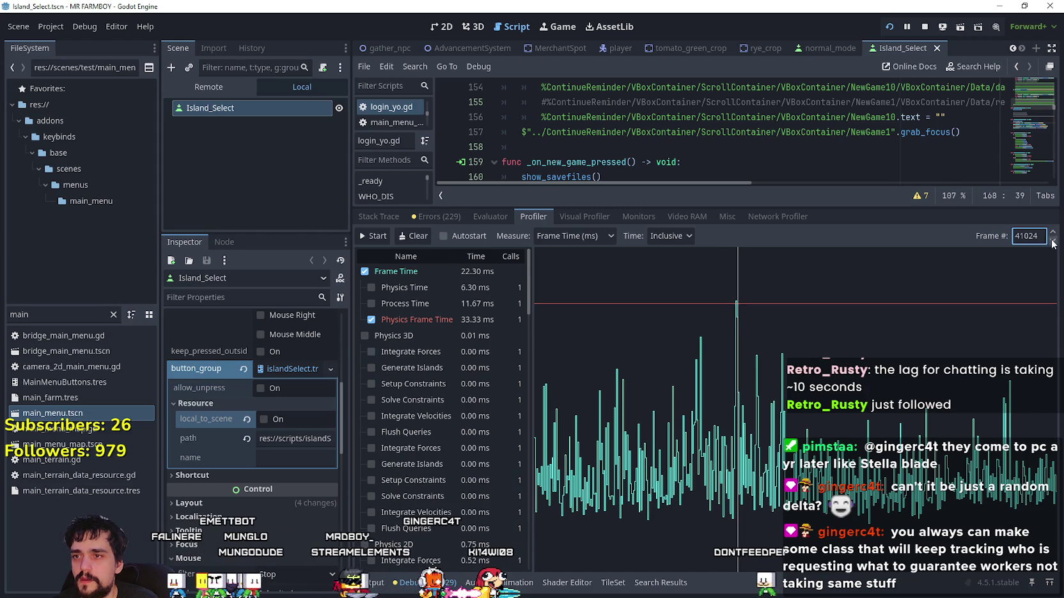
left_click(1054, 241)
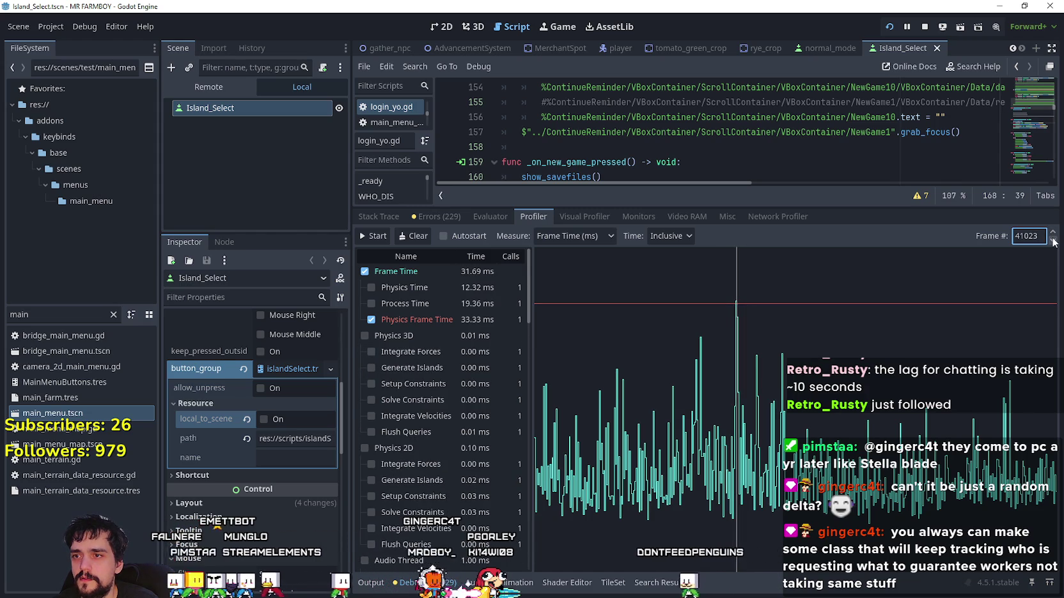
left_click(1054, 240)
left_click(1052, 233)
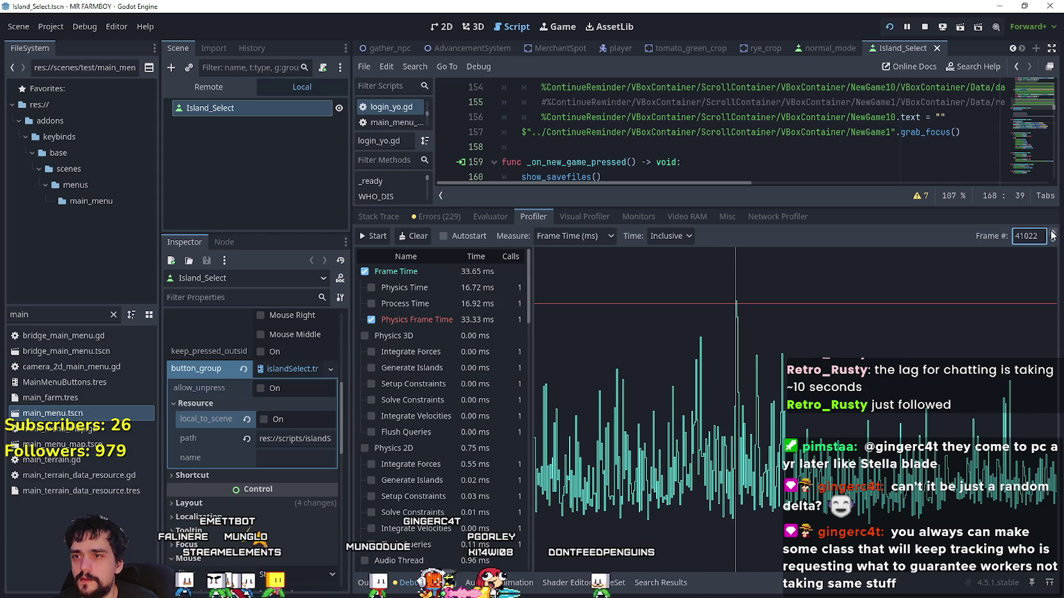
scroll(443, 402, "down", 5)
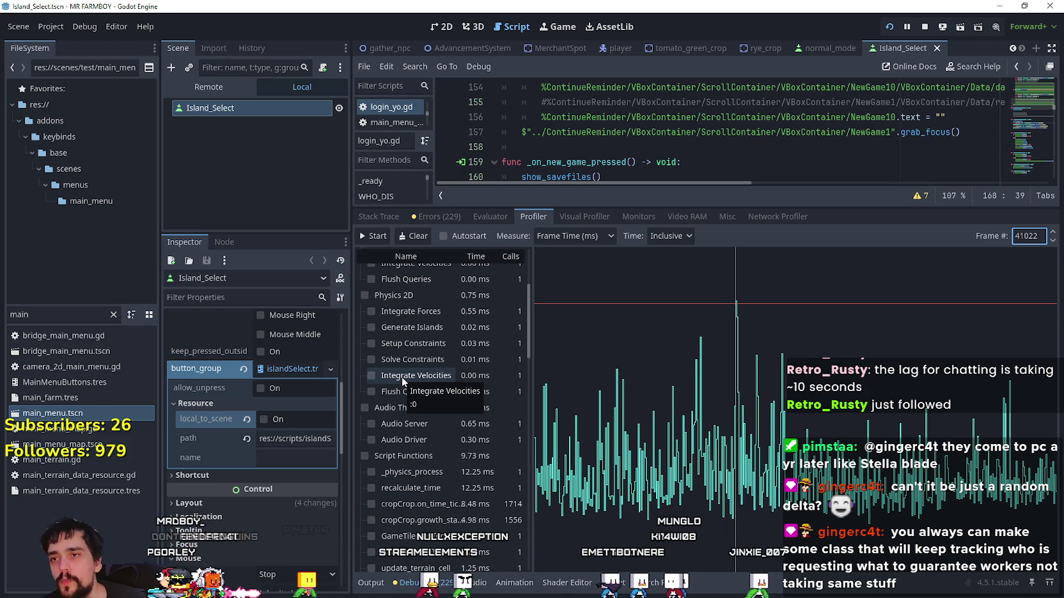
- Scroll to Script Functions and widen the Name column to read entries like cropCrop.growth_states
scroll(466, 429, "down", 4)
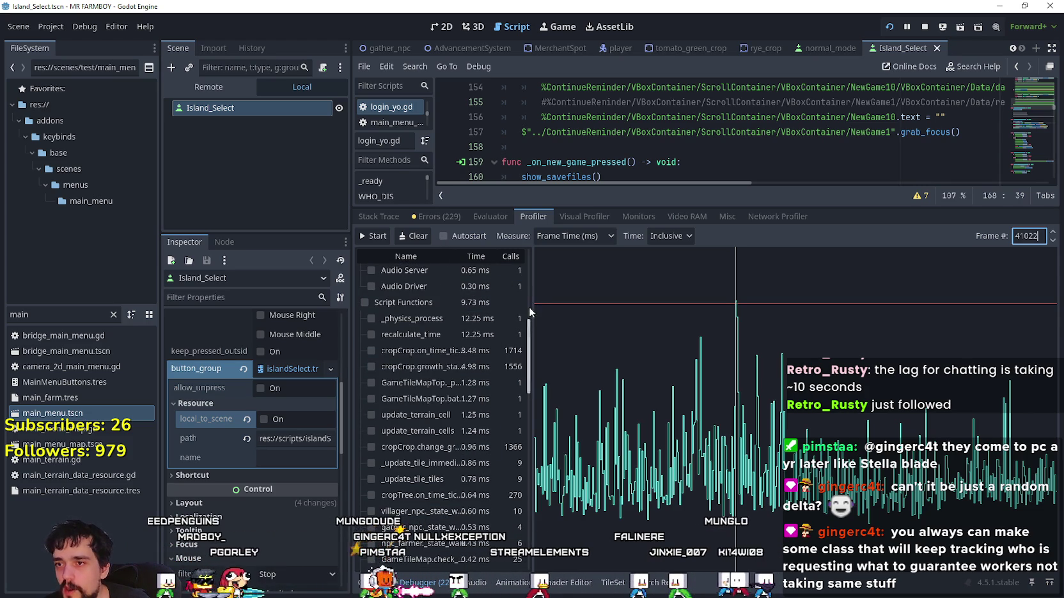
left_click_drag(530, 308, 614, 322)
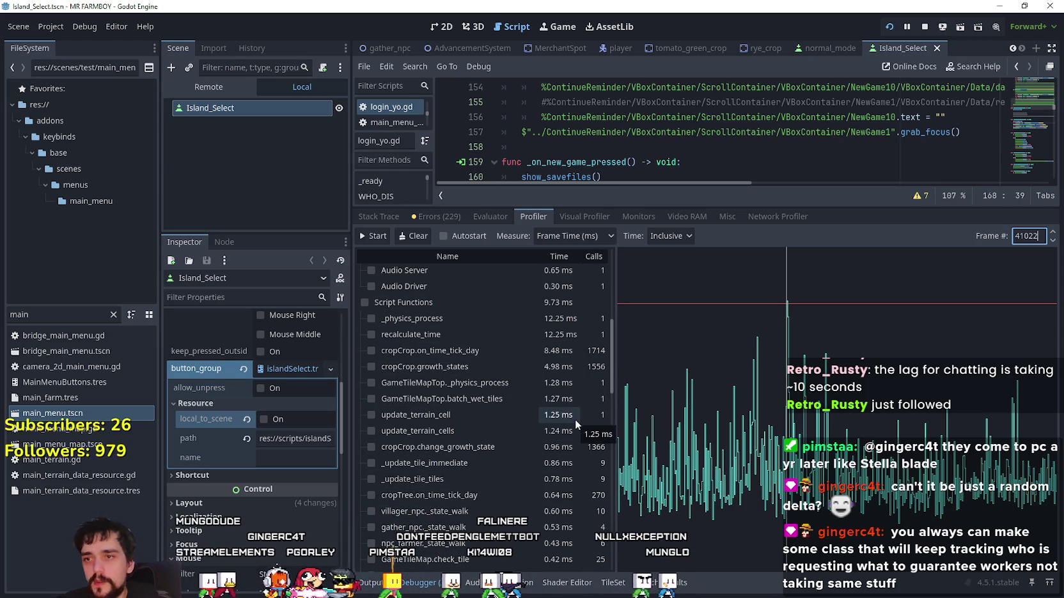
scroll(511, 420, "up", 3)
scroll(512, 420, "up", 3)
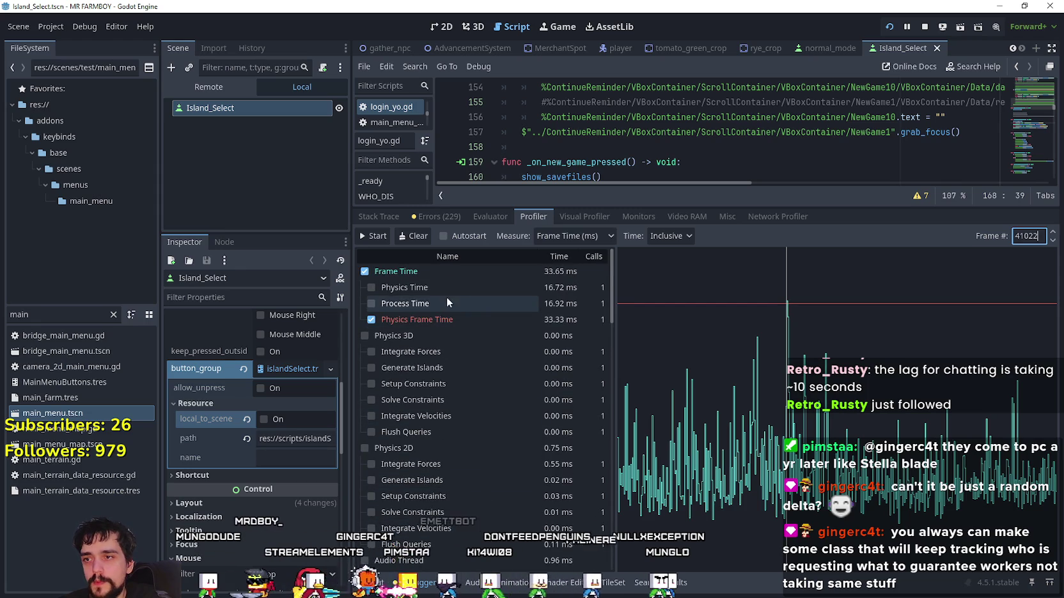
scroll(469, 384, "down", 6)
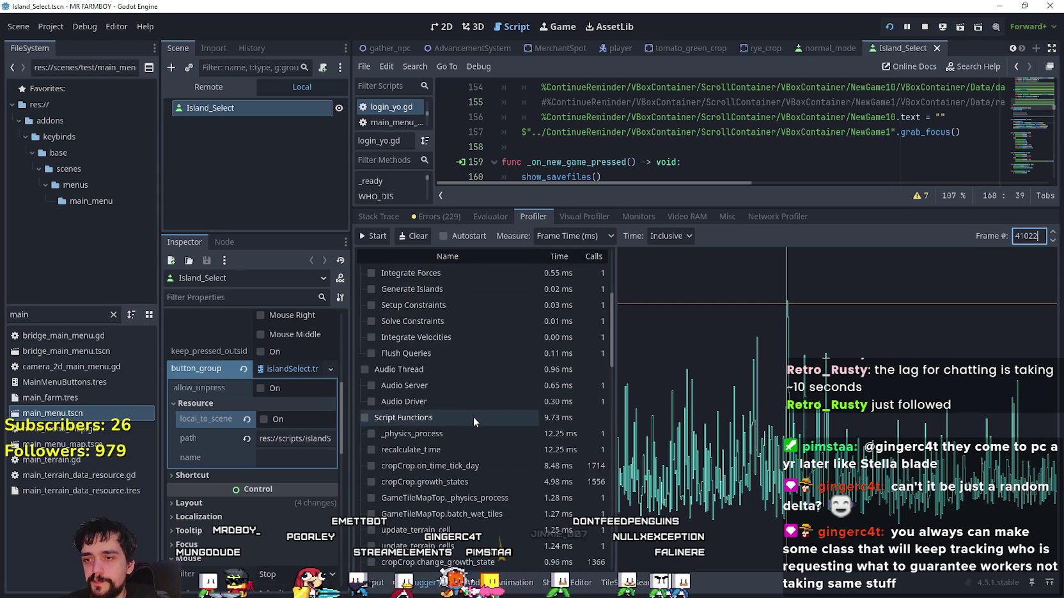
scroll(523, 482, "up", 1)
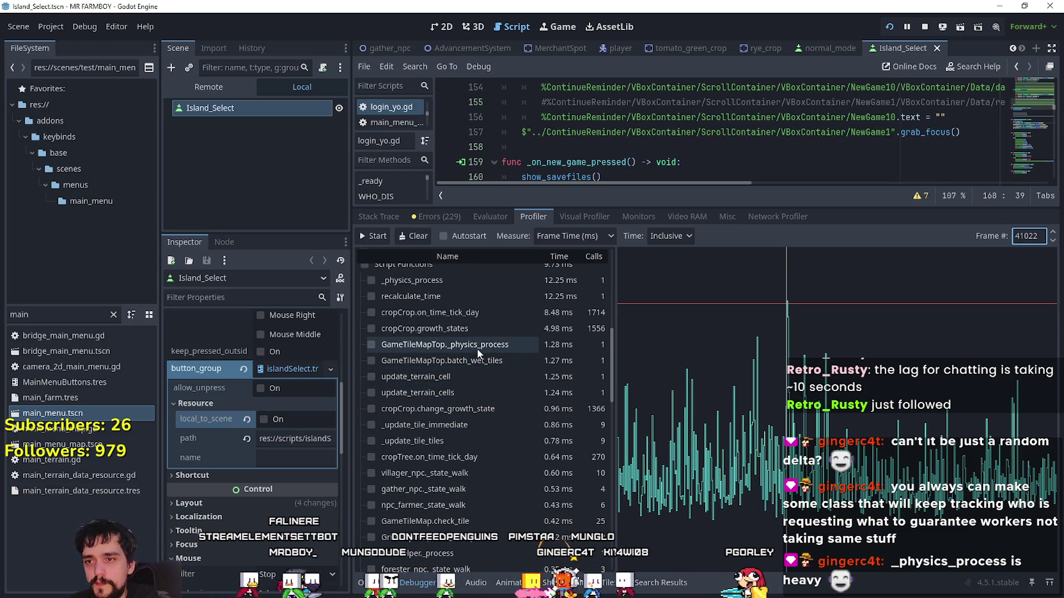
- Set the Profiler's Time measurement to Inclusive and scroll through the crop-filtered file list
left_click(670, 236)
left_click(673, 269)
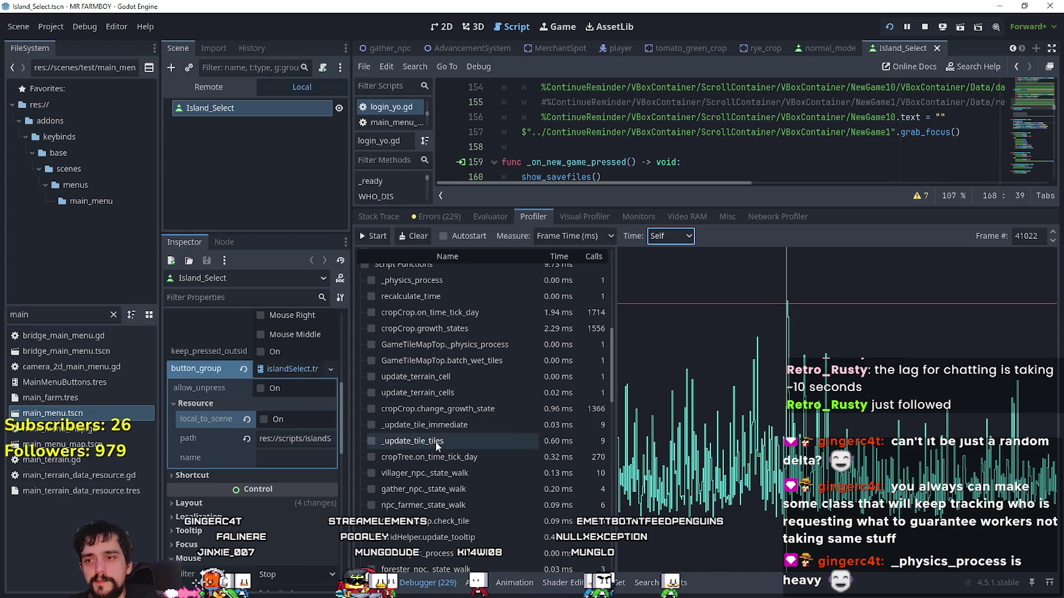
scroll(555, 458, "down", 8)
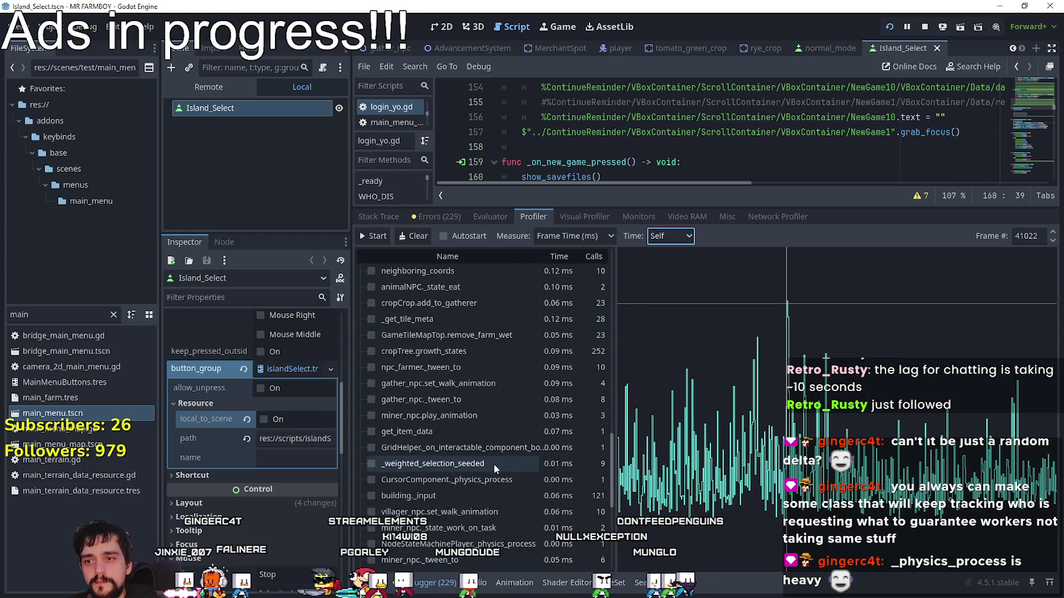
scroll(512, 497, "up", 5)
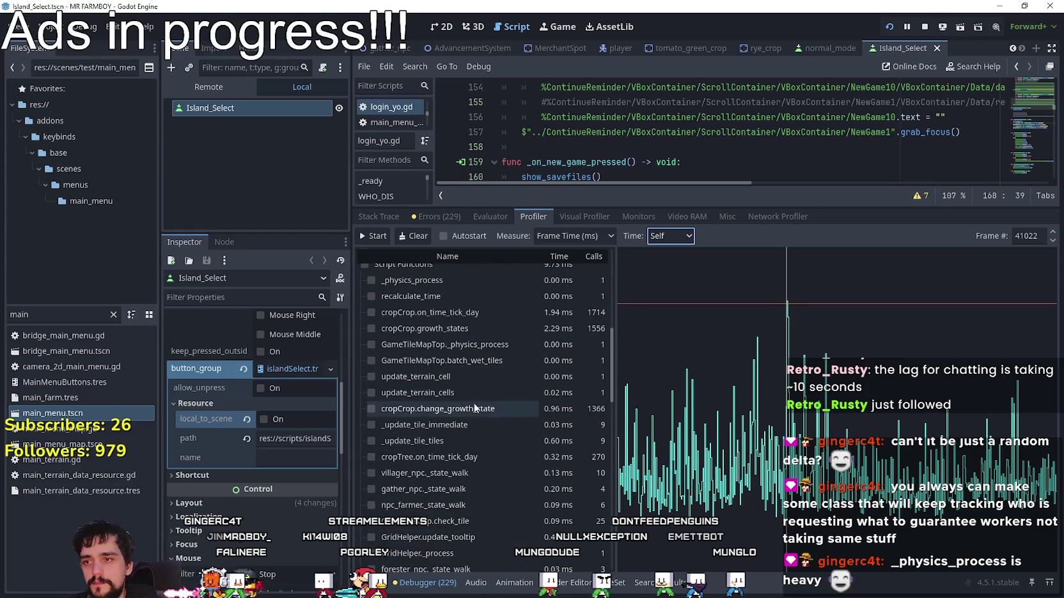
scroll(471, 391, "up", 4)
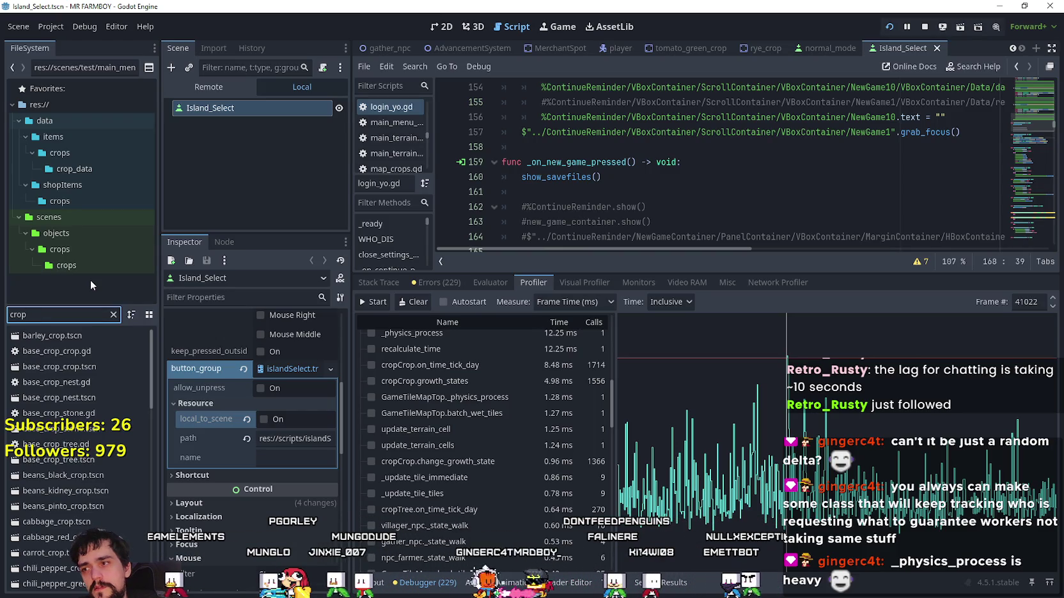
- Open base_crop_crop.gd and drag the bottom panel down to enlarge the code area
left_click(58, 356)
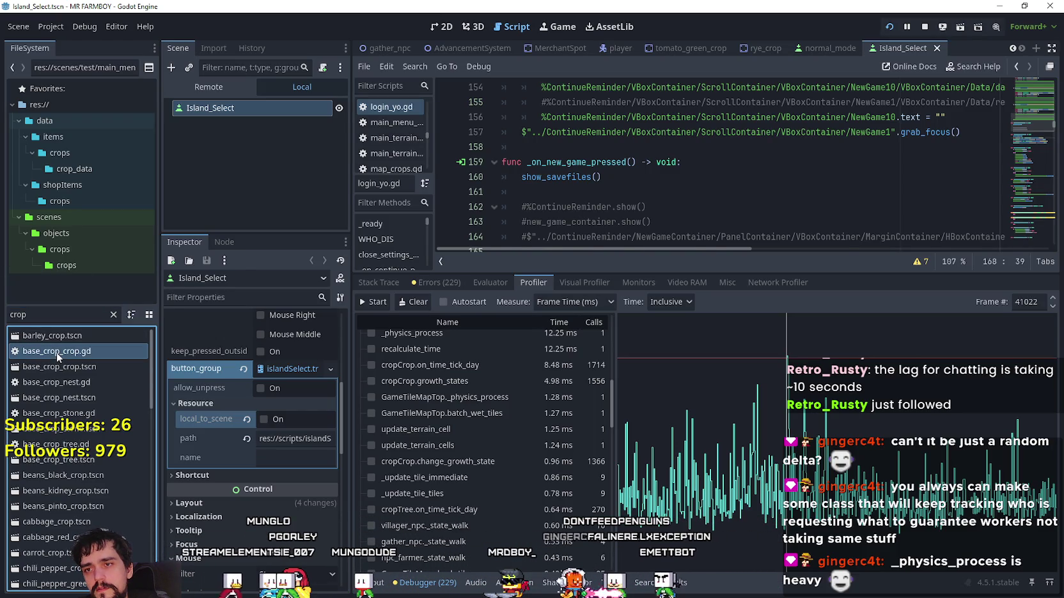
double_click(58, 355)
left_click_drag(764, 275, 765, 437)
left_click(728, 297)
scroll(703, 294, "up", 10)
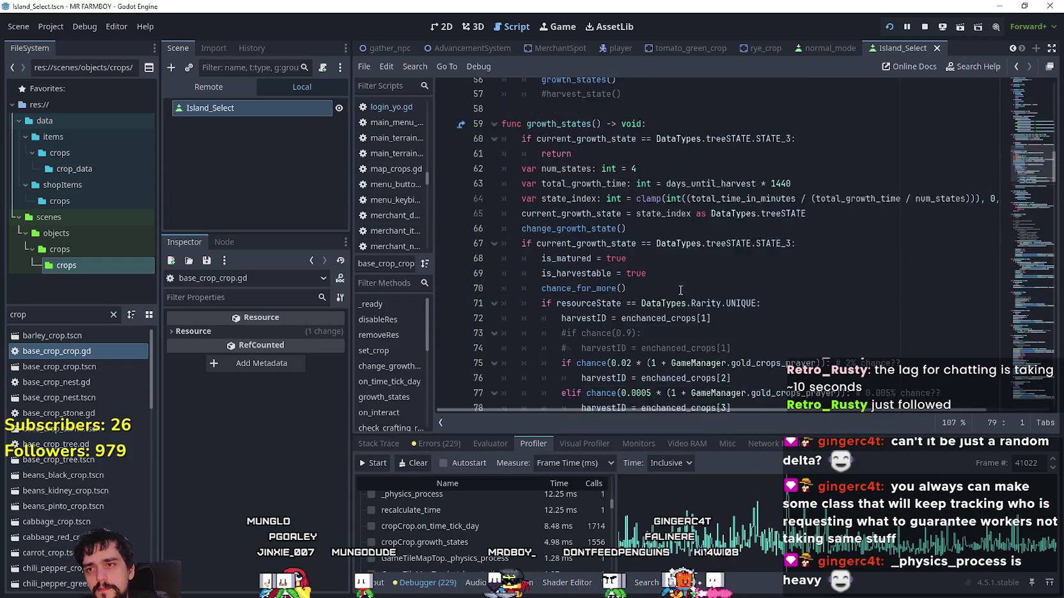
scroll(679, 288, "up", 3)
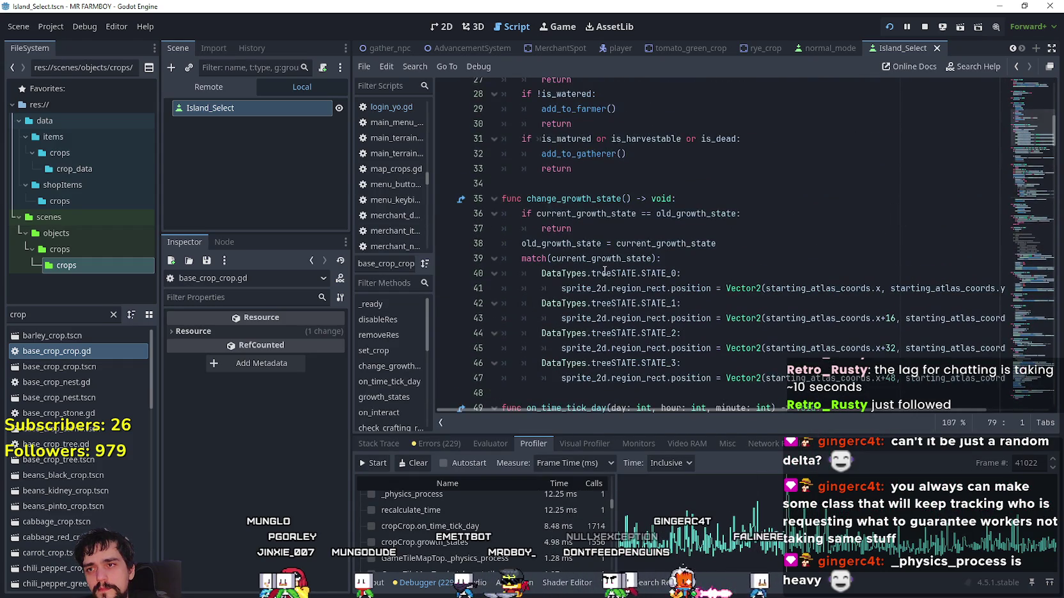
scroll(604, 271, "up", 9)
- Comment out and then restore the time_tick_hour signal connection on line 12
left_click_drag(838, 251, 482, 256)
key("ctrl+k")
left_click(799, 253)
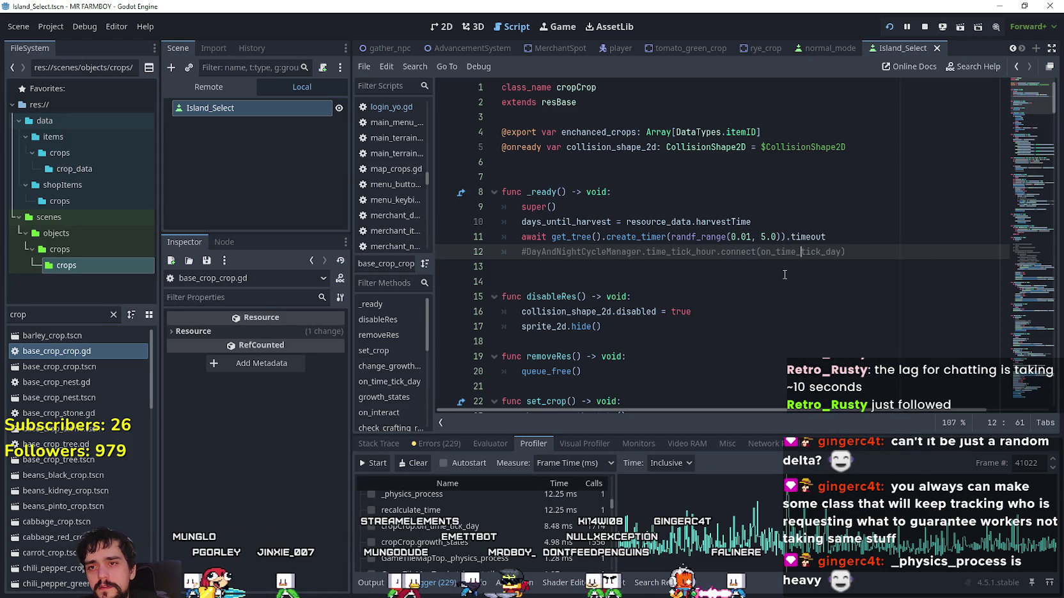
key("ctrl+k")
- Look up the on_time_tick_day definition and select its current_time_in_minutes calculation on line 50
right_click(794, 257)
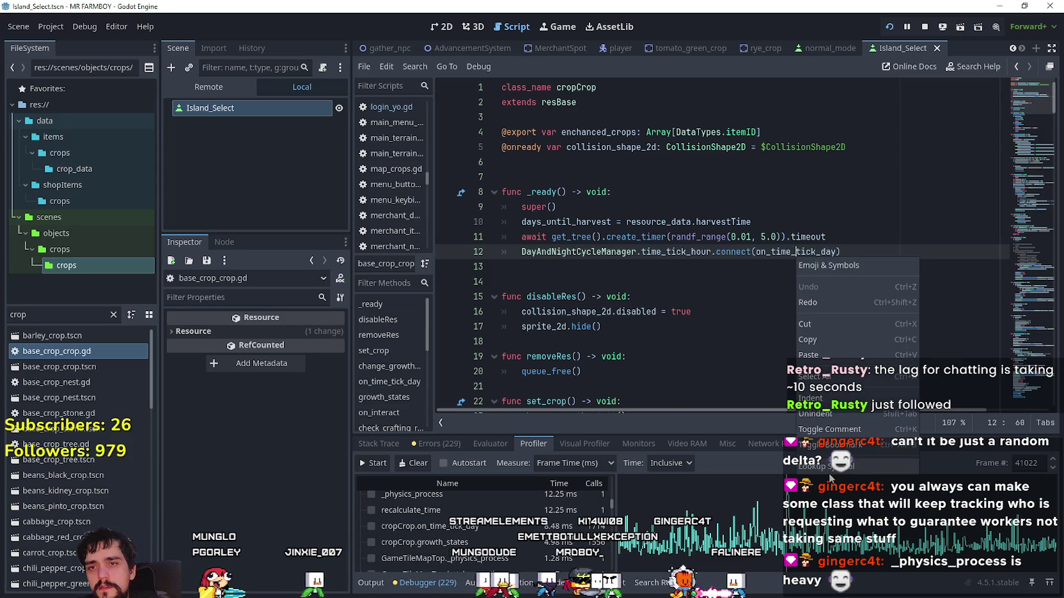
left_click(827, 471)
left_click_drag(851, 252, 521, 252)
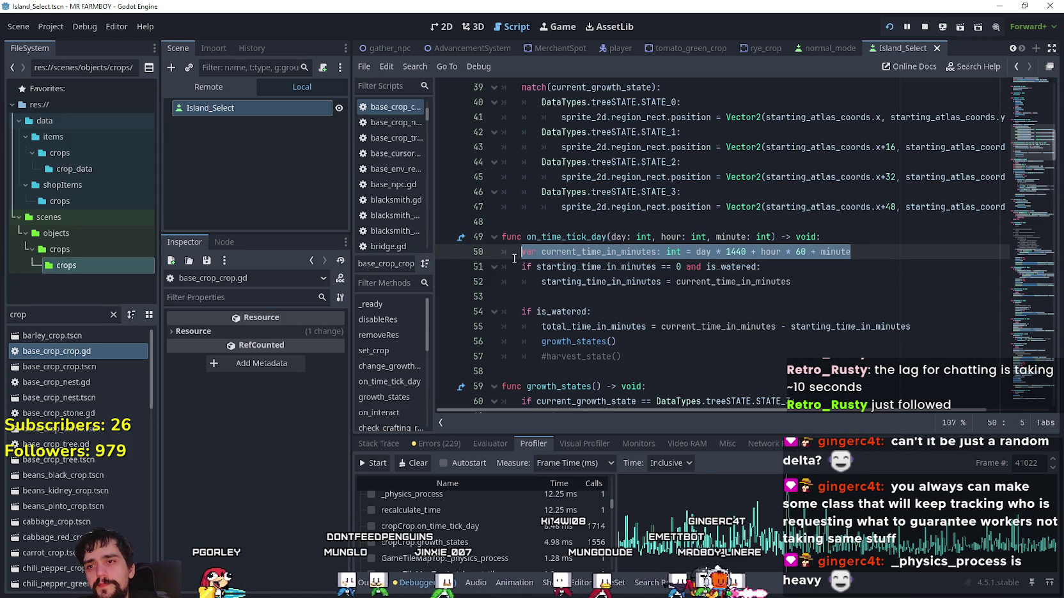
- Scroll through base_crop_crop.gd below the on_time_tick_day function
left_click(630, 298)
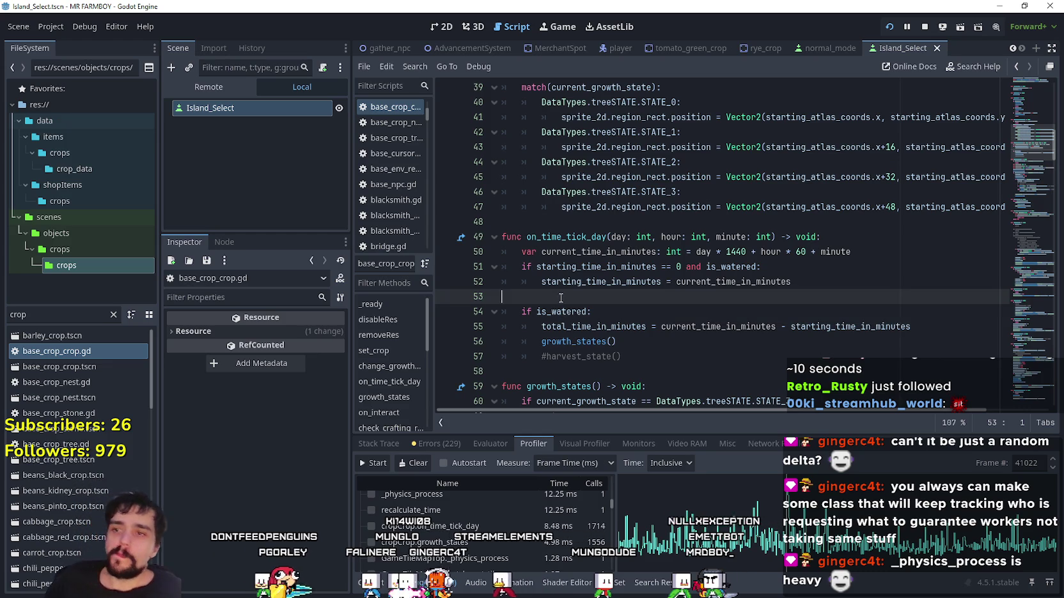
scroll(569, 288, "down", 1)
scroll(575, 275, "down", 2)
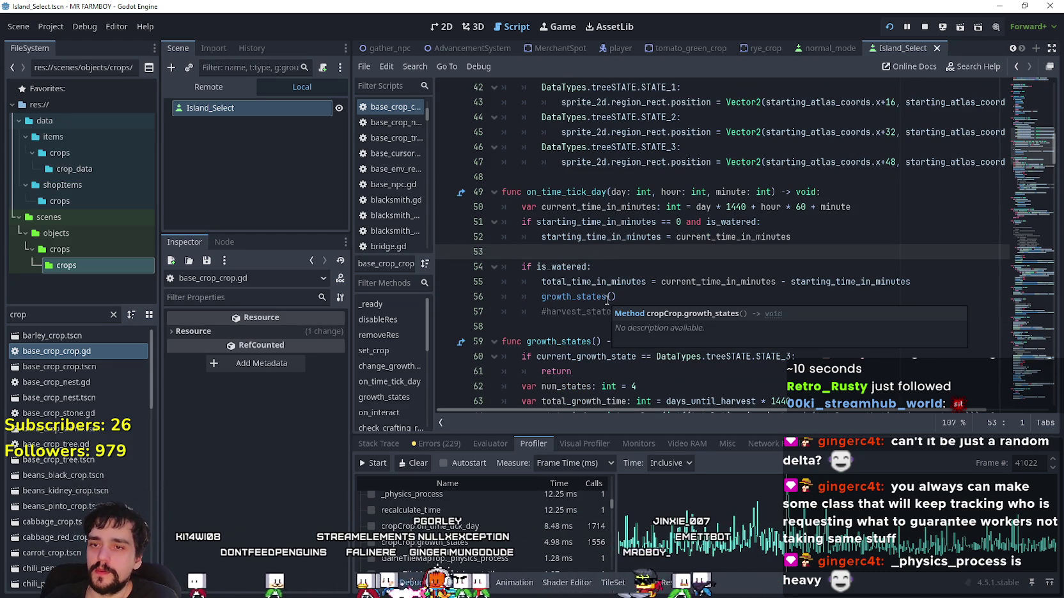
scroll(612, 300, "down", 2)
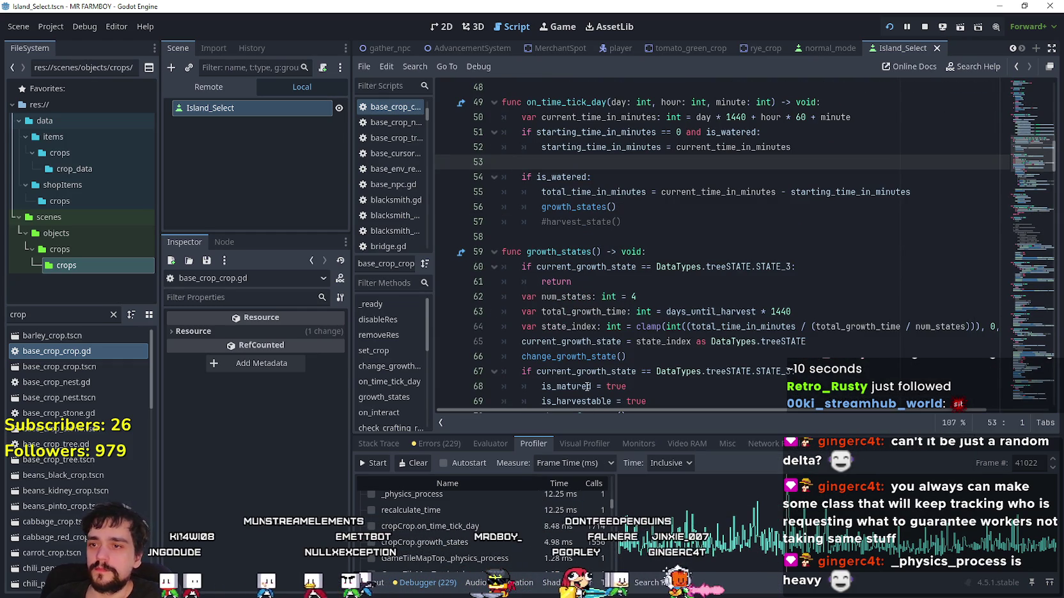
mouse_move(575, 385)
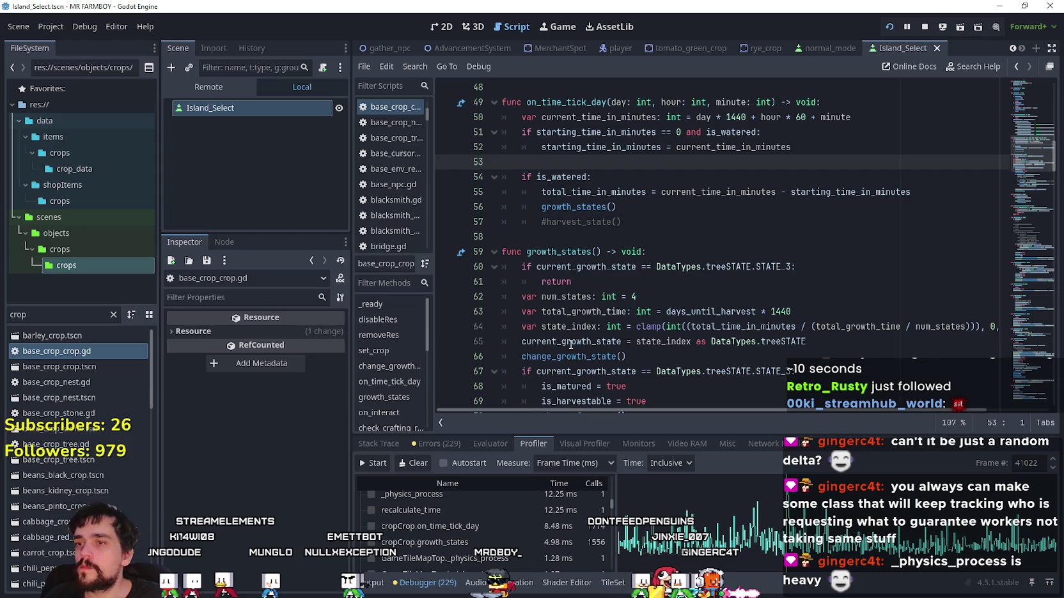
scroll(571, 344, "down", 9)
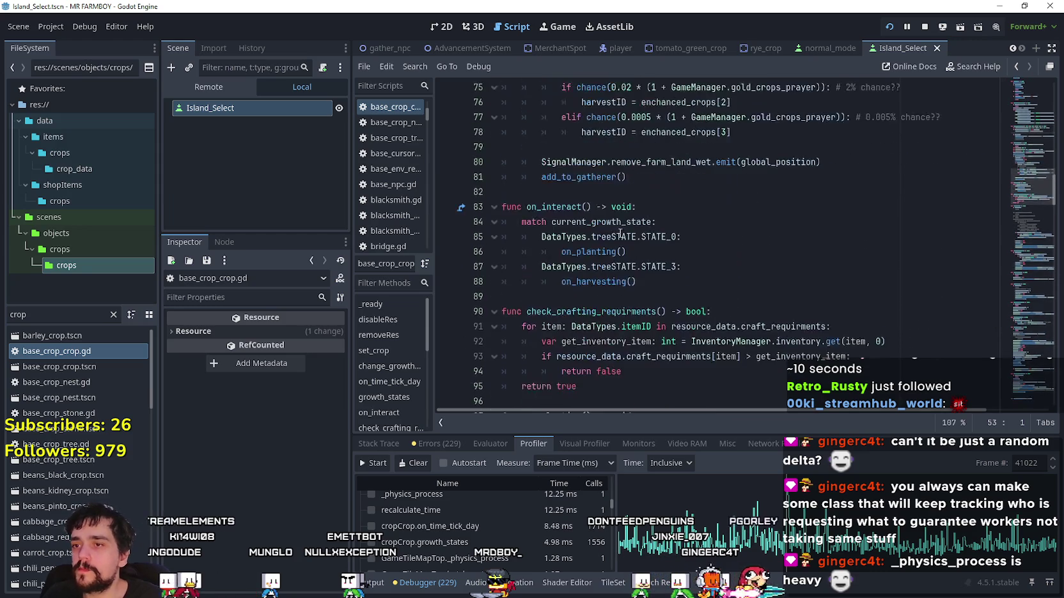
scroll(620, 233, "up", 6)
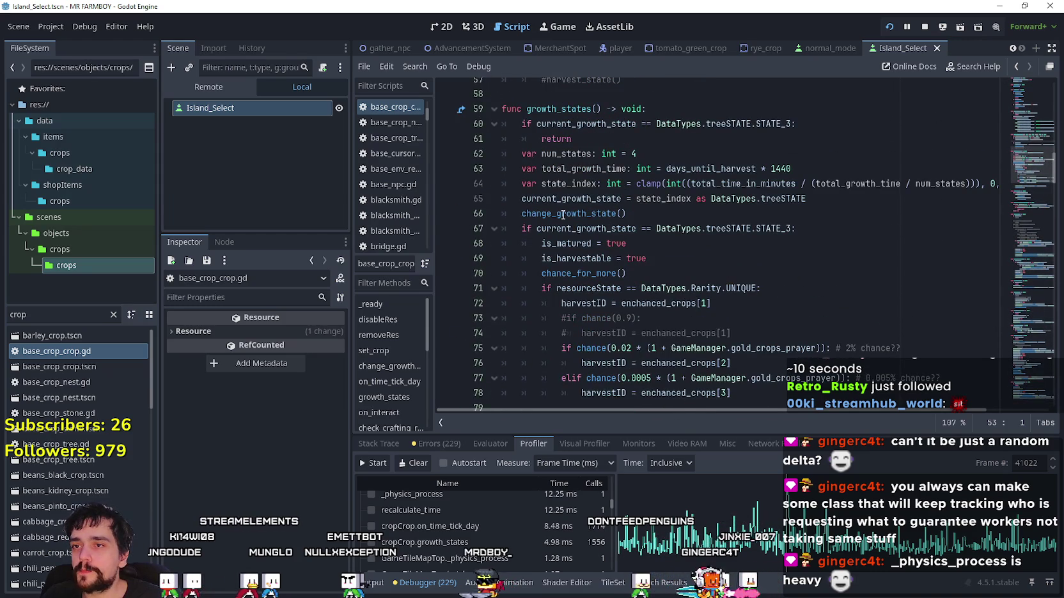
- Jump to the change_growth_state definition and inspect its early-return check on lines 36–37
right_click(562, 215)
left_click(566, 219)
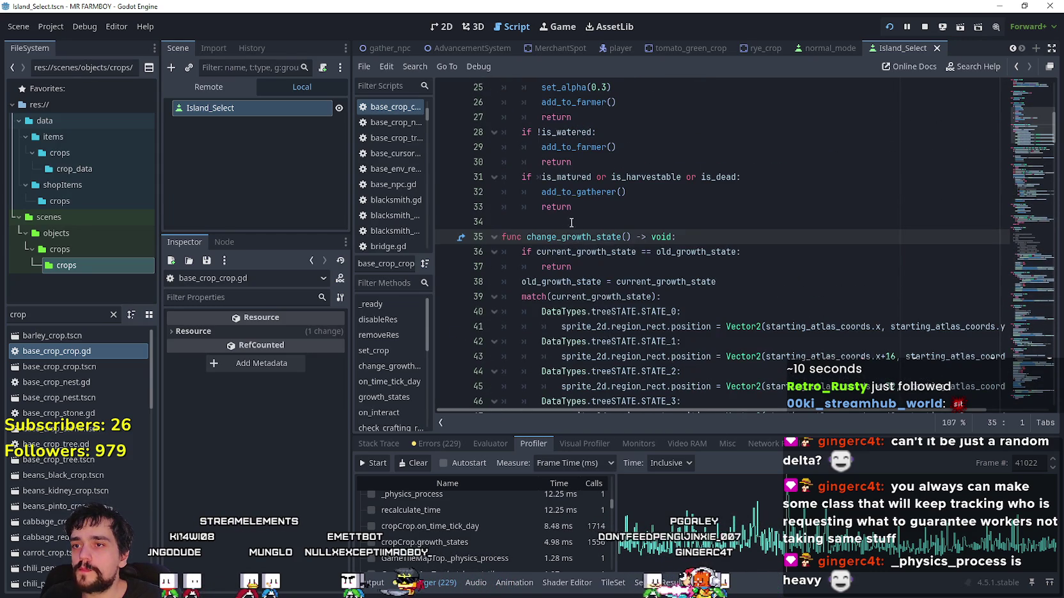
left_click(625, 263)
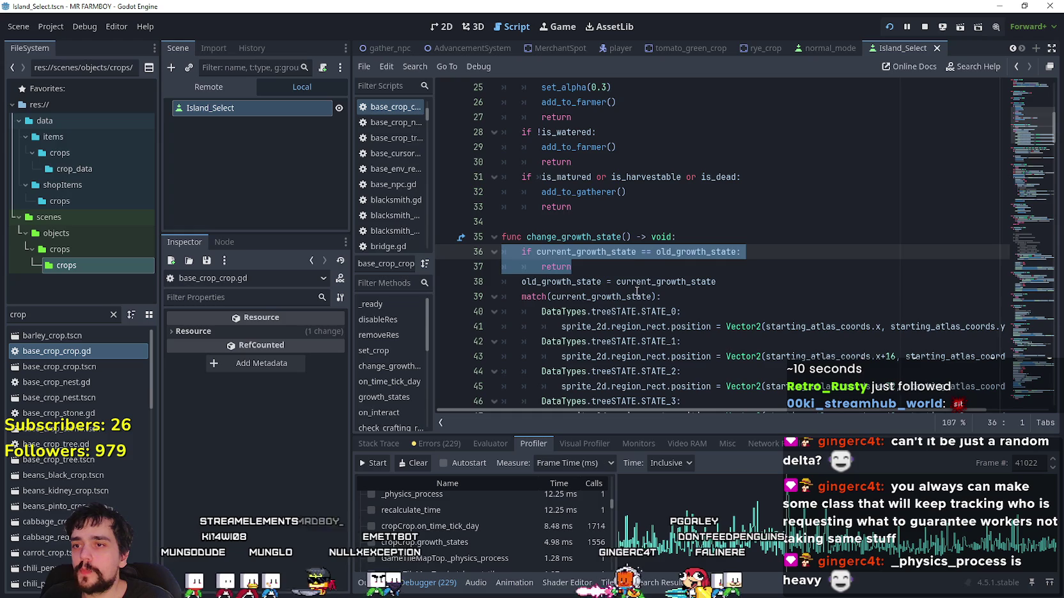
left_click(625, 263)
scroll(625, 264, "down", 2)
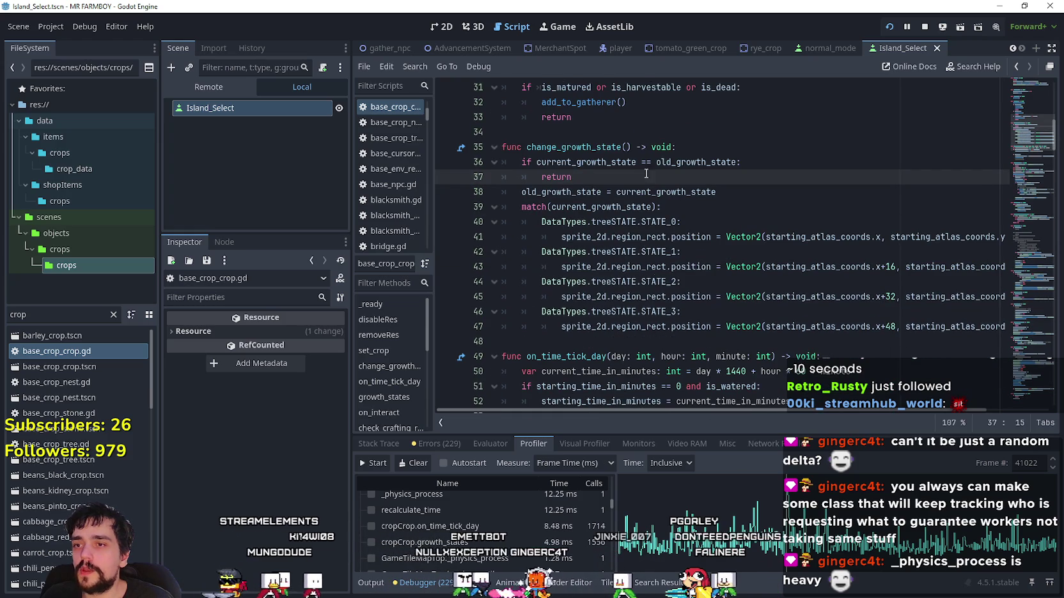
scroll(614, 280, "down", 3)
- Inspect on_time_tick_day's is_watered check and select the total_time_in_minutes variable on line 55
left_click(613, 281)
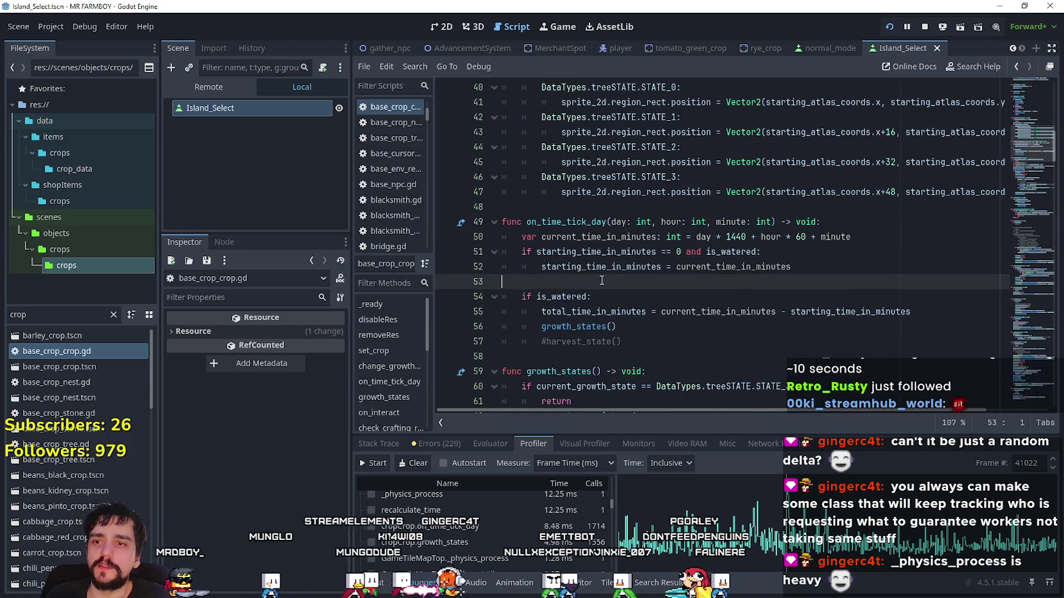
mouse_move(592, 262)
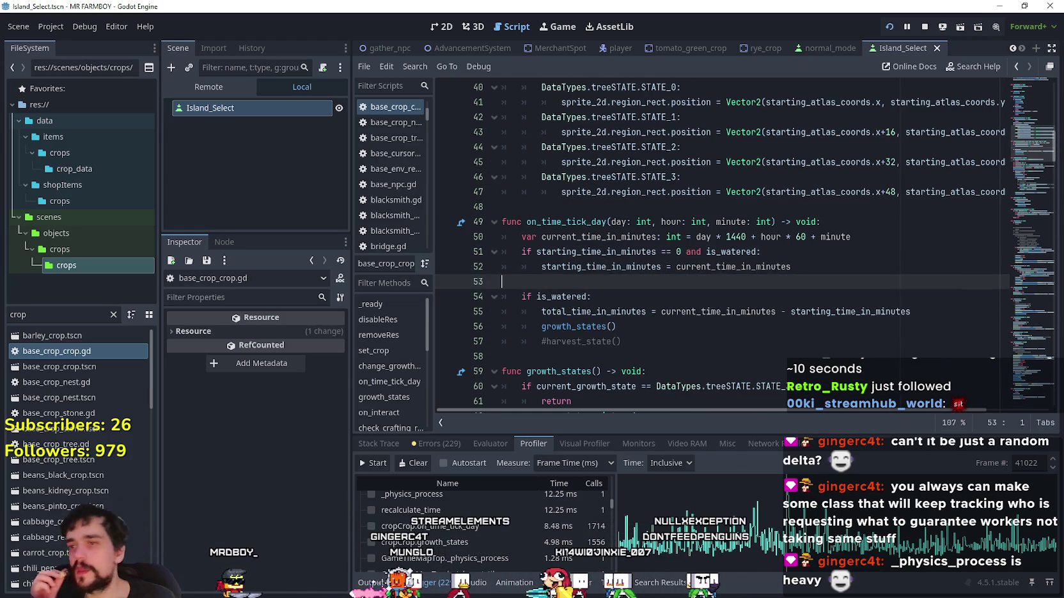
left_click(742, 252)
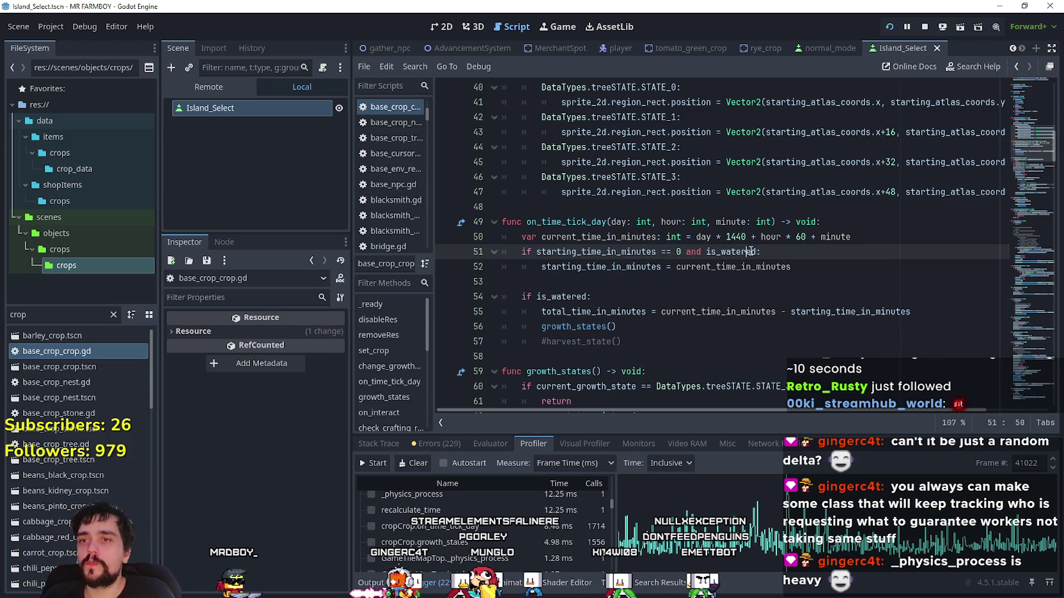
mouse_move(751, 252)
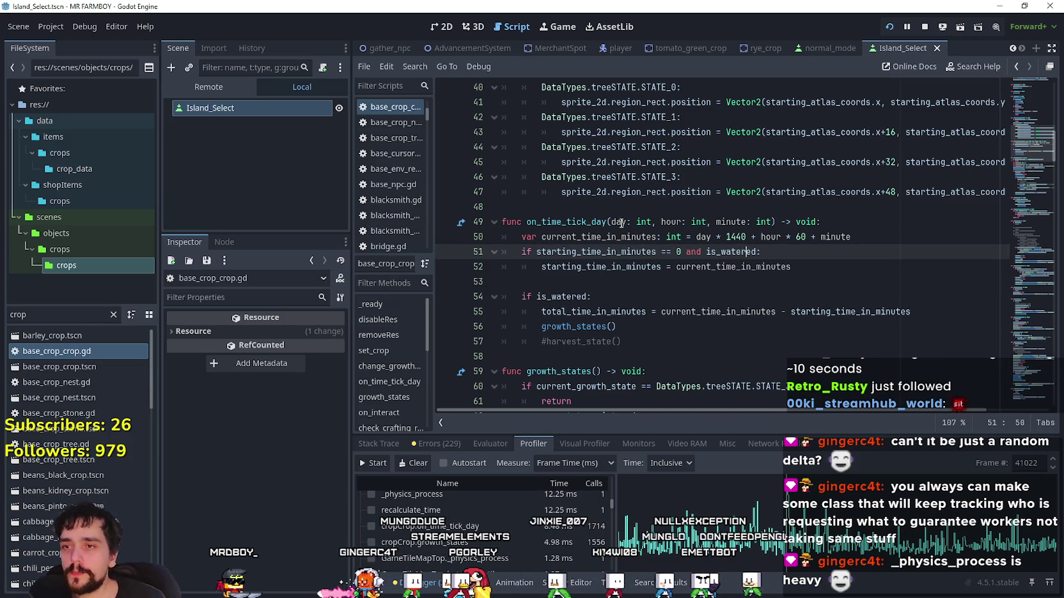
left_click(626, 281)
left_click(565, 296)
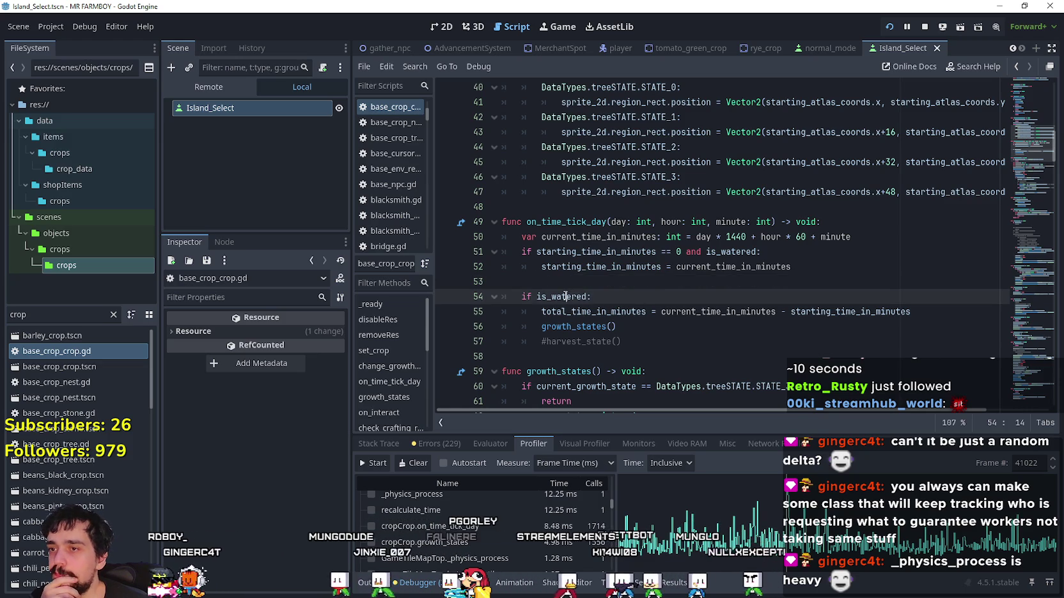
triple_click(568, 310)
double_click(572, 311)
- Review the script around on_time_tick_day, highlighting lines 50–52
scroll(666, 317, "down", 2)
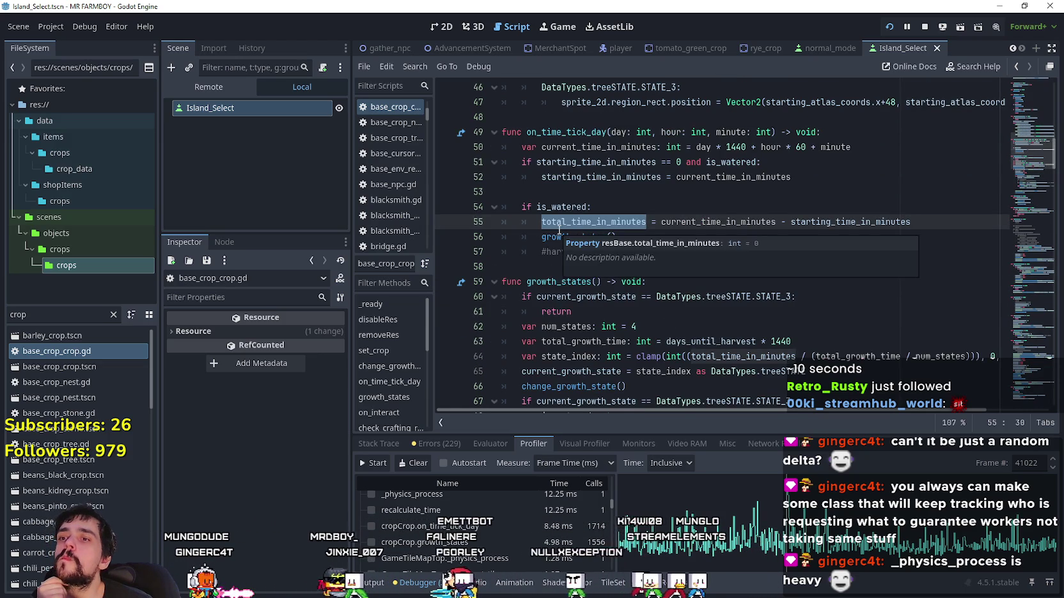
scroll(560, 233, "down", 2)
scroll(748, 292, "up", 3)
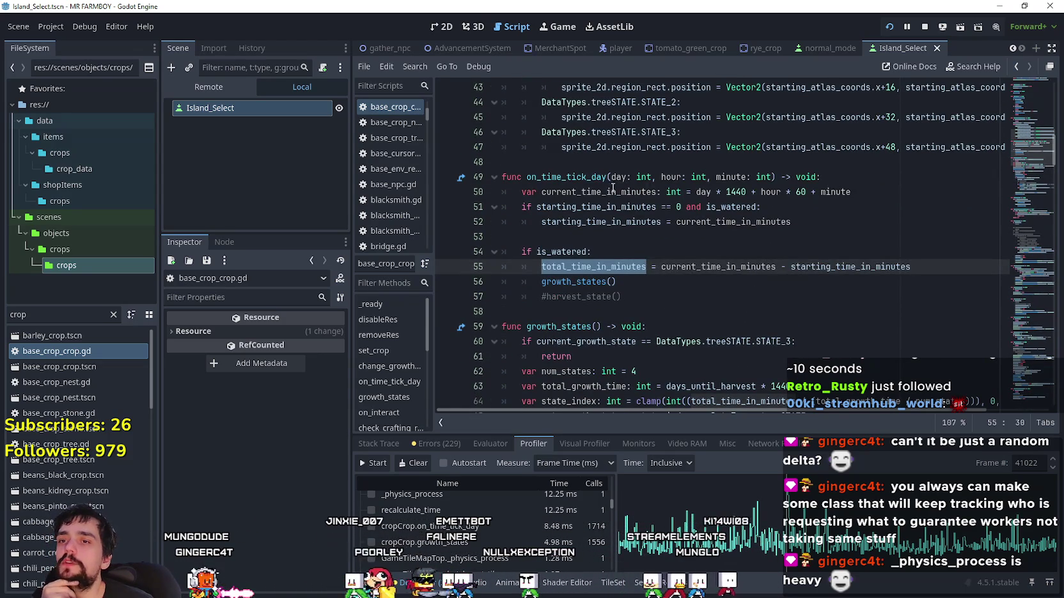
scroll(597, 280, "down", 1)
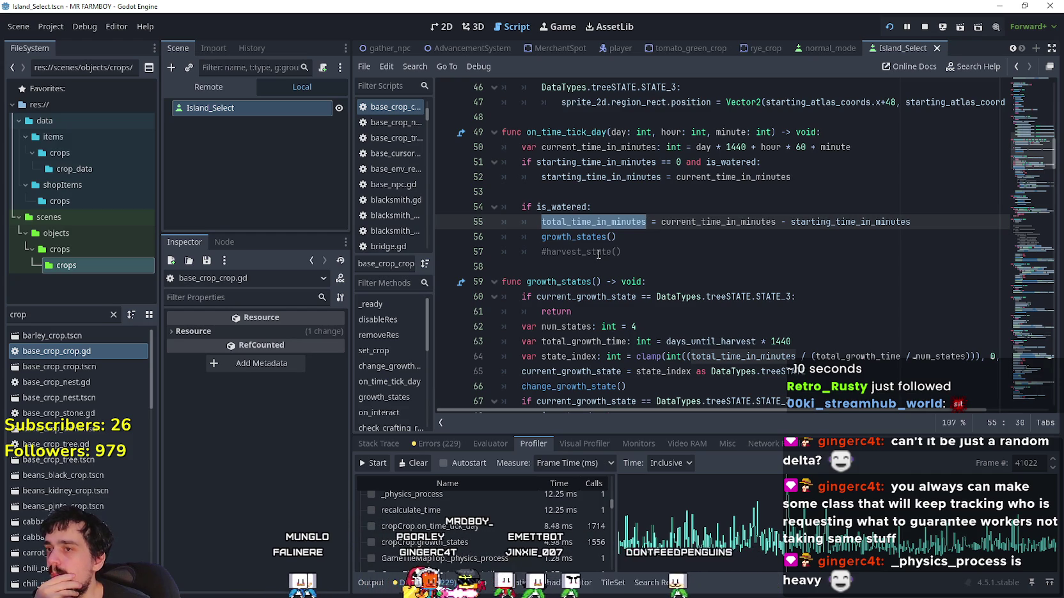
scroll(598, 254, "down", 2)
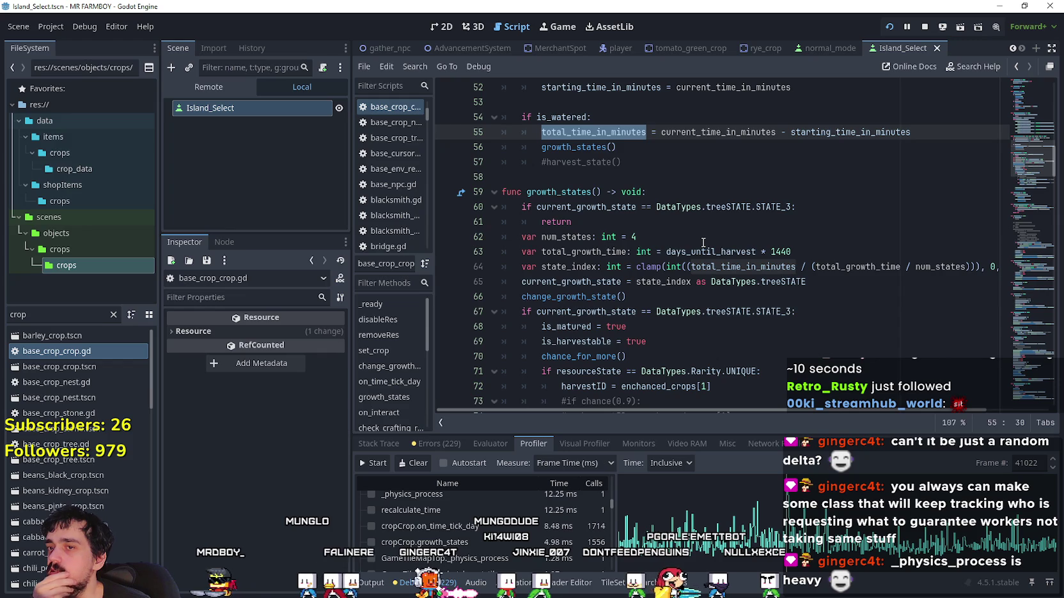
scroll(703, 243, "down", 5)
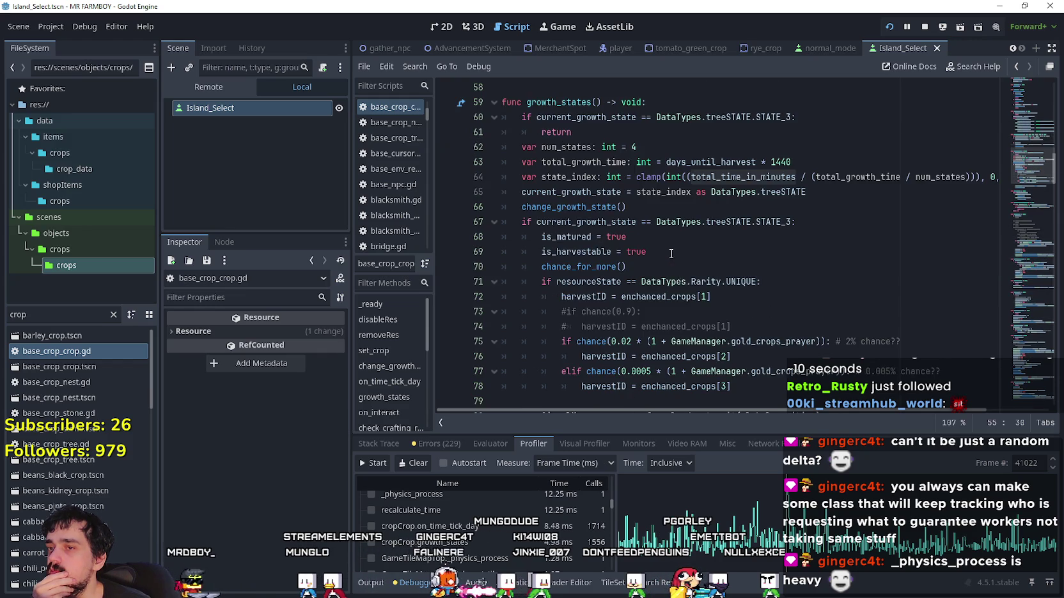
scroll(668, 254, "up", 6)
scroll(696, 238, "down", 5)
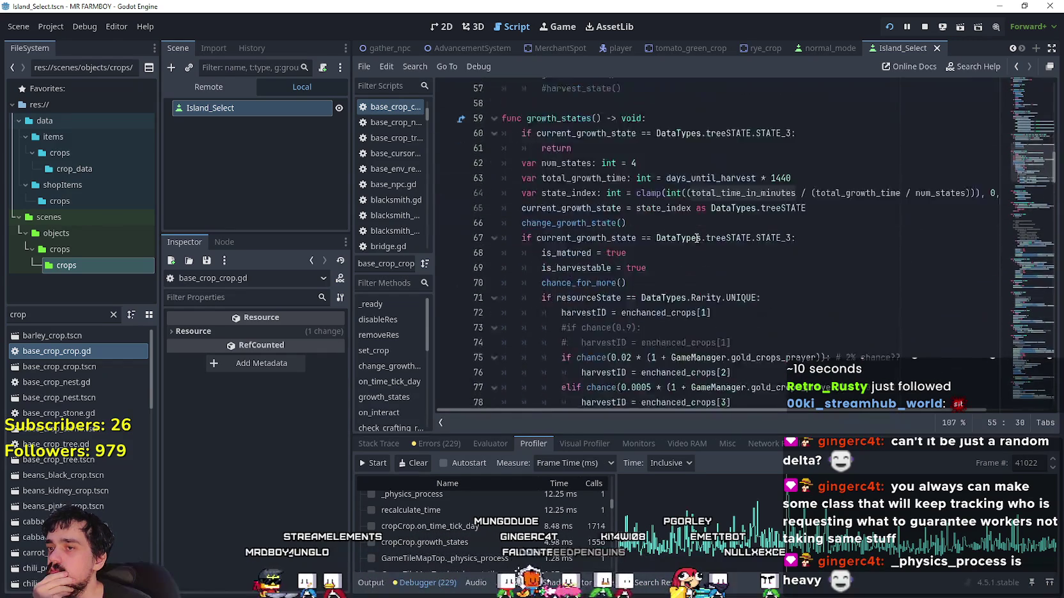
scroll(697, 238, "up", 8)
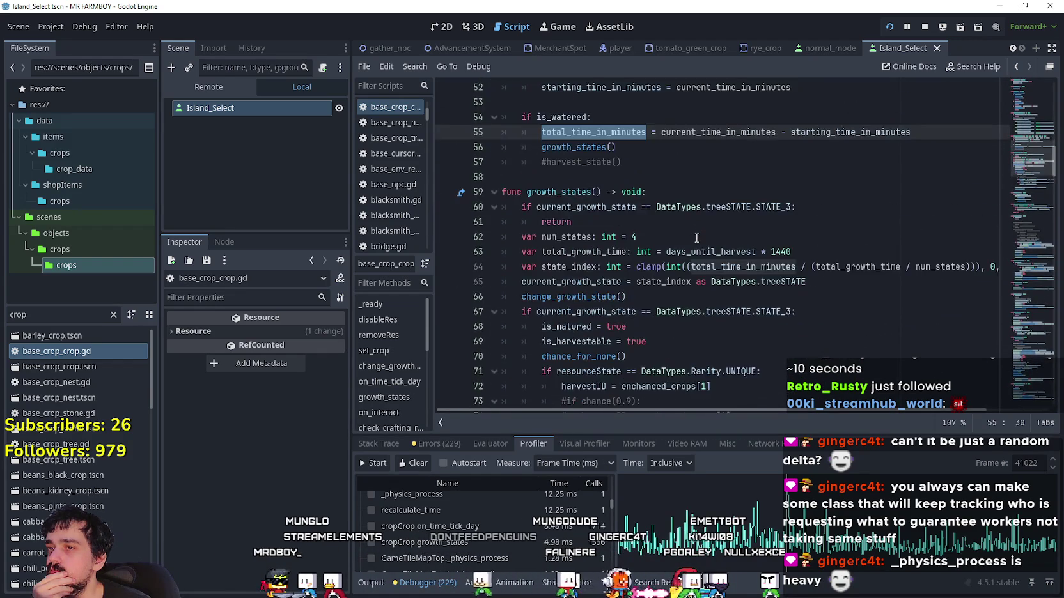
mouse_move(793, 266)
left_mouse_down()
mouse_move(512, 267)
mouse_move(440, 241)
left_mouse_up()
left_click(654, 285)
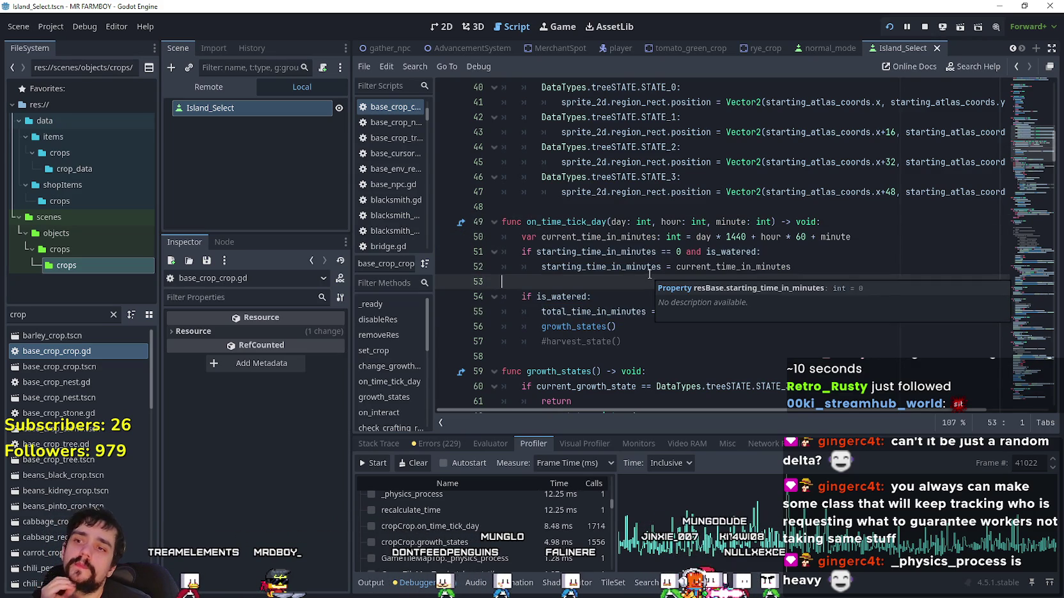
- Select the growth_states function name on line 59
scroll(647, 274, "down", 3)
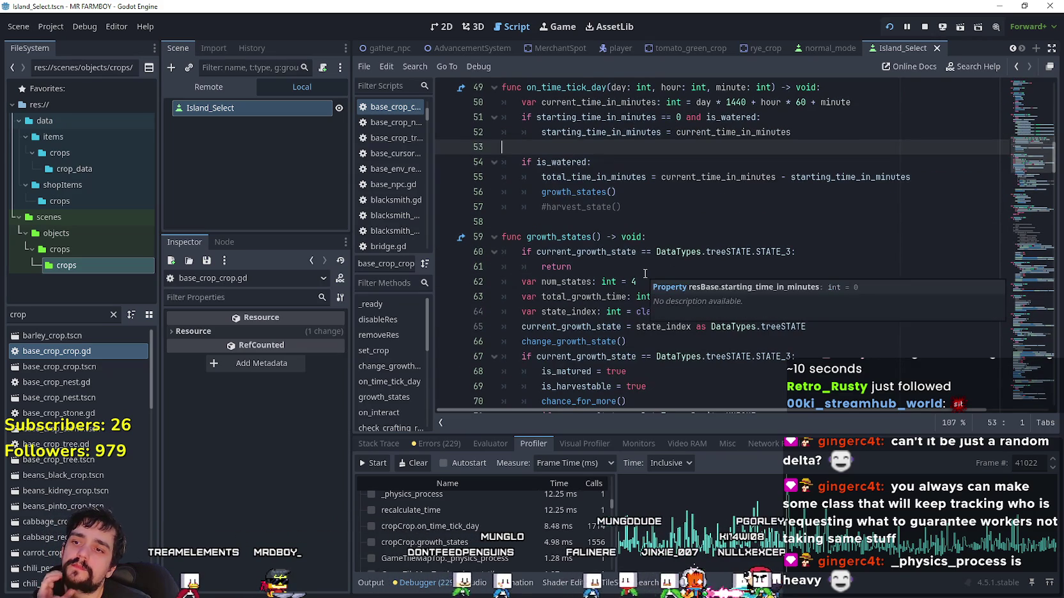
double_click(563, 237)
scroll(674, 267, "up", 7)
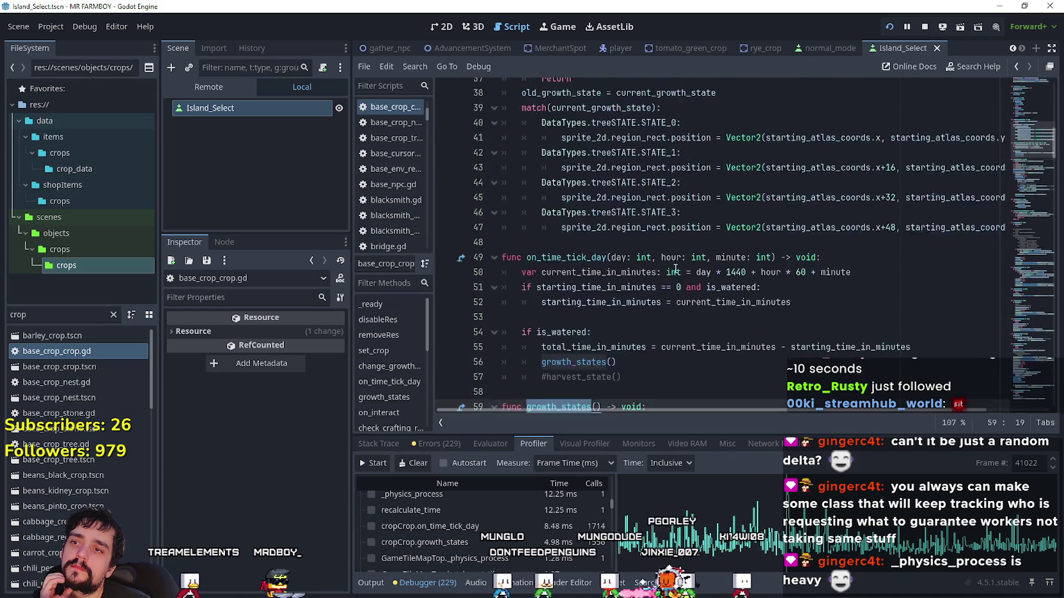
scroll(674, 268, "up", 6)
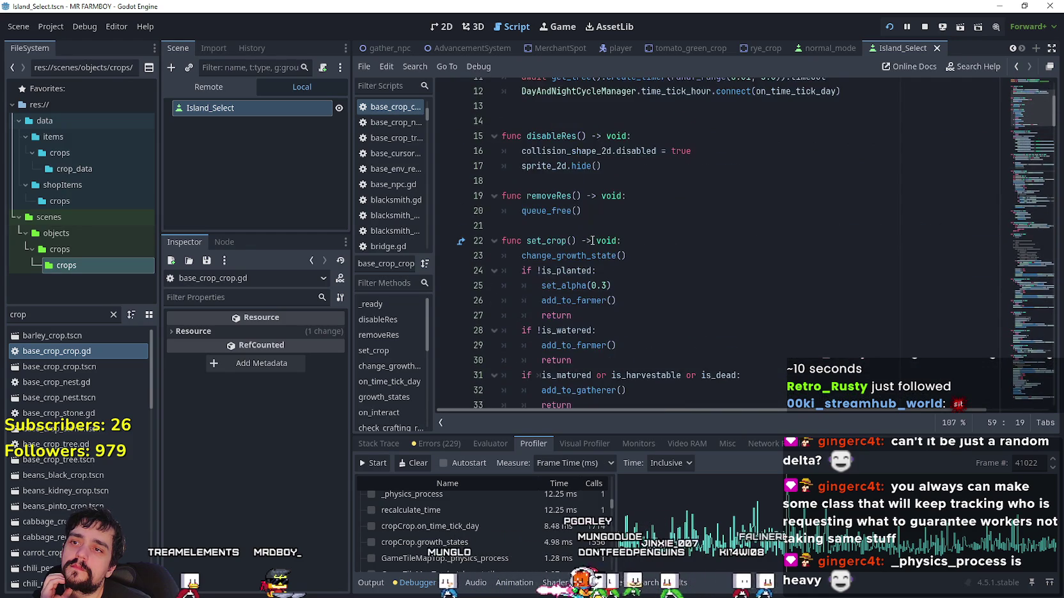
scroll(740, 237, "up", 3)
scroll(738, 246, "down", 5)
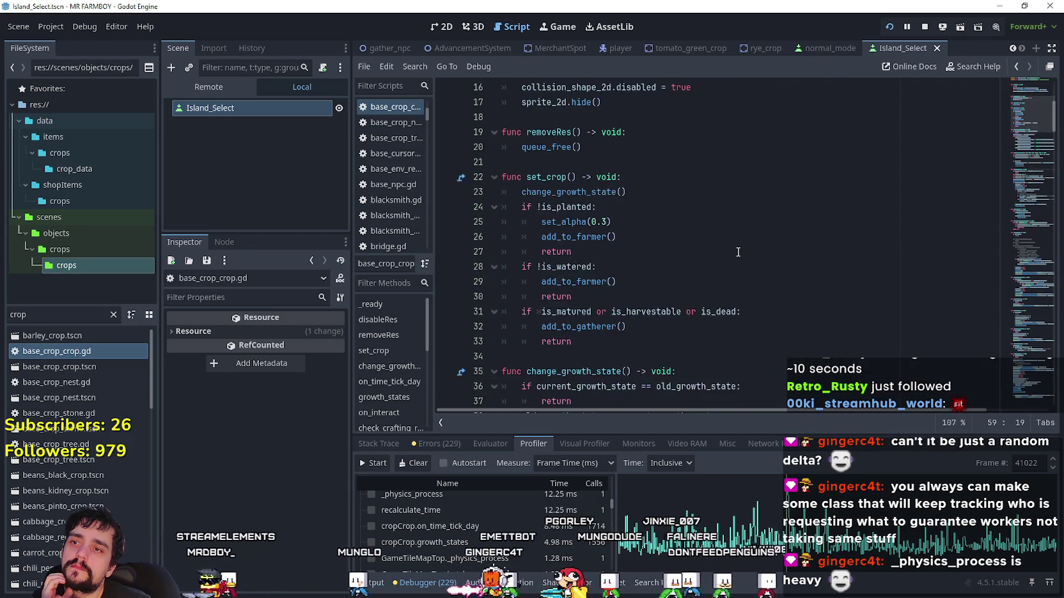
scroll(737, 252, "up", 3)
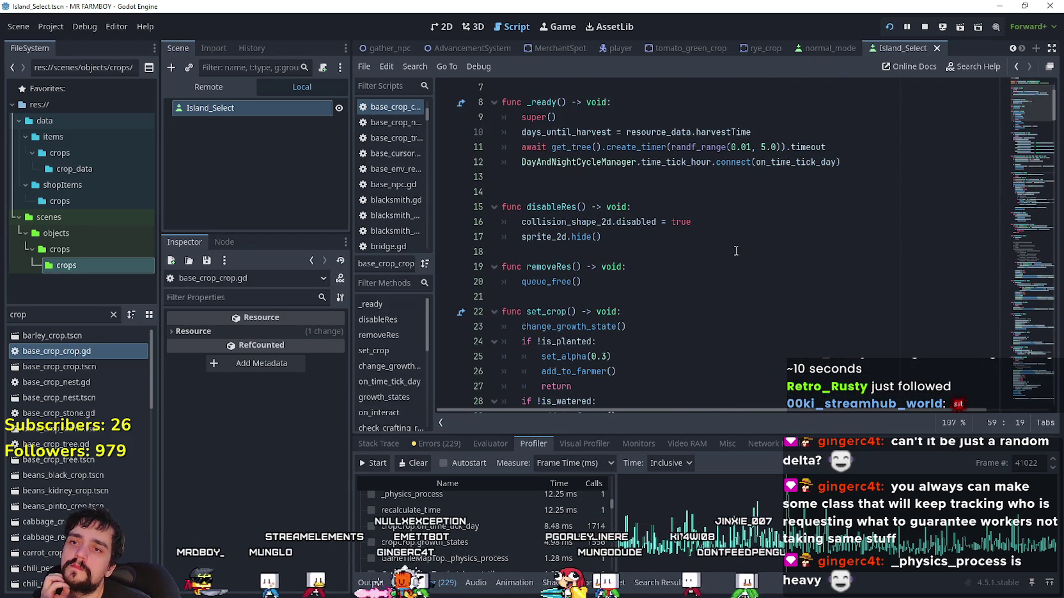
scroll(735, 251, "down", 6)
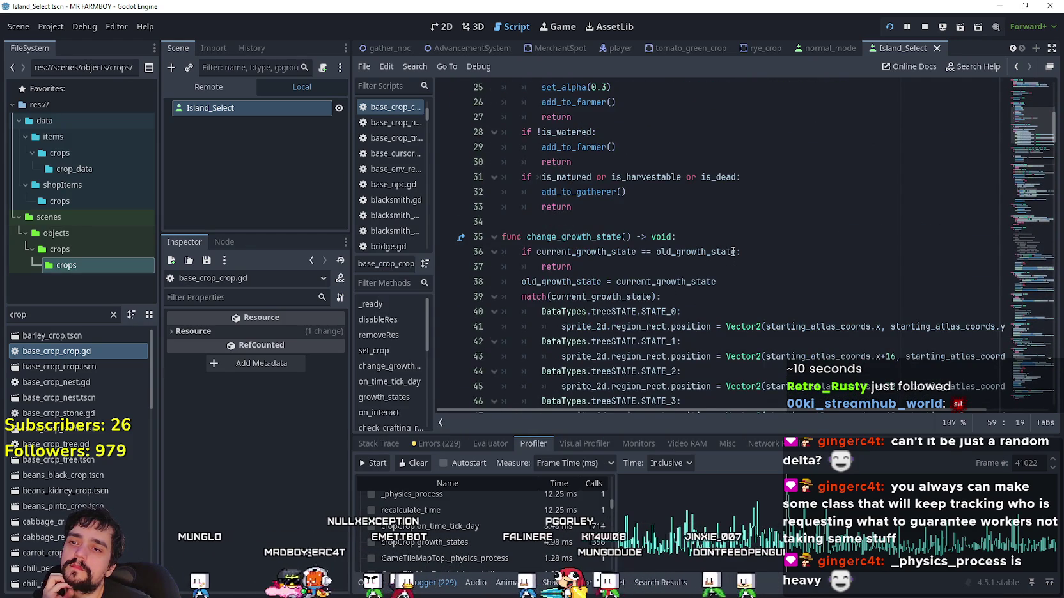
scroll(733, 252, "down", 1)
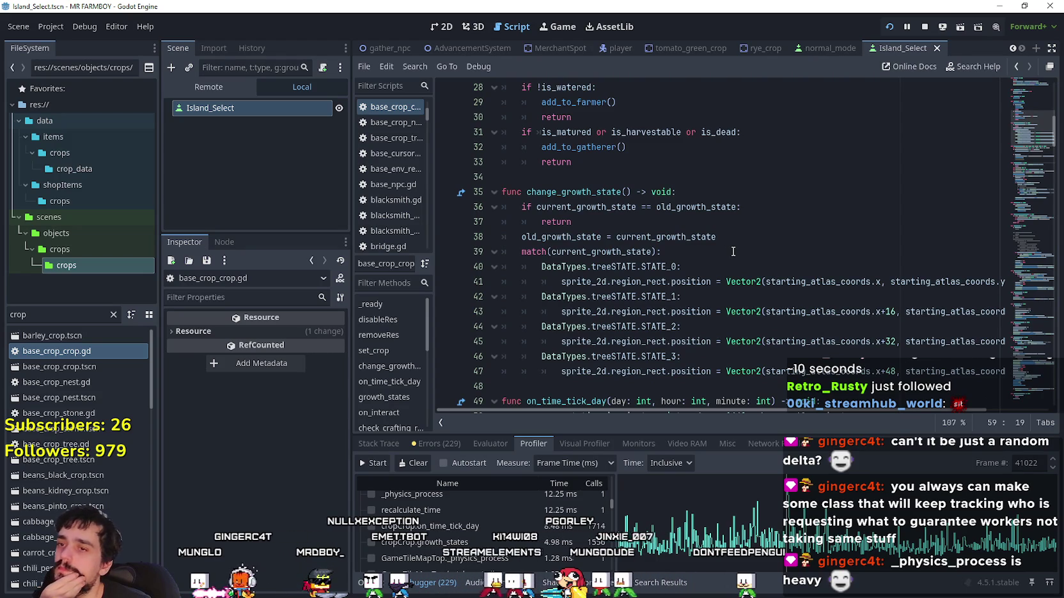
scroll(733, 251, "down", 3)
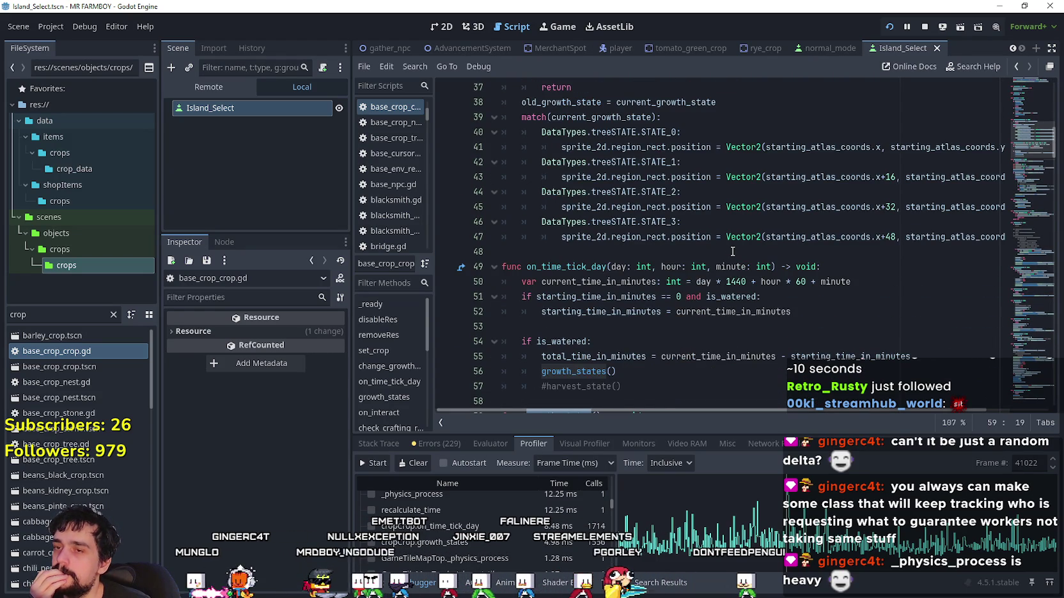
left_click_drag(791, 311, 562, 250)
scroll(620, 309, "up", 3)
scroll(619, 307, "down", 3)
scroll(585, 255, "up", 15)
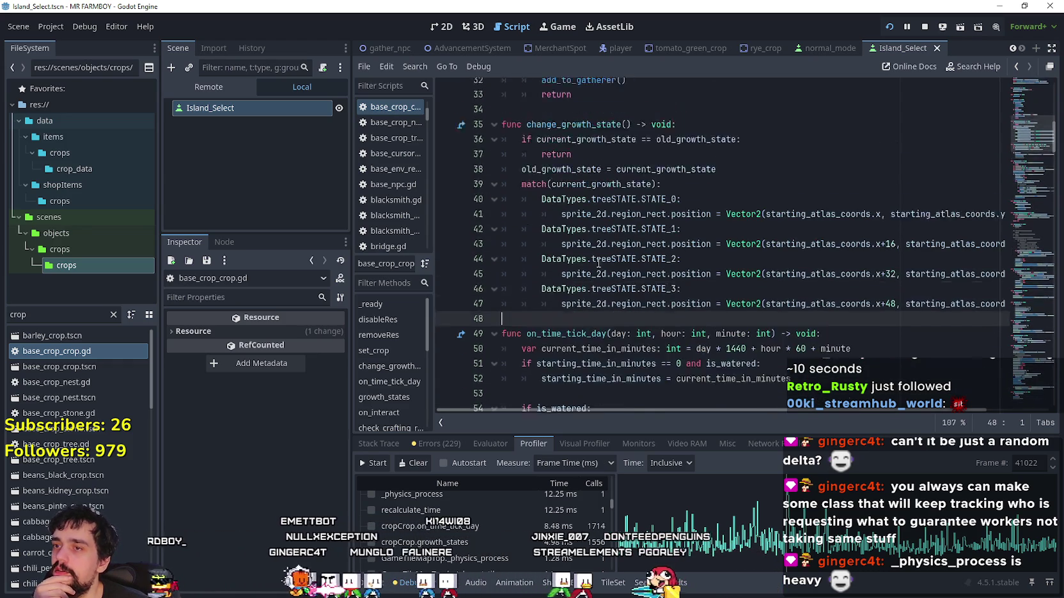
mouse_move(480, 252)
left_mouse_down()
mouse_move(480, 237)
mouse_move(480, 252)
mouse_move(466, 236)
mouse_move(457, 253)
mouse_move(441, 240)
left_mouse_up()
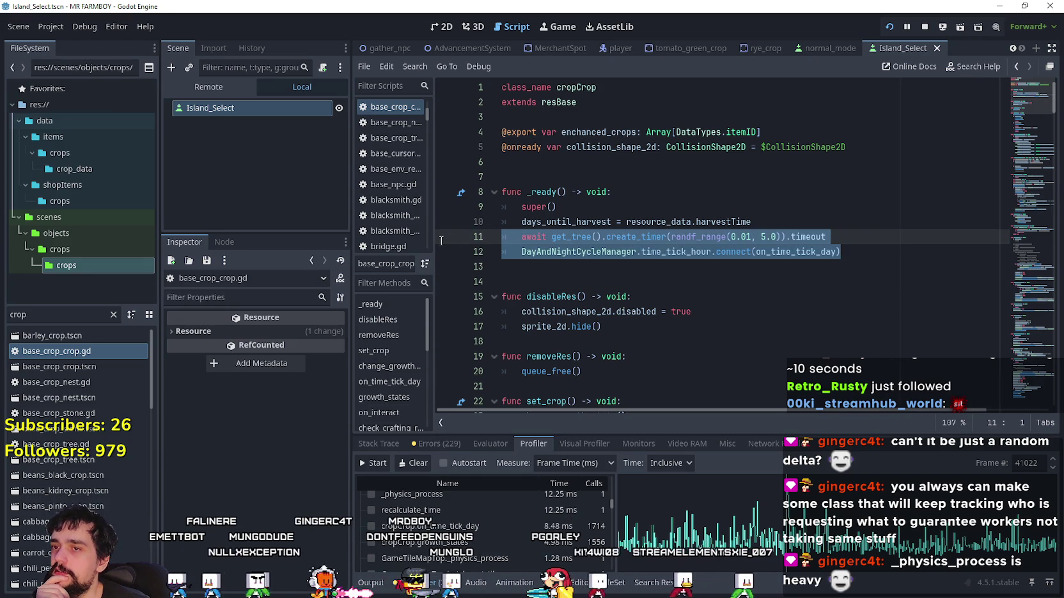
scroll(678, 268, "down", 2)
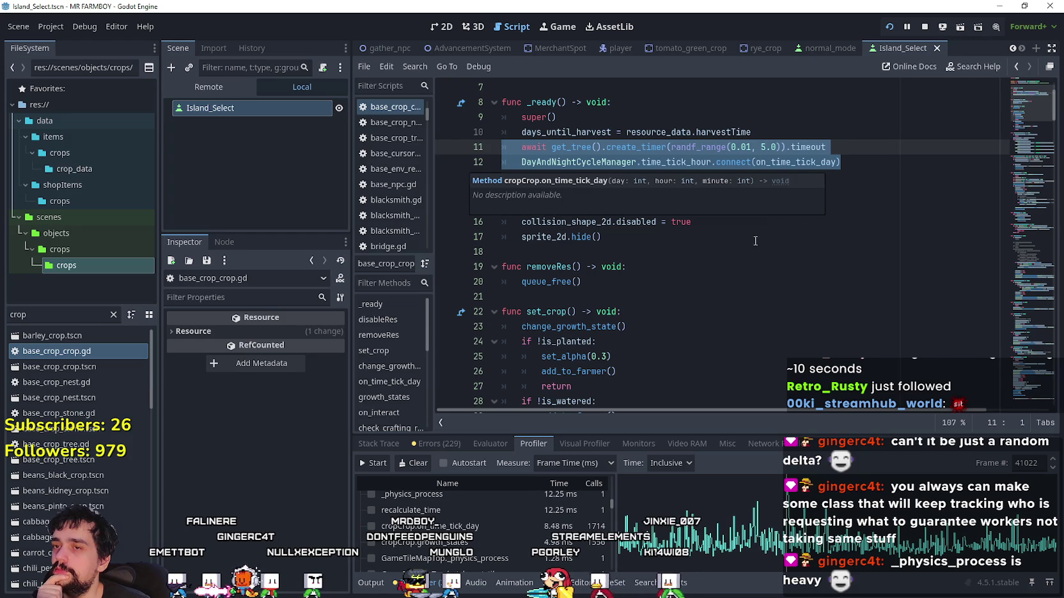
mouse_move(581, 165)
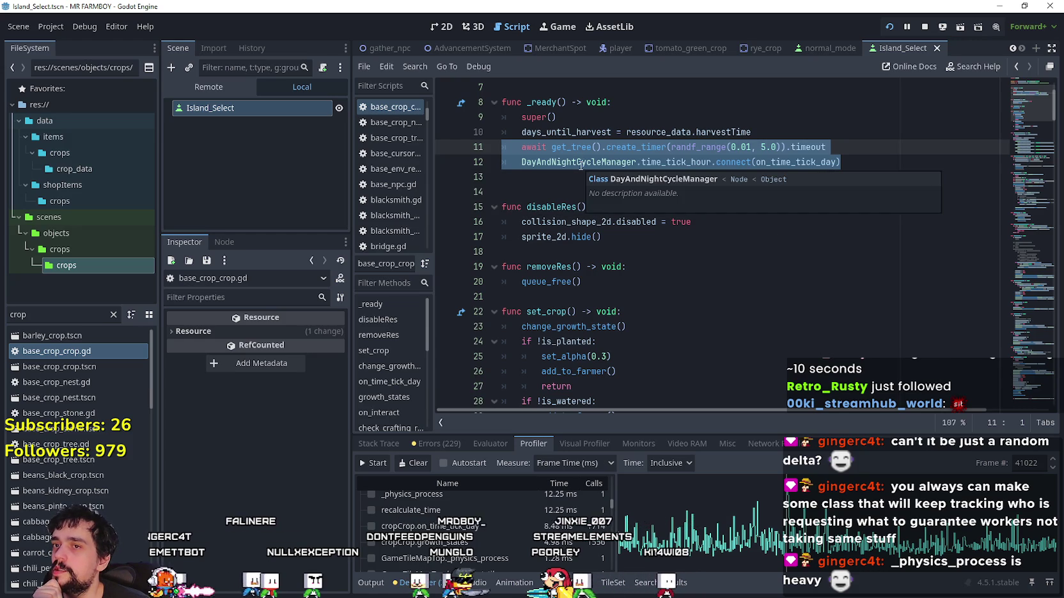
left_click(813, 164)
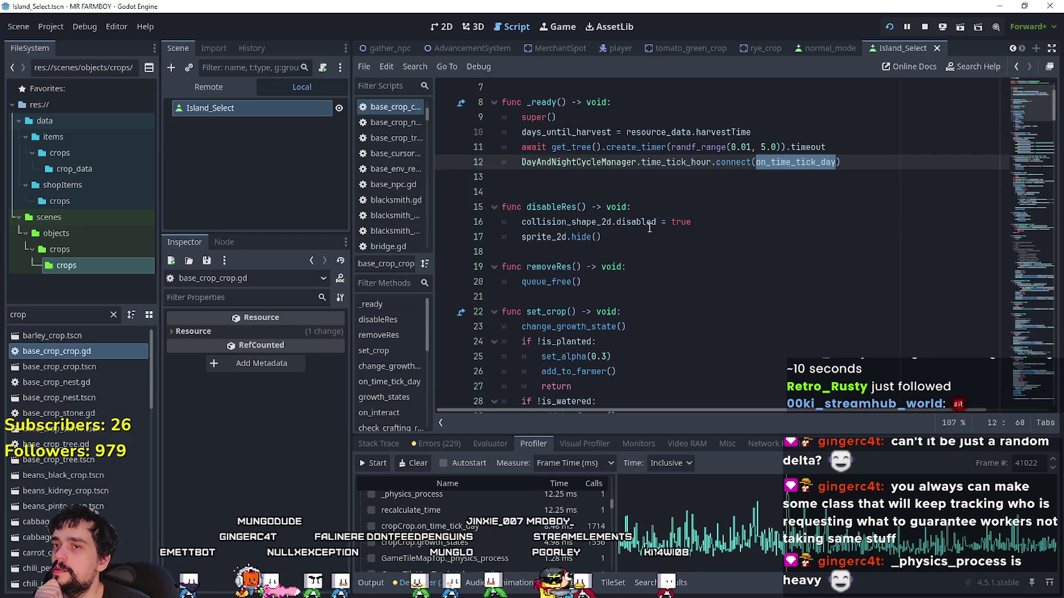
left_click_drag(916, 171, 456, 134)
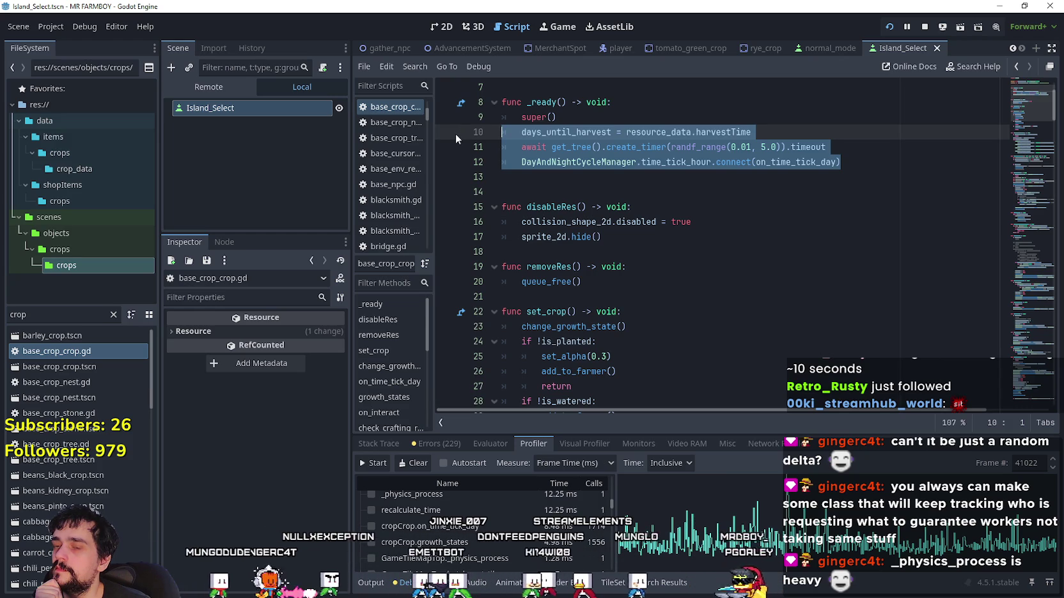
left_click(605, 182)
scroll(605, 186, "down", 4)
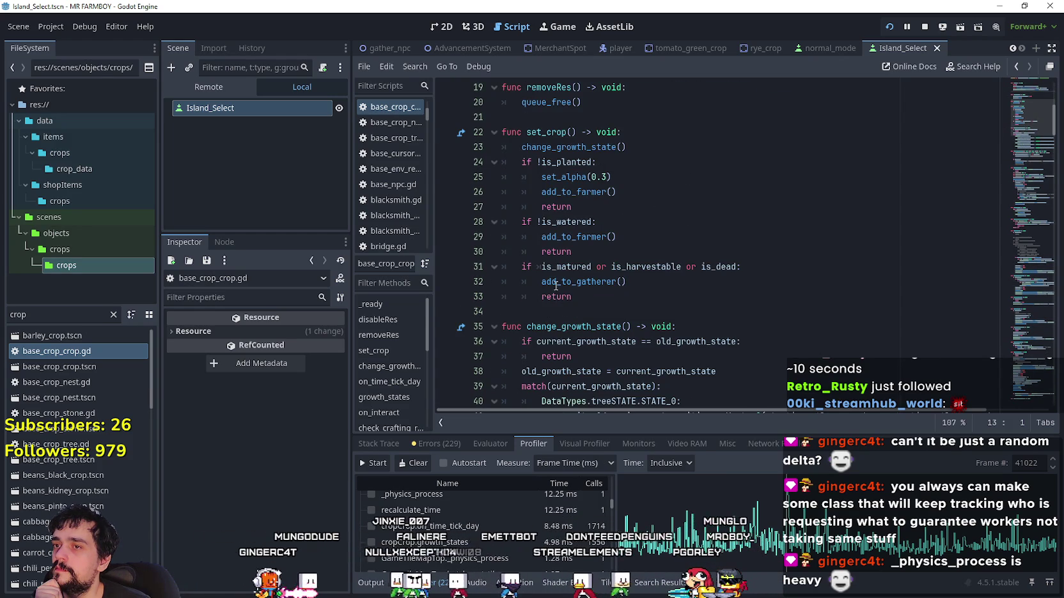
scroll(597, 289, "down", 5)
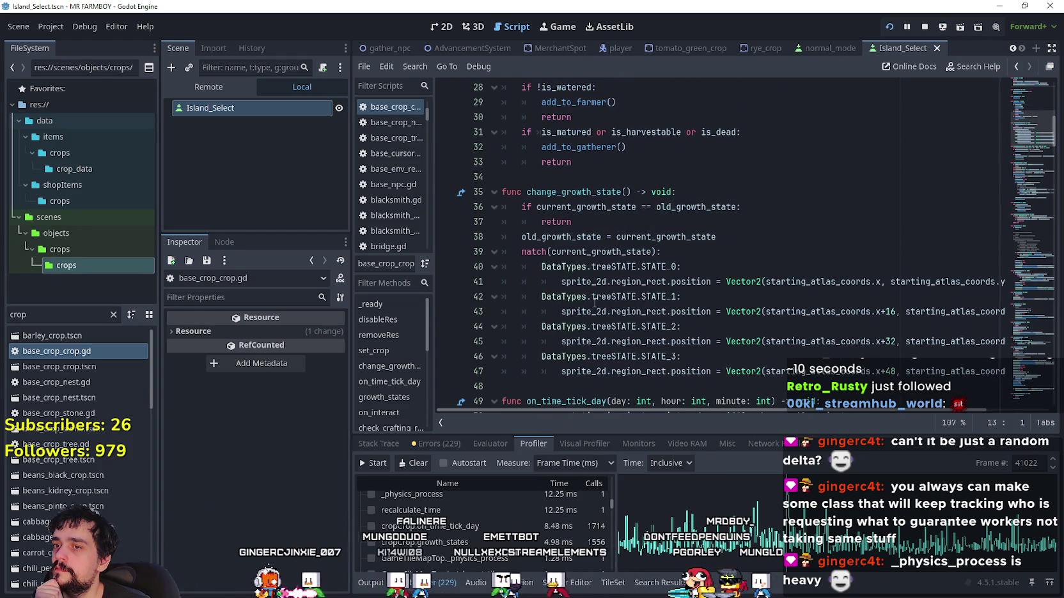
scroll(597, 289, "up", 10)
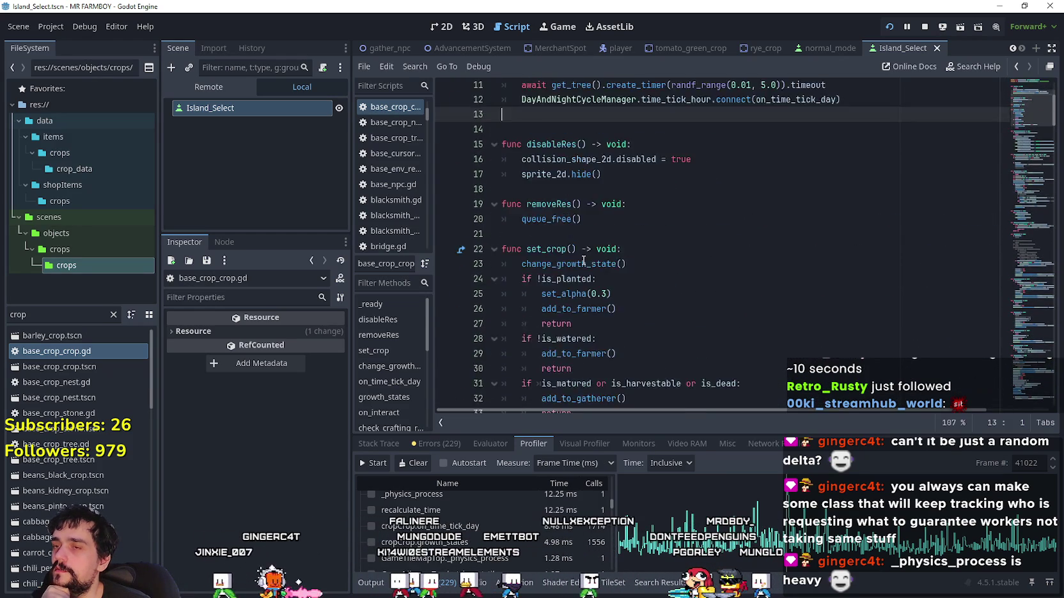
left_click_drag(825, 174, 486, 170)
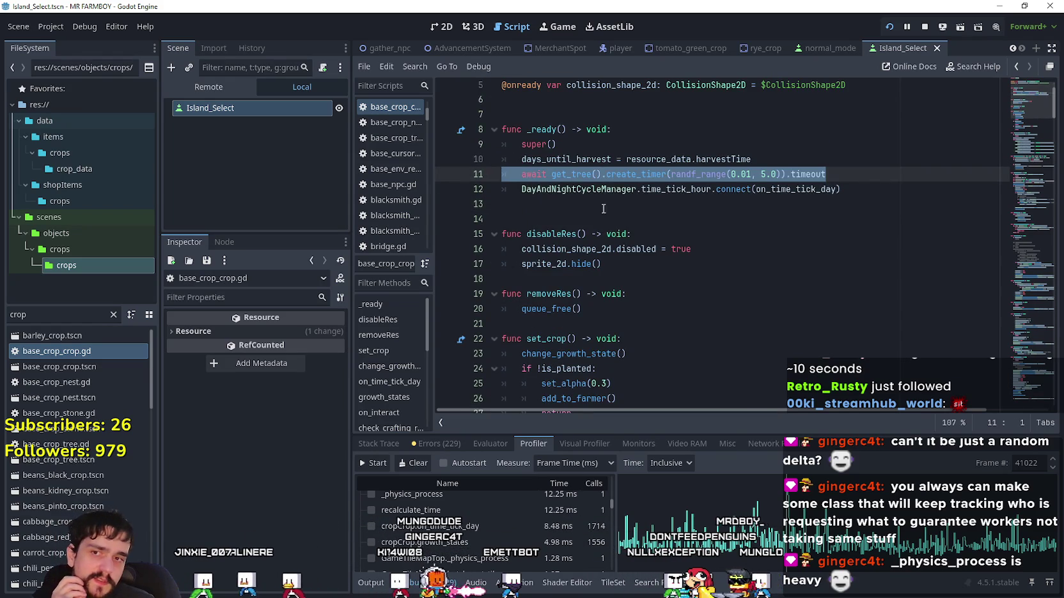
mouse_move(520, 189)
left_mouse_down()
mouse_move(855, 186)
mouse_move(513, 191)
left_mouse_up()
scroll(575, 316, "down", 10)
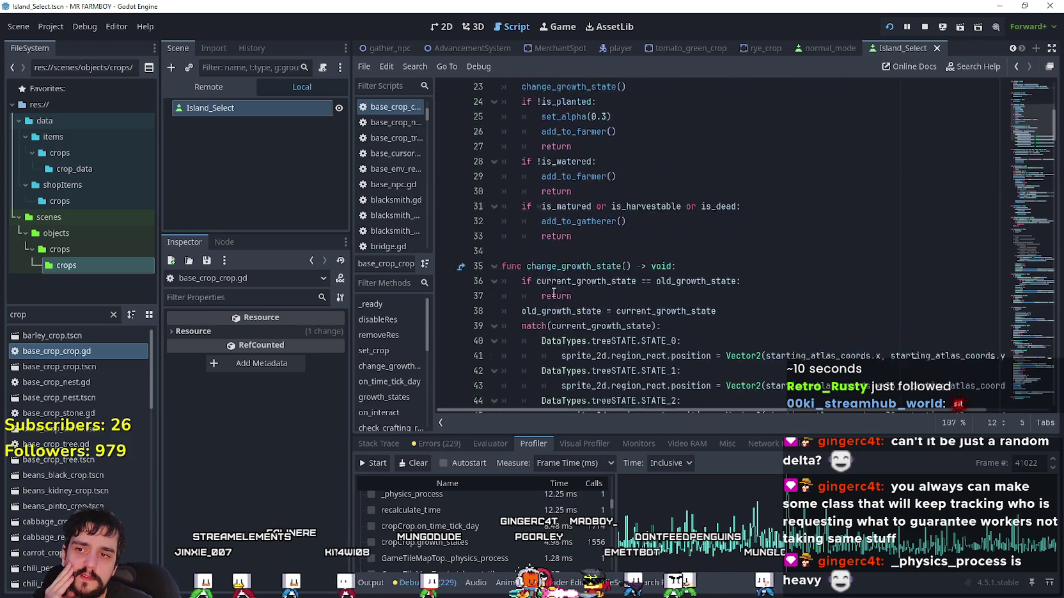
scroll(575, 315, "down", 2)
mouse_move(527, 212)
left_mouse_down()
mouse_move(776, 212)
mouse_move(843, 228)
mouse_move(846, 360)
left_mouse_up()
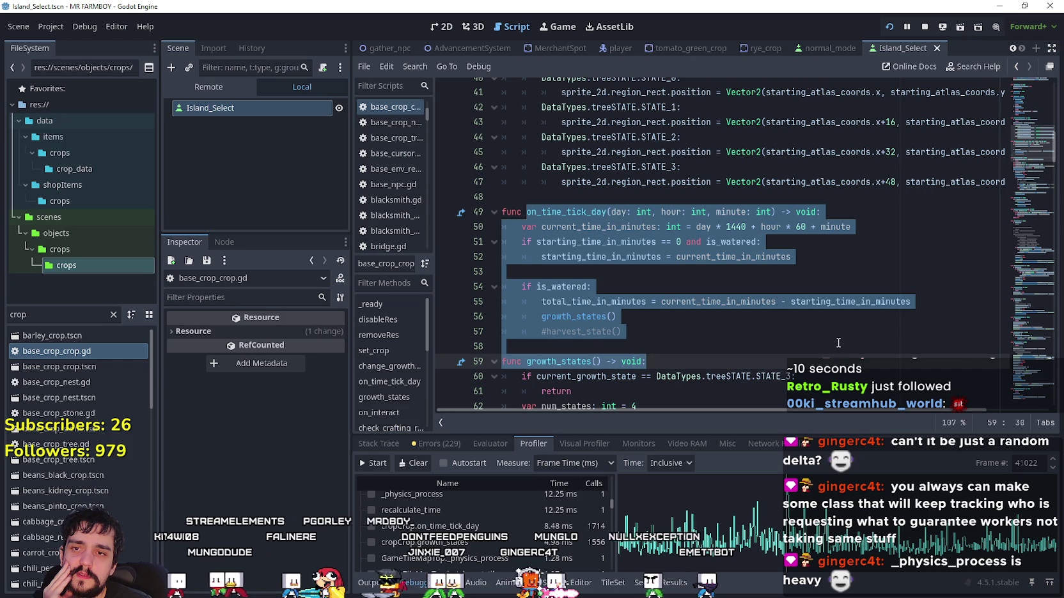
left_click(838, 345)
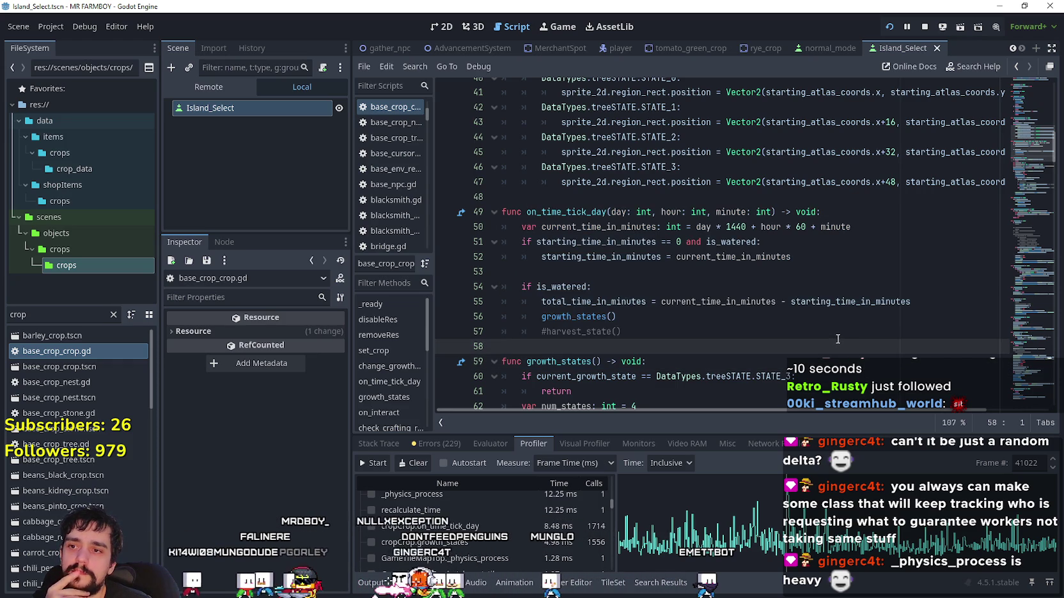
scroll(759, 287, "down", 1)
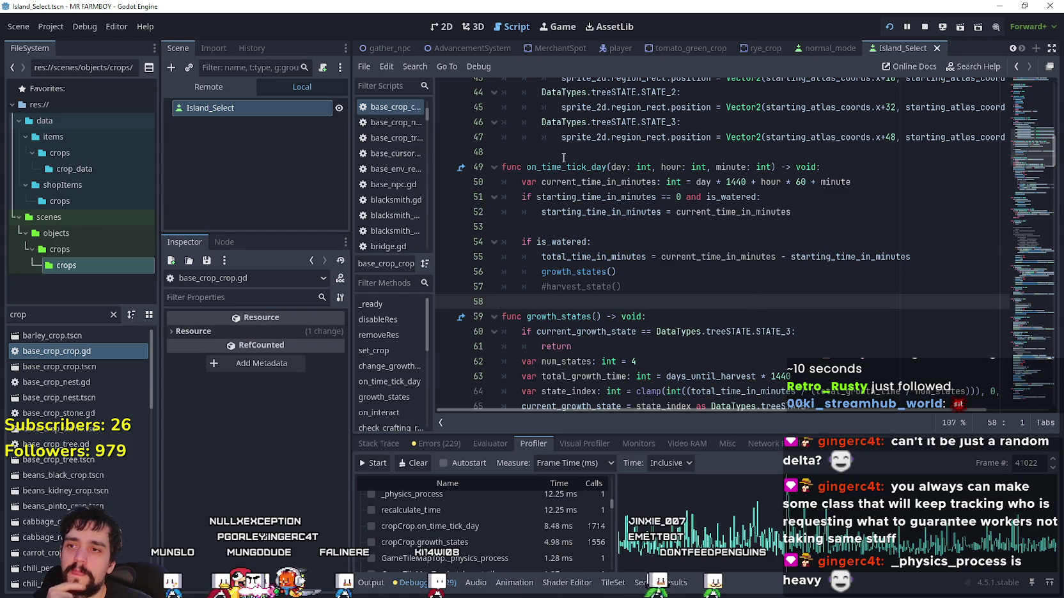
left_click_drag(524, 168, 776, 167)
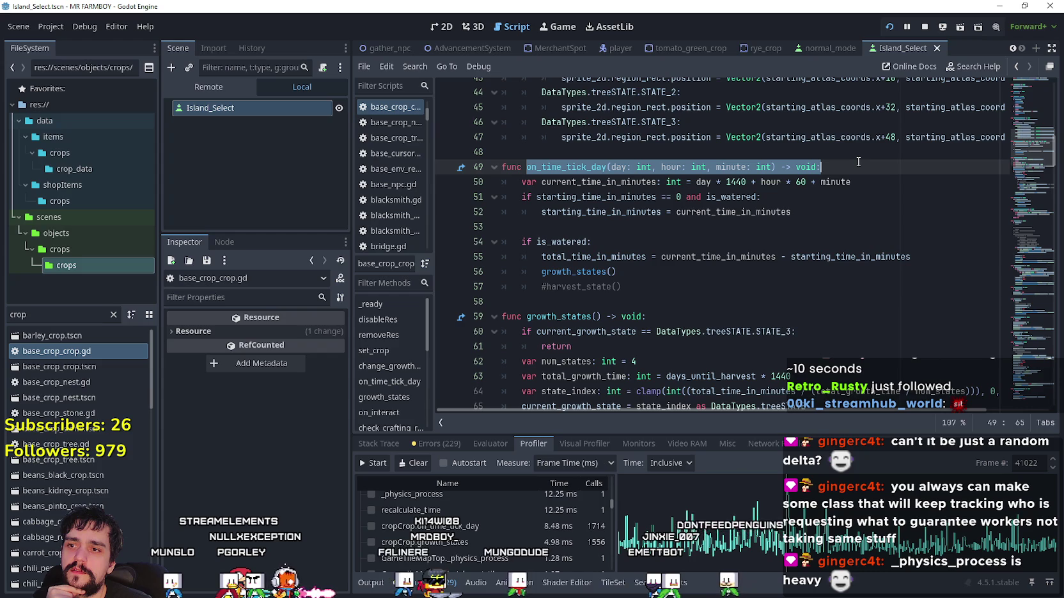
left_click_drag(1024, 146, 1025, 89)
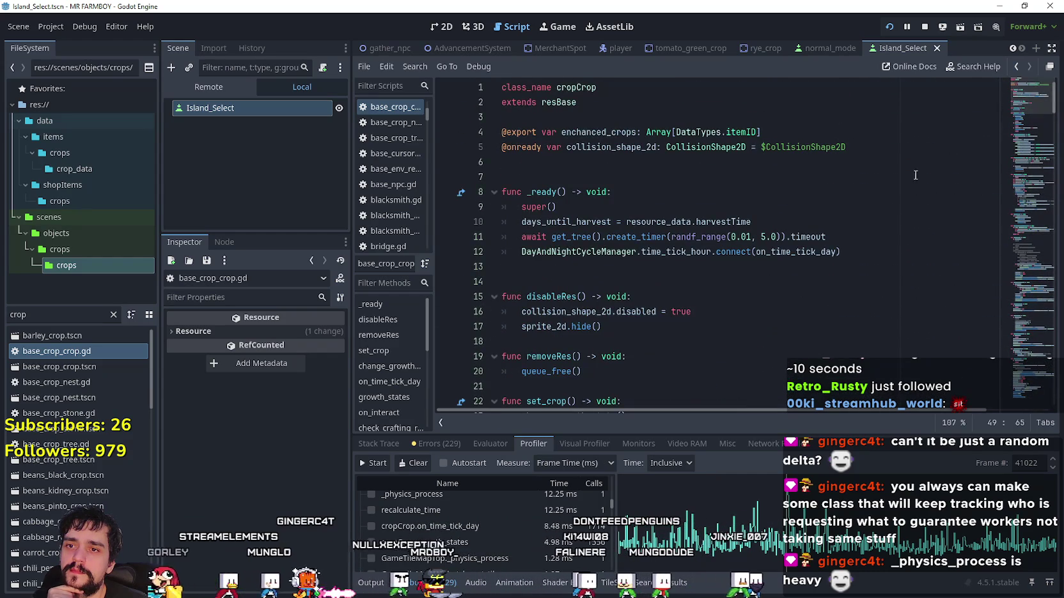
mouse_move(755, 222)
left_mouse_down()
mouse_move(616, 237)
mouse_move(511, 222)
mouse_move(543, 237)
mouse_move(866, 233)
left_mouse_up()
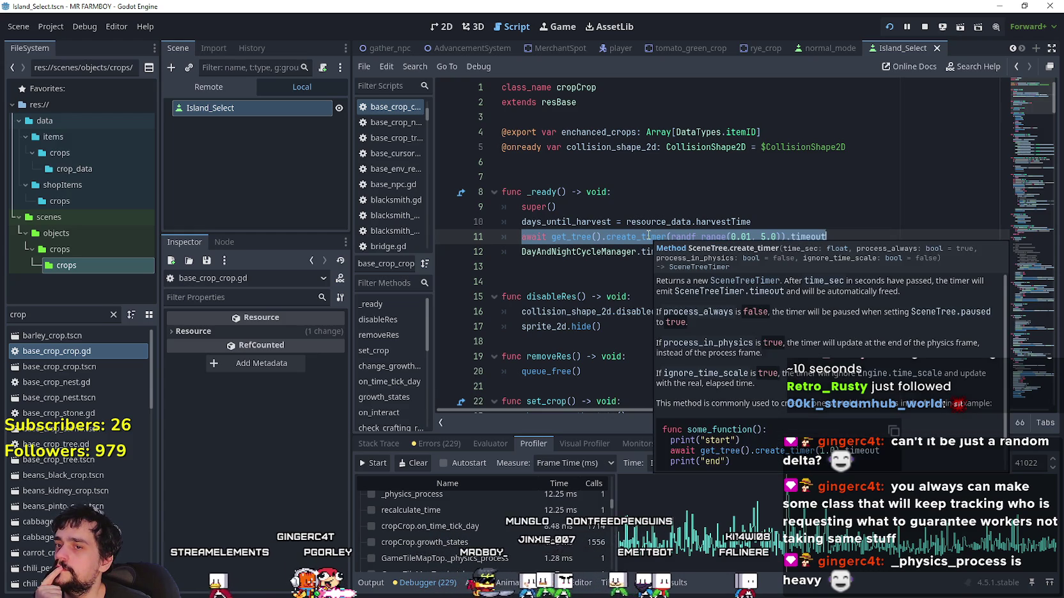
right_click(647, 236)
left_click(670, 314)
scroll(614, 289, "down", 5)
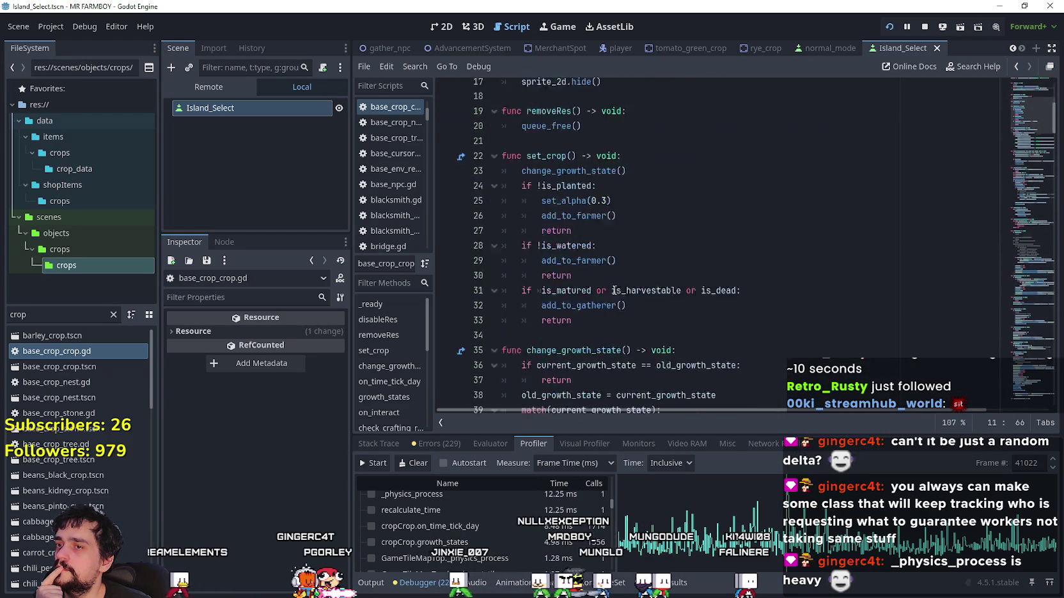
scroll(614, 290, "down", 8)
left_click(553, 236)
key("Up")
key("End")
scroll(544, 306, "down", 1)
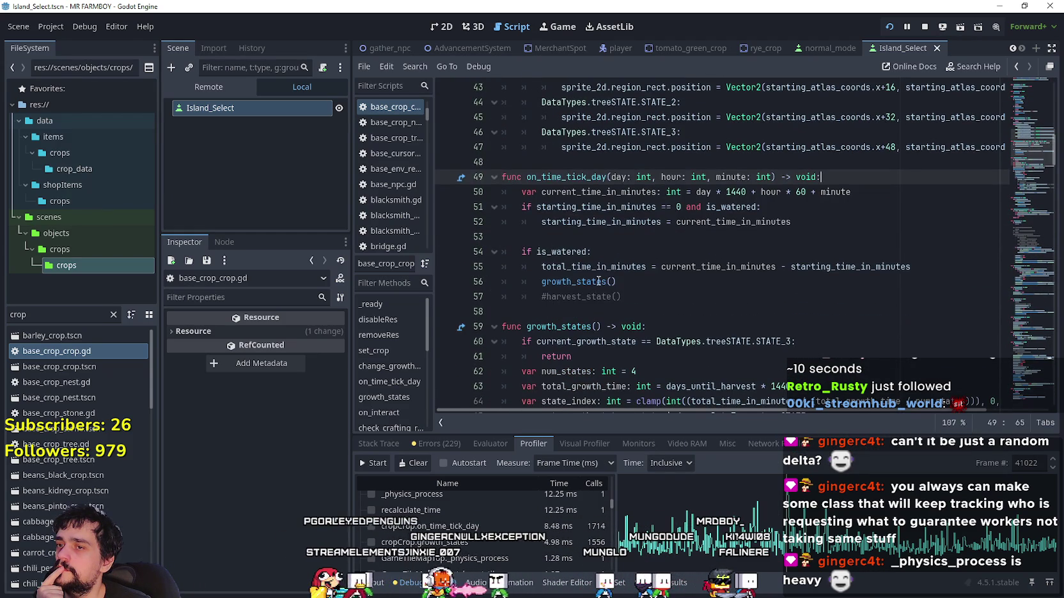
left_click(593, 283)
left_click(859, 171)
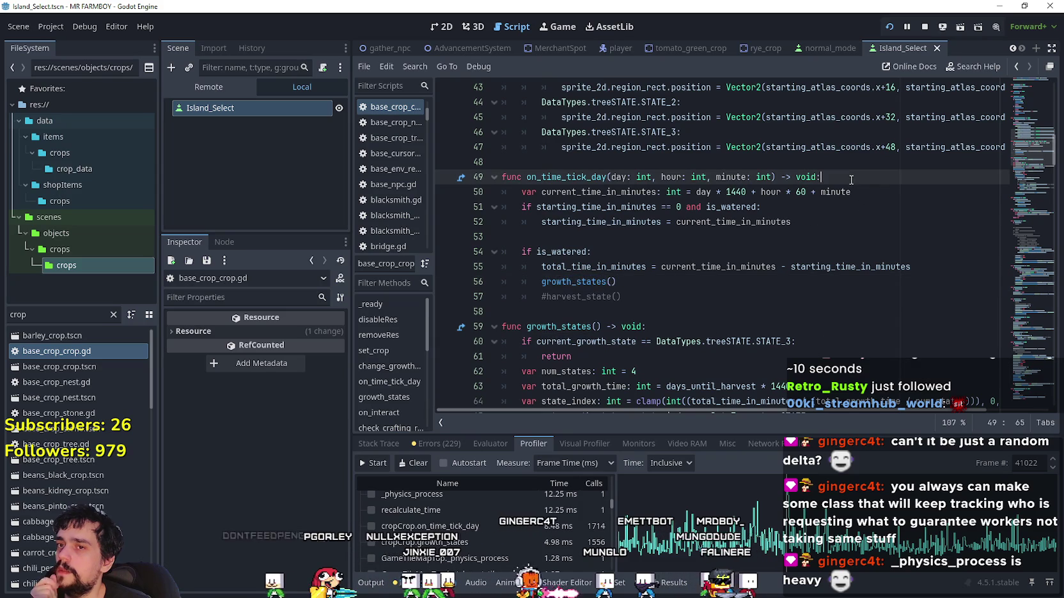
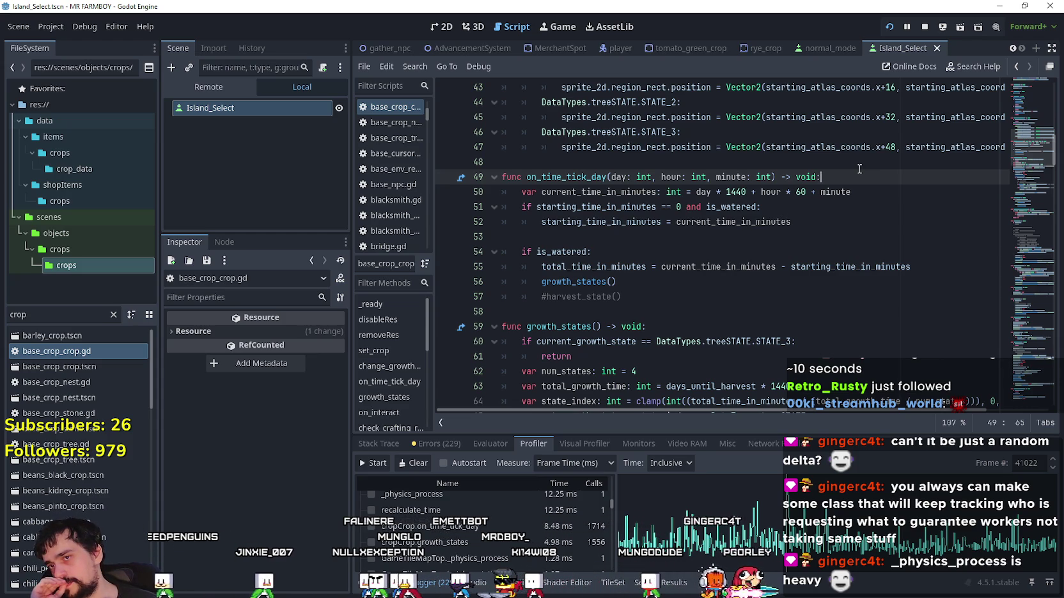
- Review line 50's time calculation and trace current_time_in_minutes and days_until_harvest through the script
left_click(711, 197)
double_click(709, 193)
left_click_drag(861, 193, 502, 194)
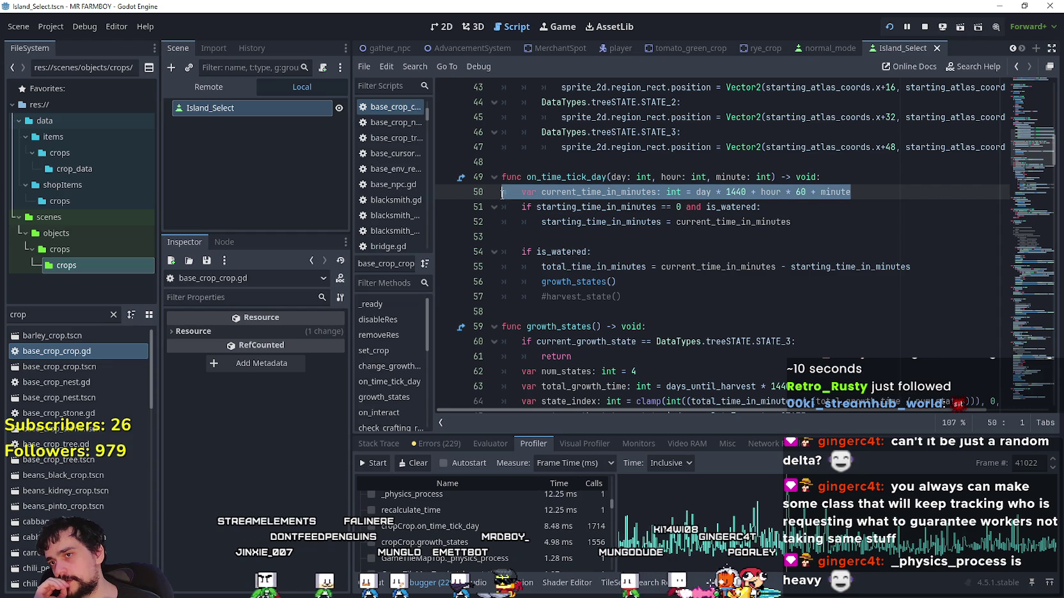
left_click(884, 187)
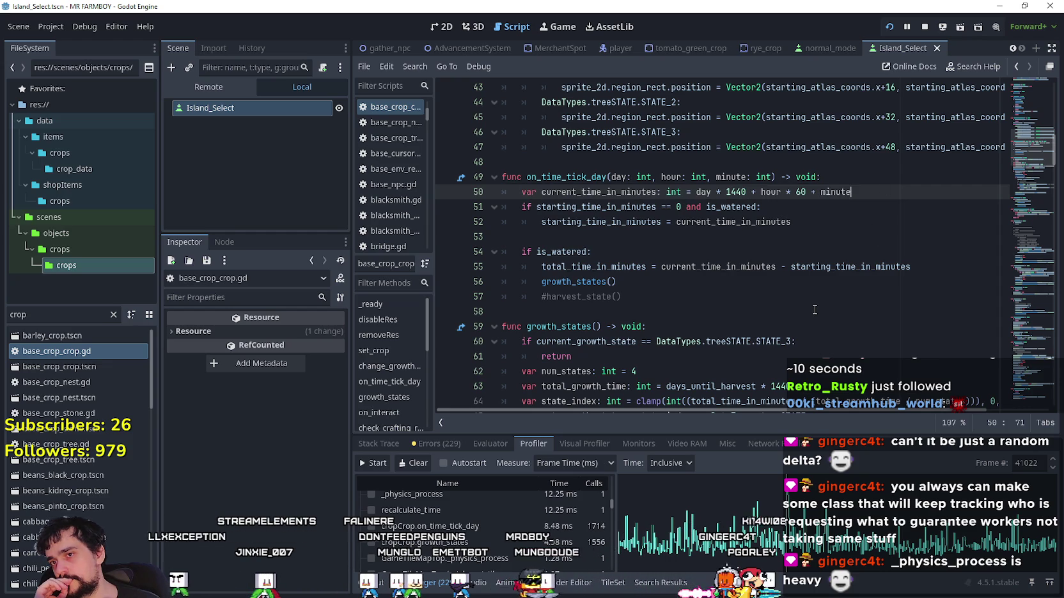
double_click(735, 262)
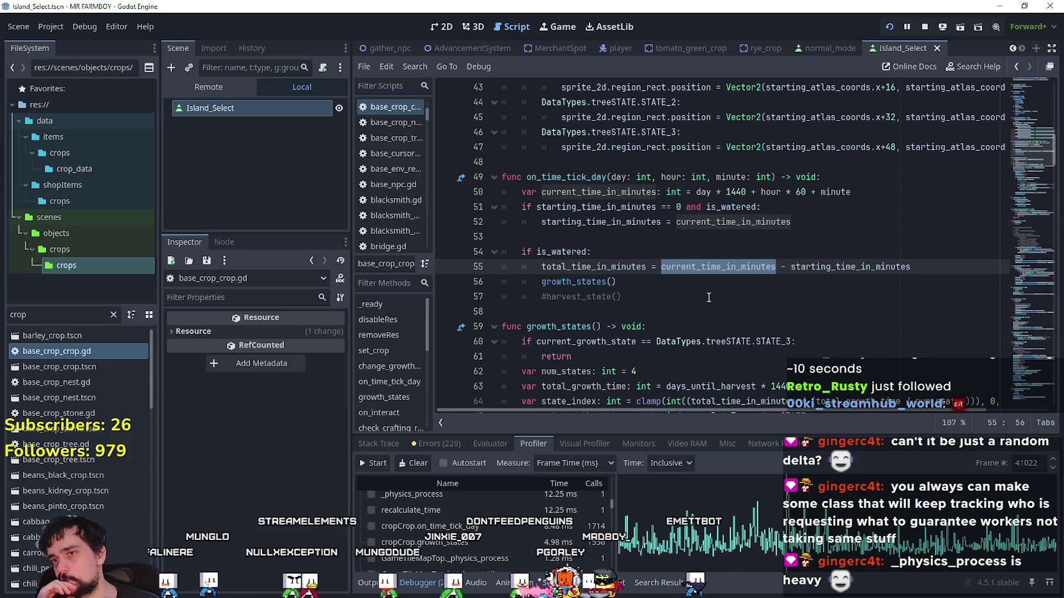
left_click(708, 297)
scroll(707, 291, "down", 2)
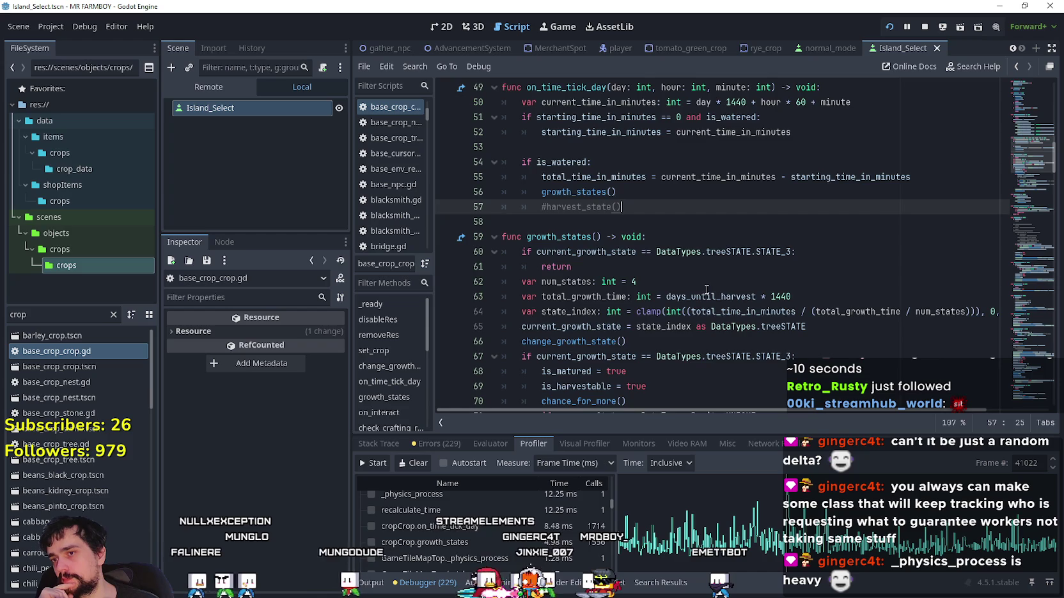
scroll(706, 289, "down", 1)
scroll(676, 253, "up", 2)
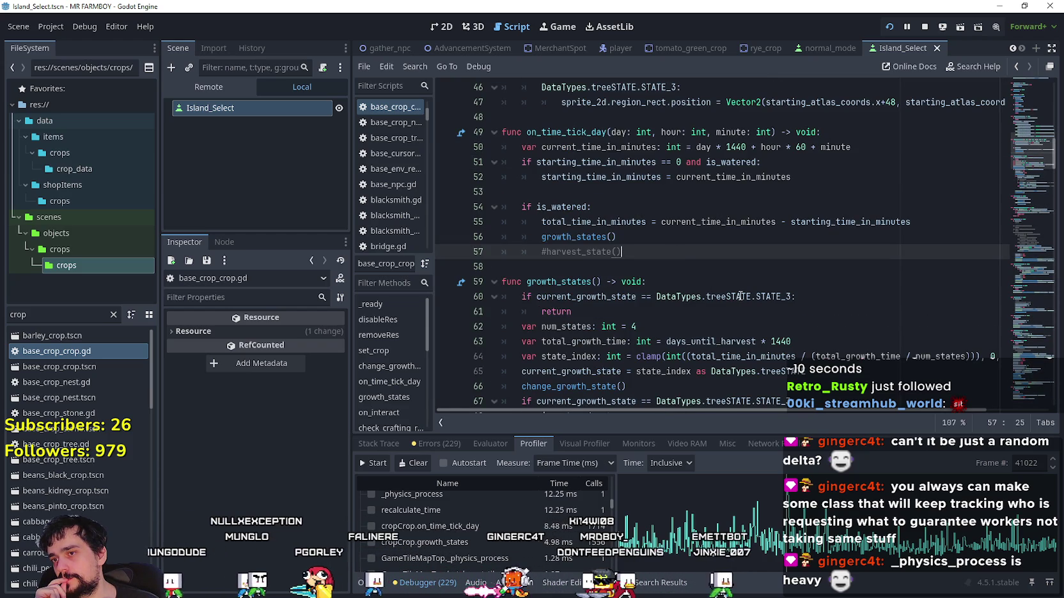
mouse_move(737, 295)
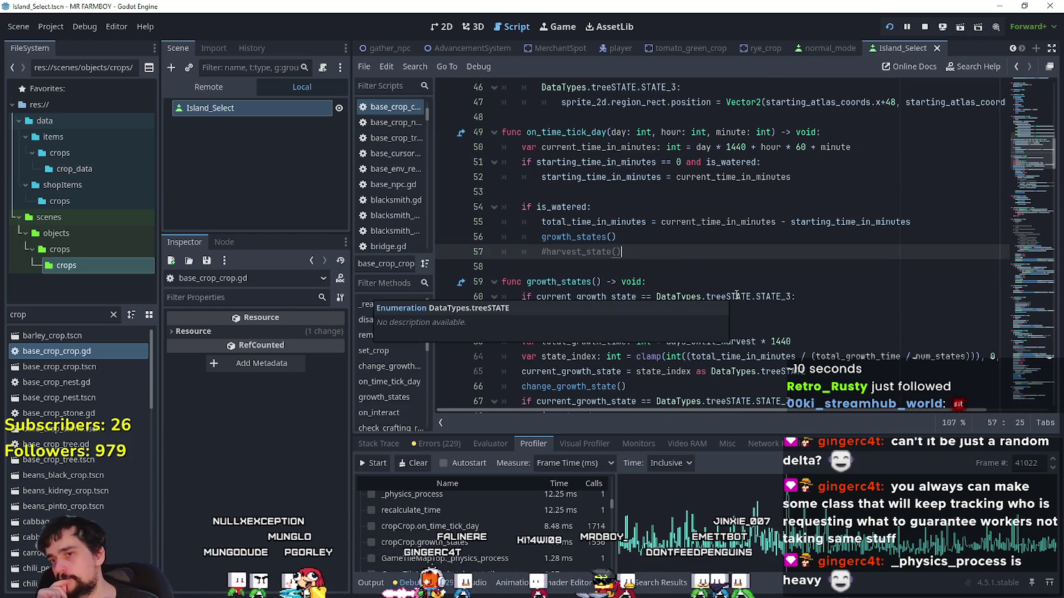
double_click(711, 341)
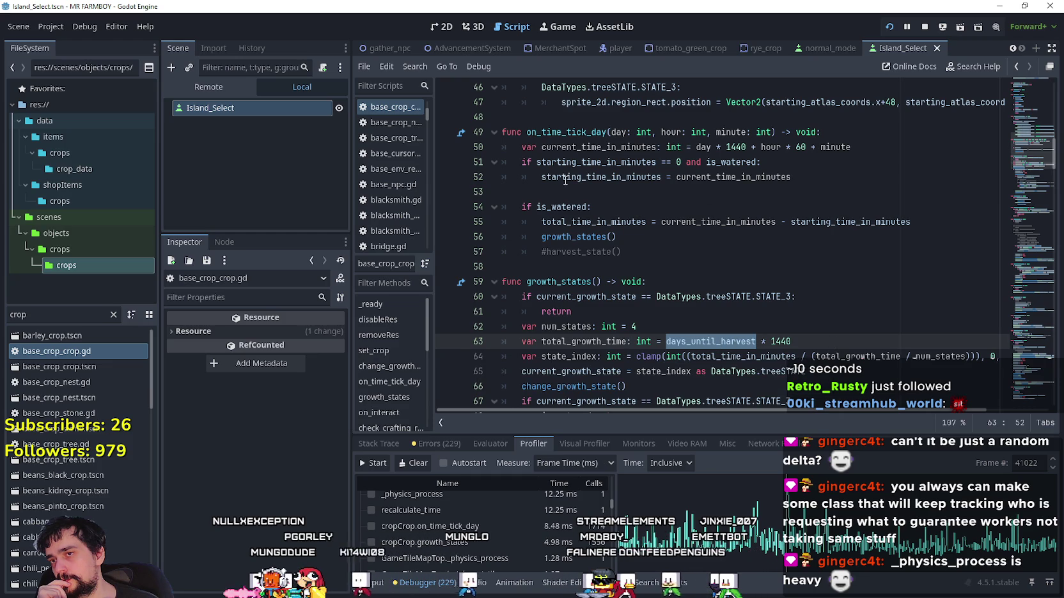
scroll(792, 273, "down", 1)
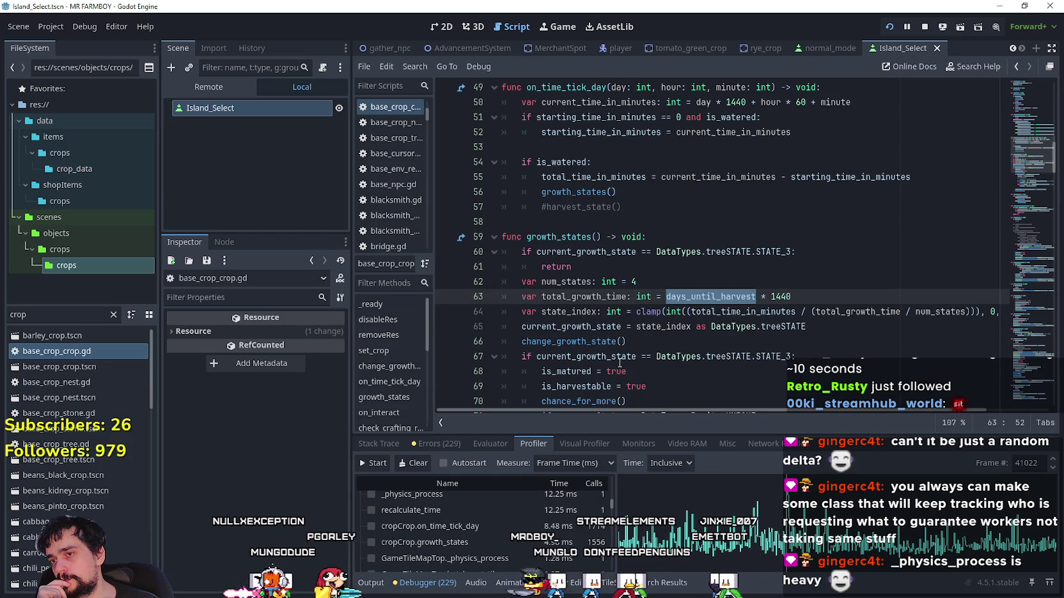
scroll(697, 403, "down", 1)
scroll(767, 406, "up", 1)
scroll(794, 406, "right", 2)
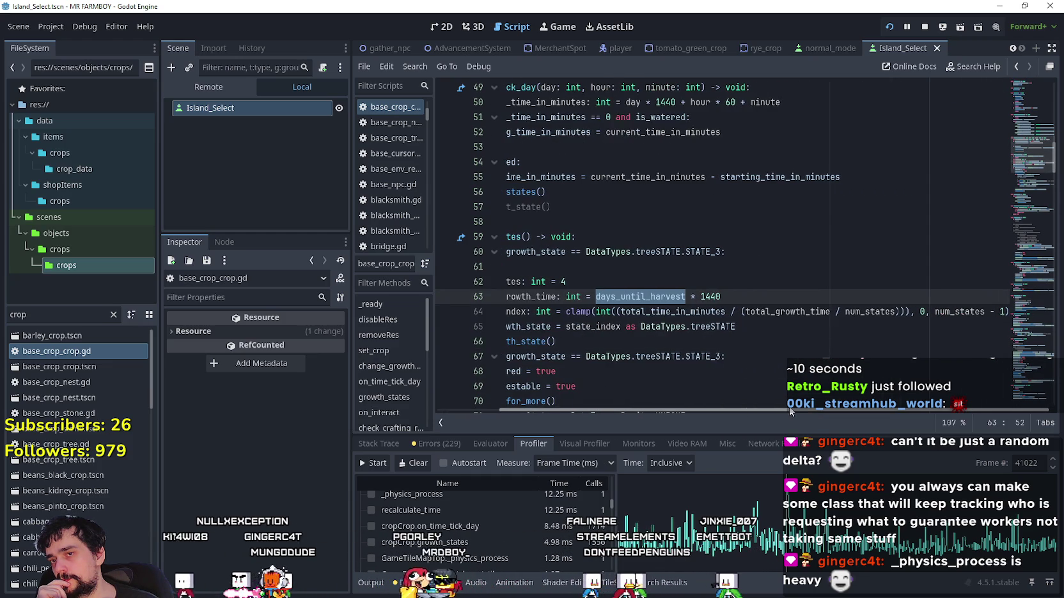
scroll(671, 390, "left", 2)
left_click(639, 341)
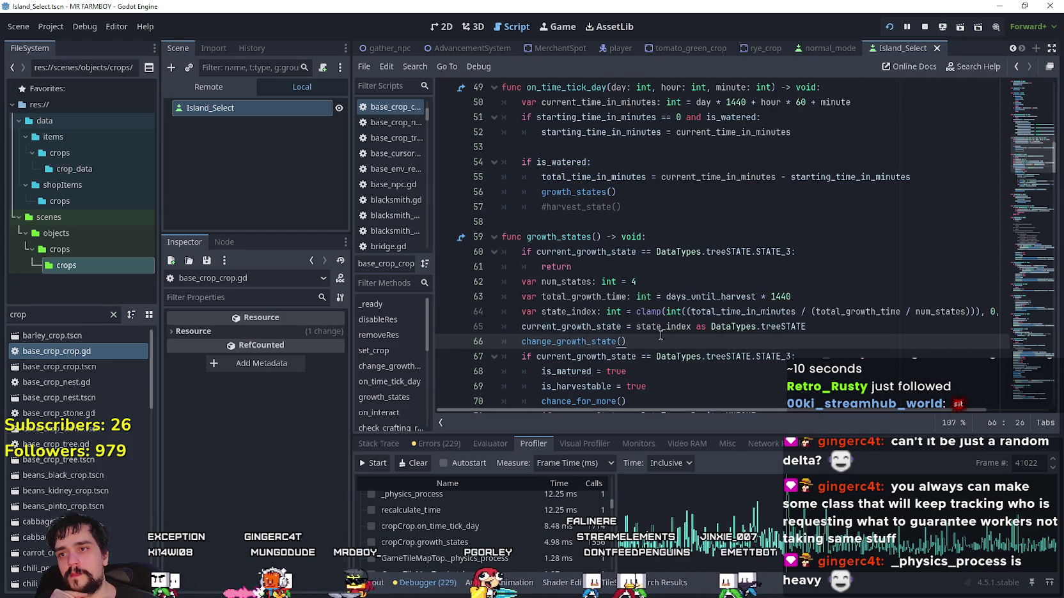
- Find where growth_states is called and inspect the on_time_tick_day signature on line 49
double_click(569, 236)
key("shift+F3")
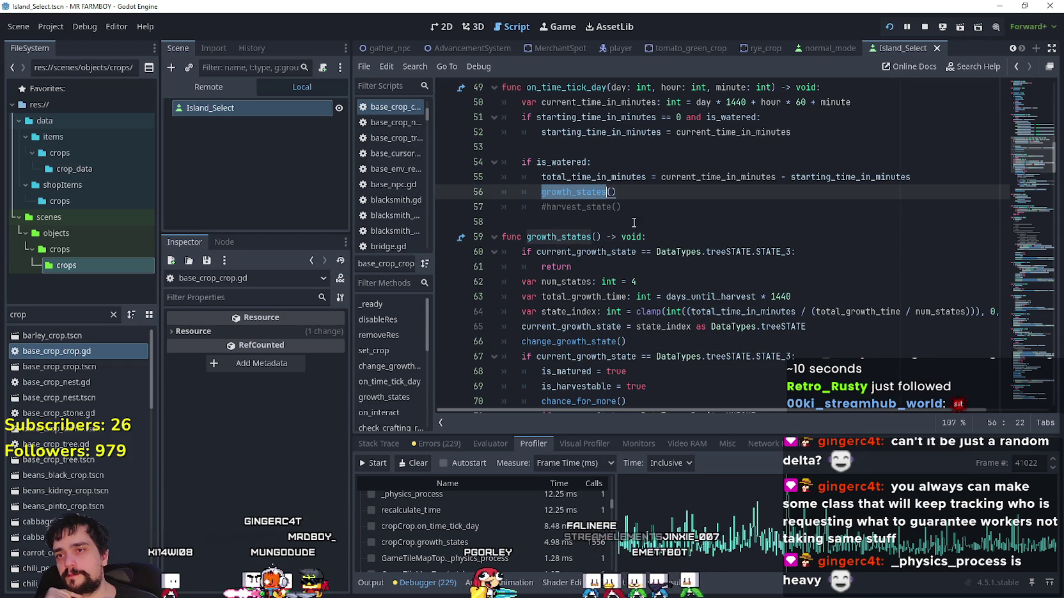
scroll(642, 231, "up", 1)
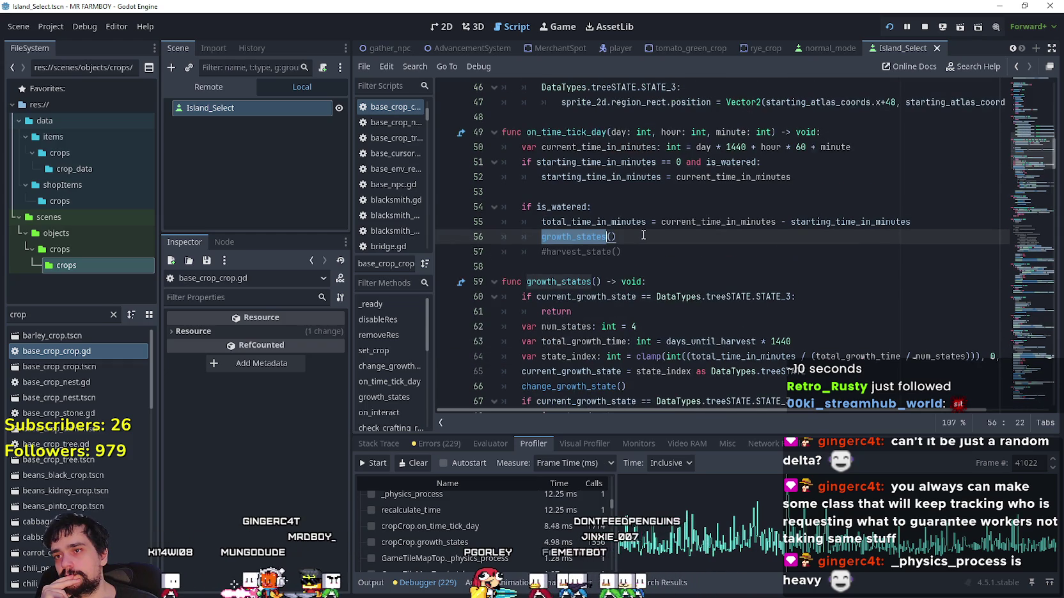
scroll(643, 234, "up", 1)
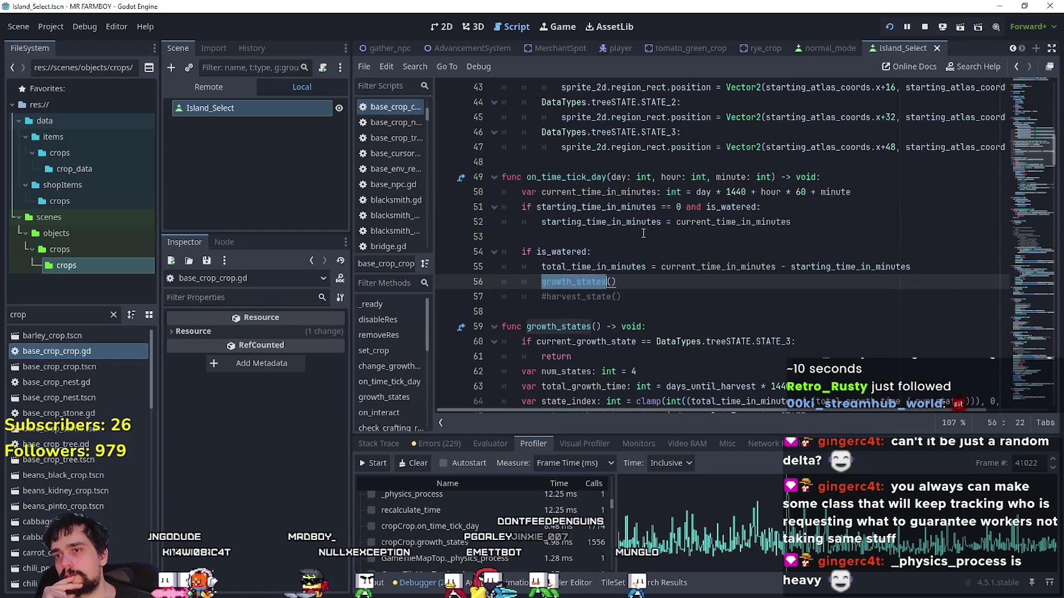
scroll(643, 234, "up", 3)
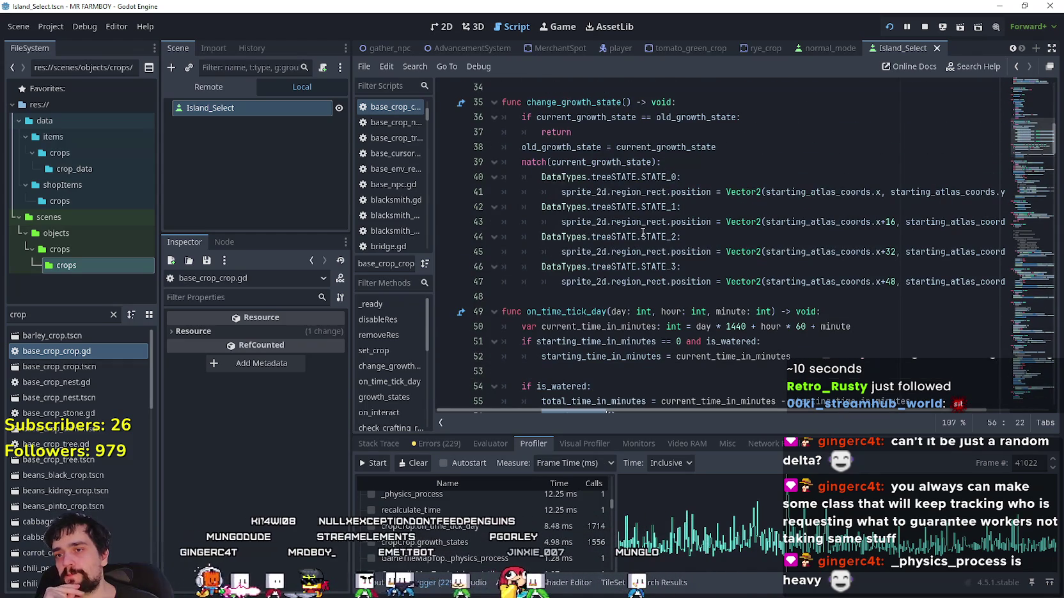
double_click(569, 311)
scroll(663, 300, "up", 5)
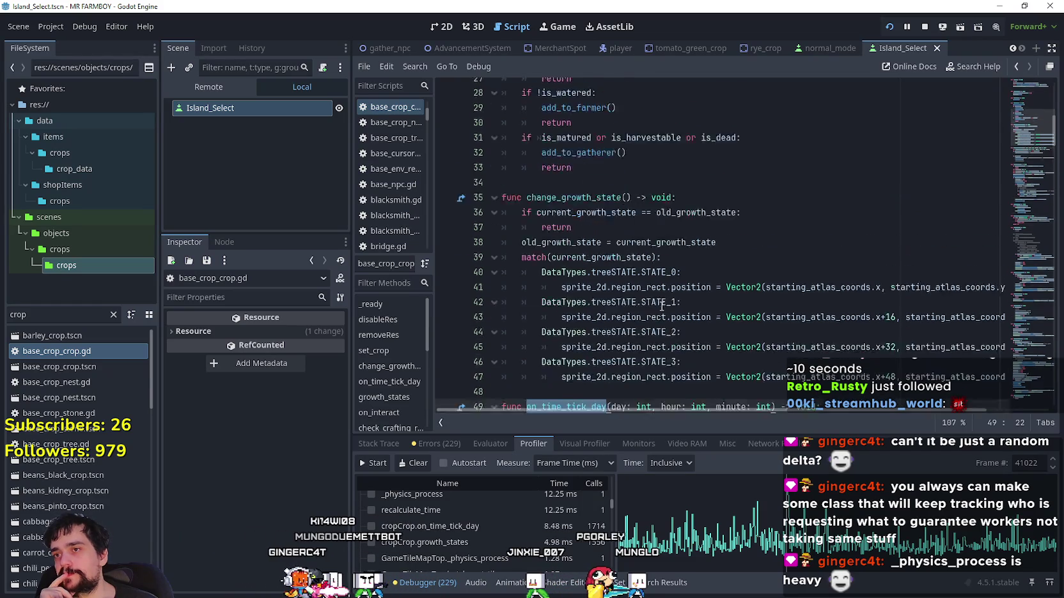
scroll(663, 300, "up", 5)
left_click_drag(841, 206, 515, 203)
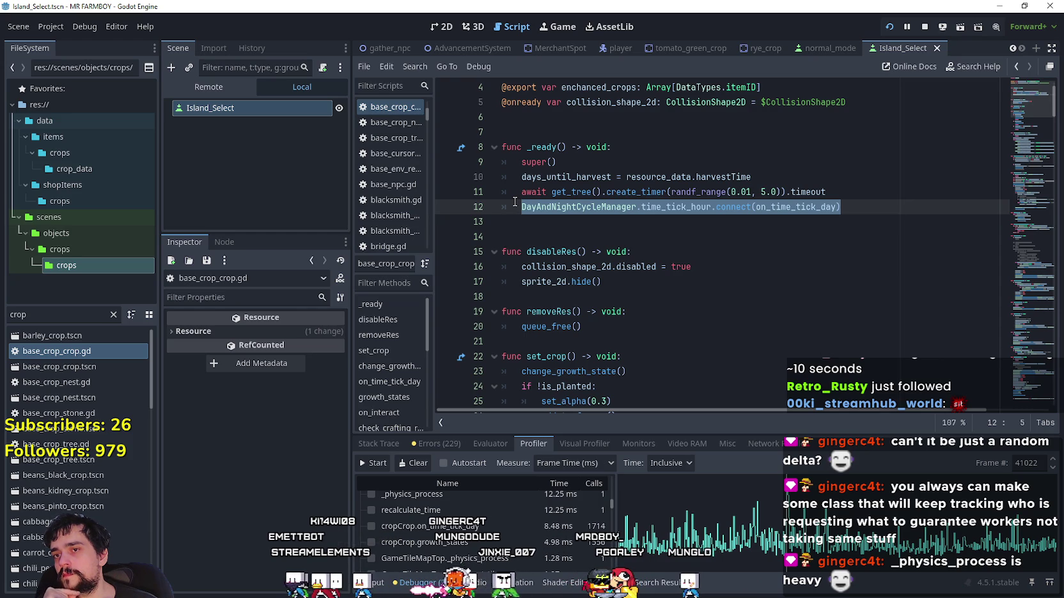
scroll(633, 268, "down", 7)
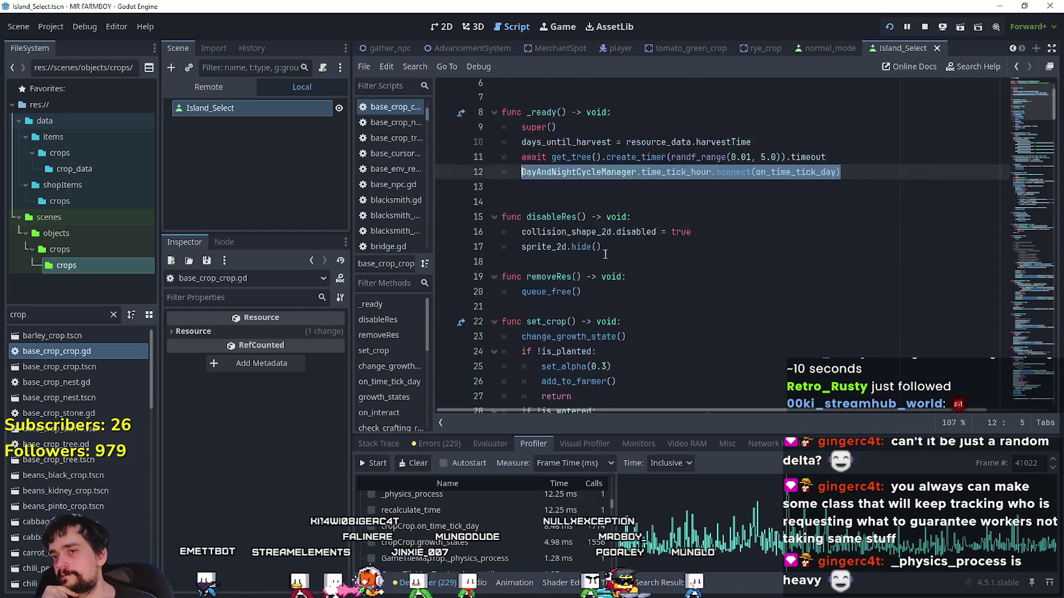
scroll(629, 264, "up", 4)
scroll(627, 259, "down", 7)
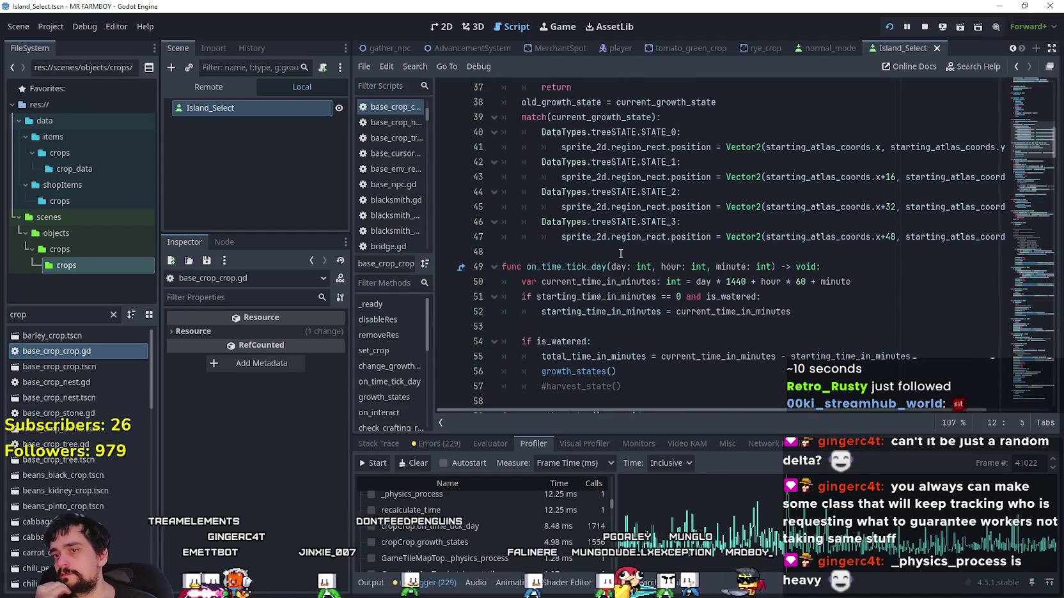
double_click(703, 282)
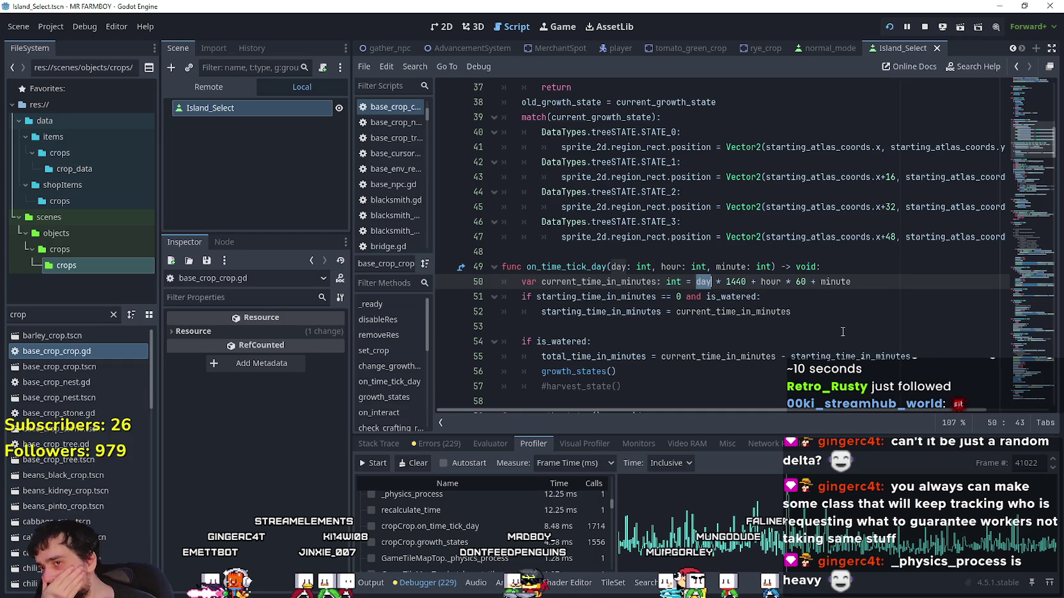
left_click(587, 259)
double_click(589, 266)
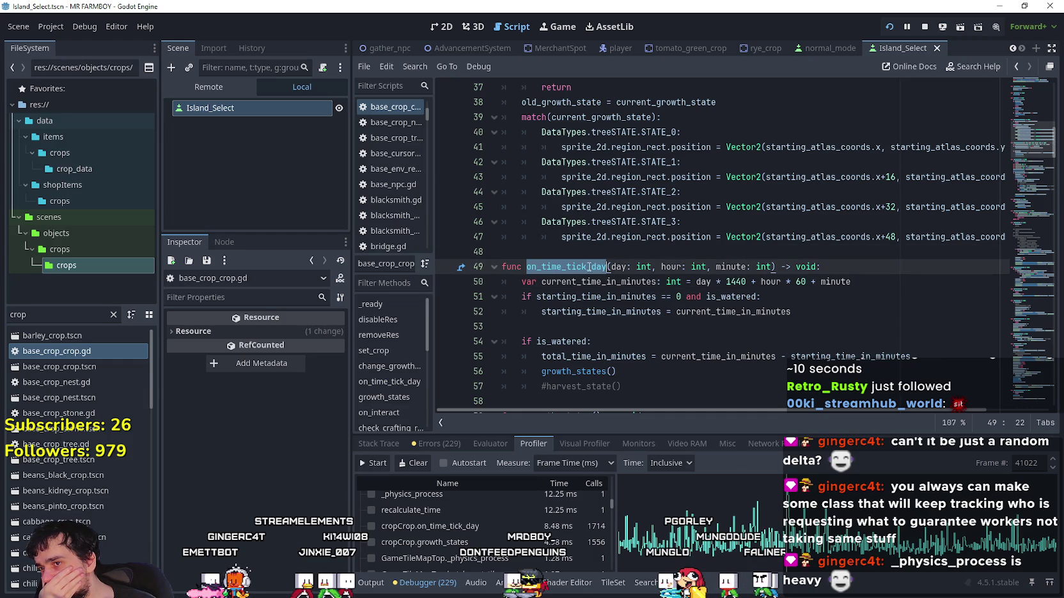
left_click_drag(823, 266, 511, 268)
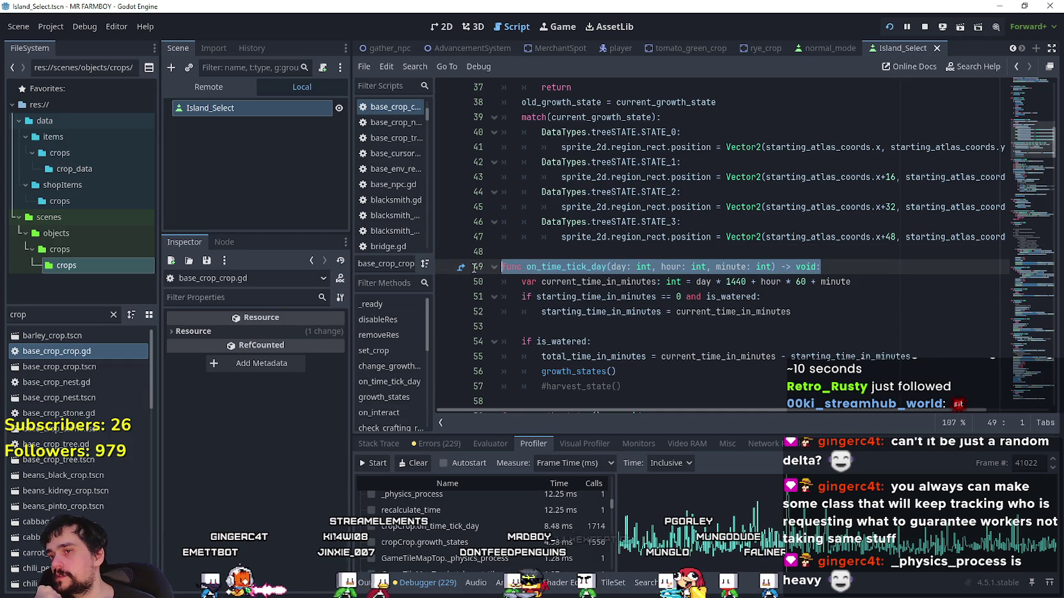
key("End")
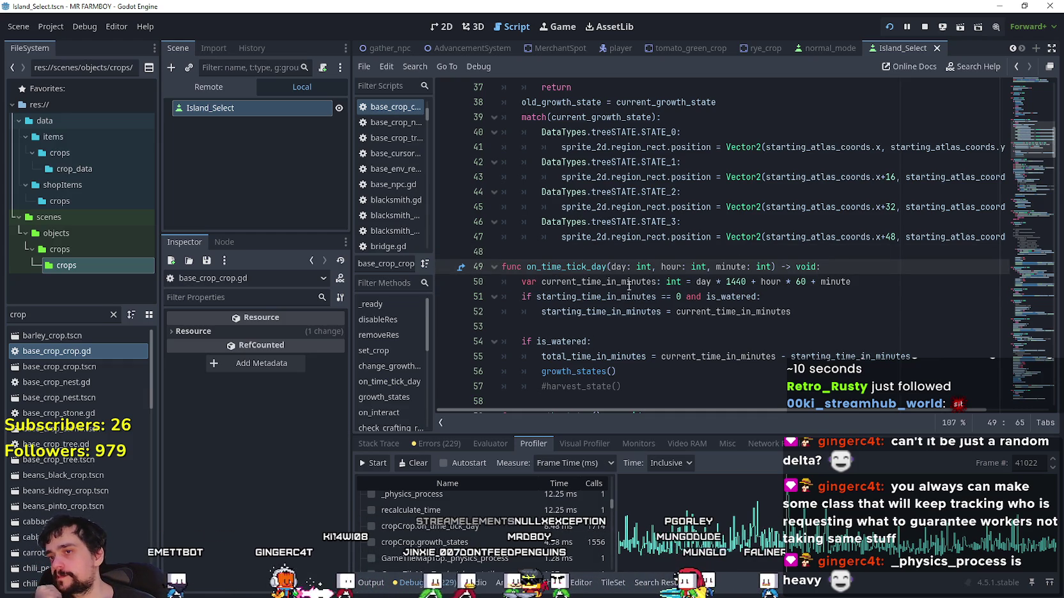
- Select current_time_in_minutes at the start of line 50 in on_time_tick_day
scroll(623, 290, "up", 5)
scroll(664, 295, "down", 8)
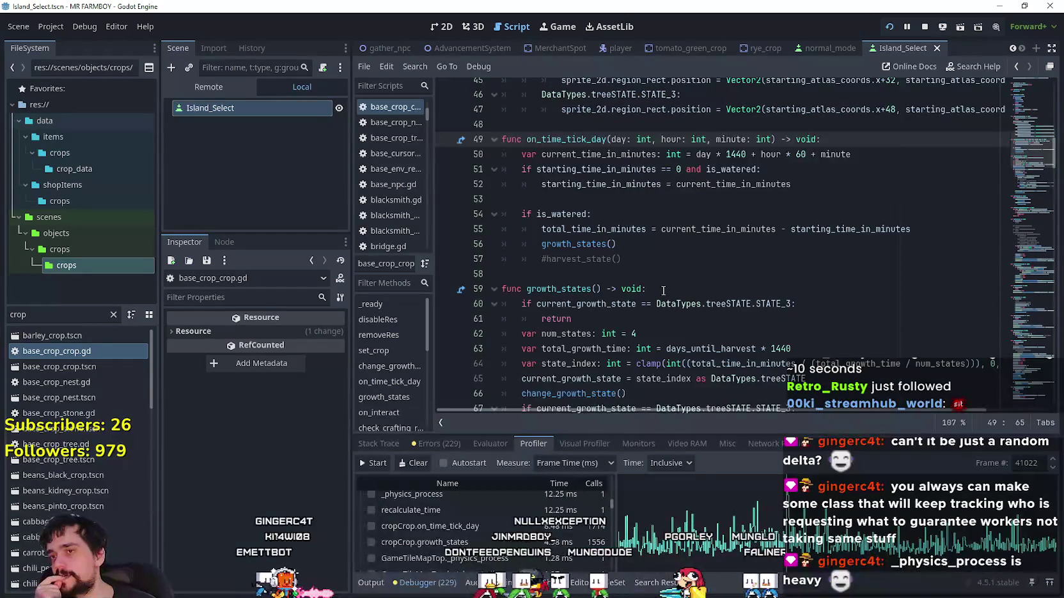
scroll(812, 266, "down", 2)
scroll(822, 267, "up", 5)
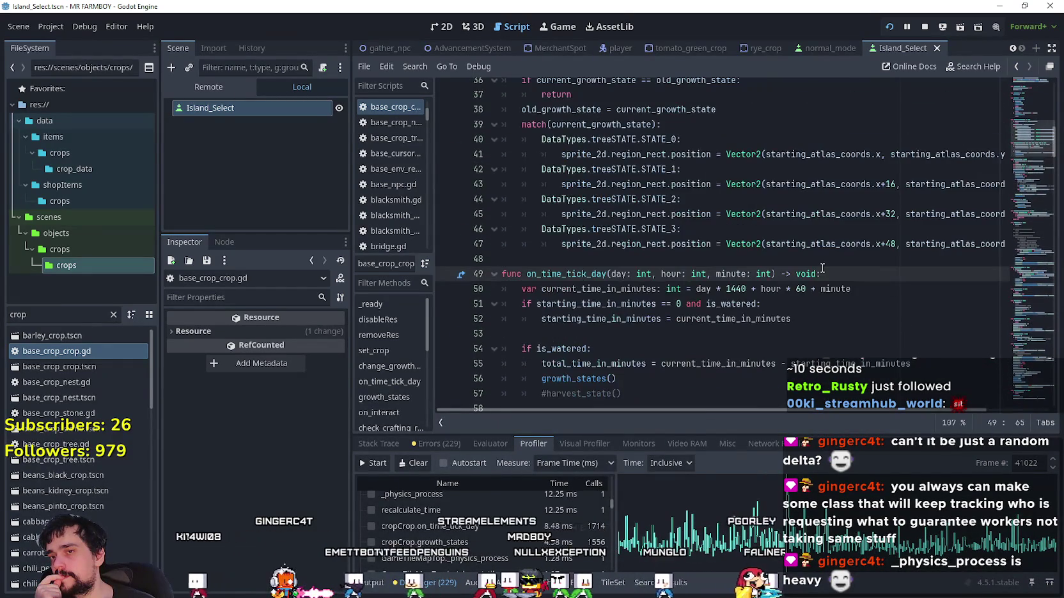
double_click(703, 289)
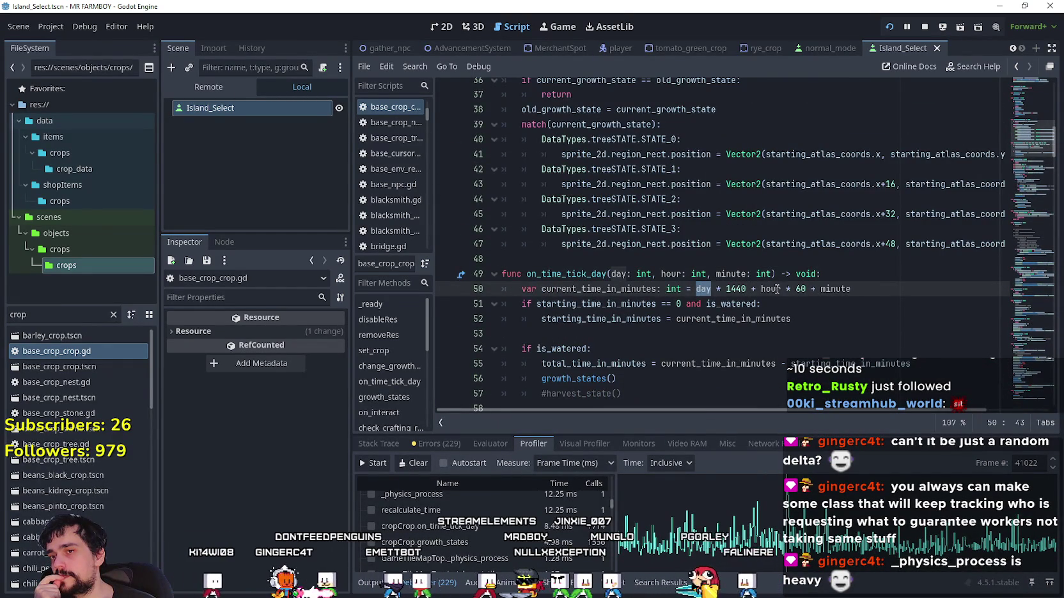
left_click(828, 274)
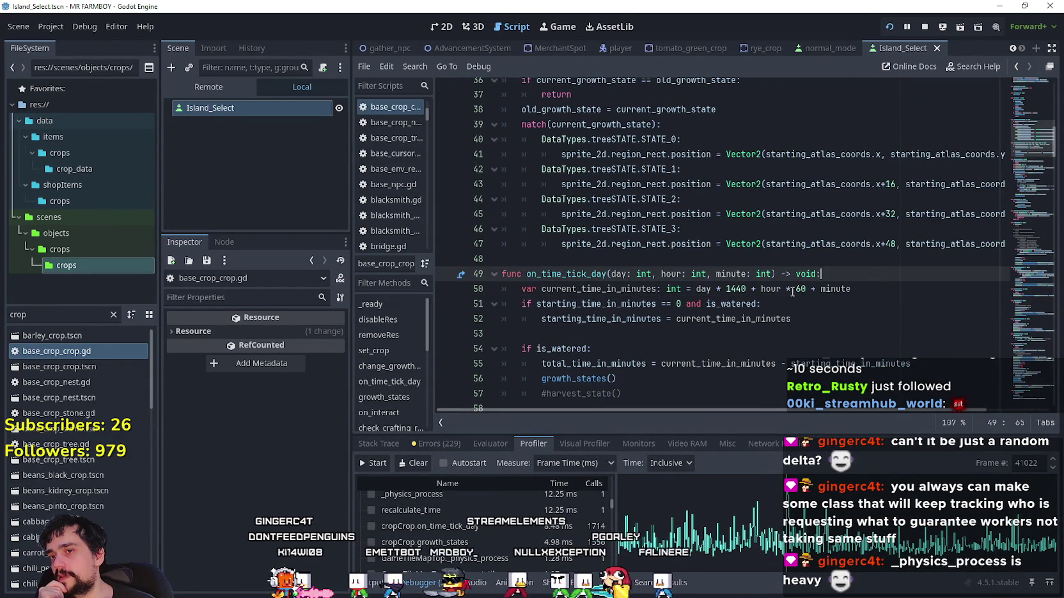
key("Down")
key("Home")
key("ctrl+Right")
key("Right")
key("ctrl+shift+Right")
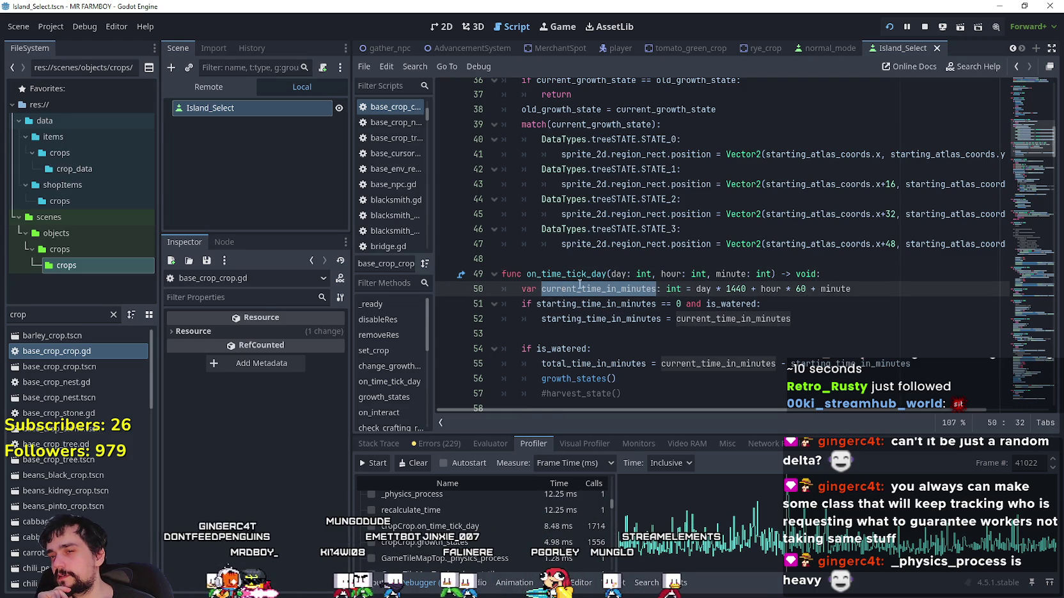
- Paste the random-delay timer await as a new line 50 under the on_time_tick_day header
left_click(901, 272)
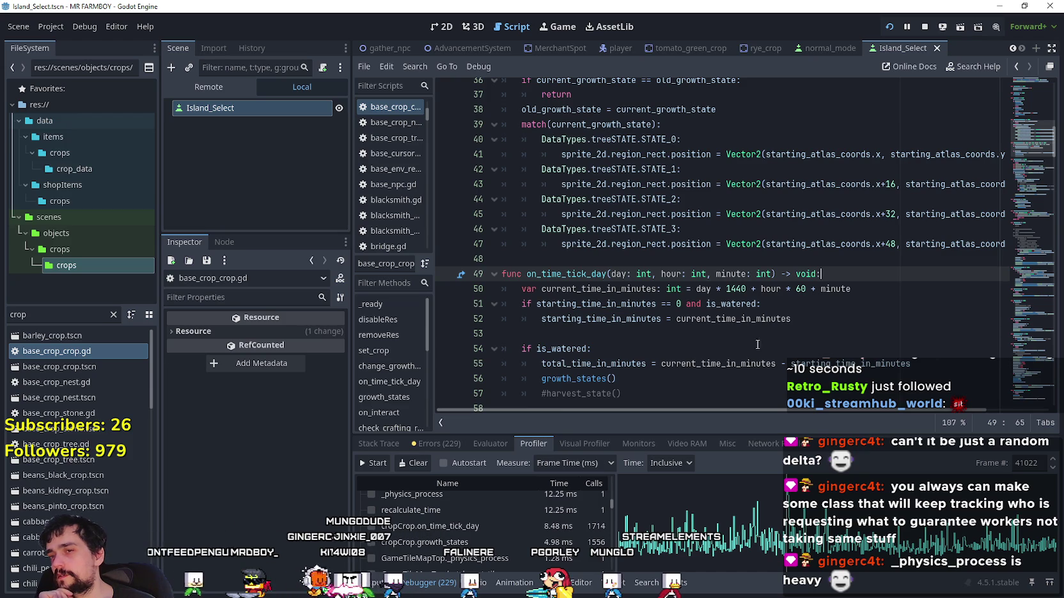
key("Return")
type("await get_tree().create_timer(randf_range(0.01, 5.0)).timeout")
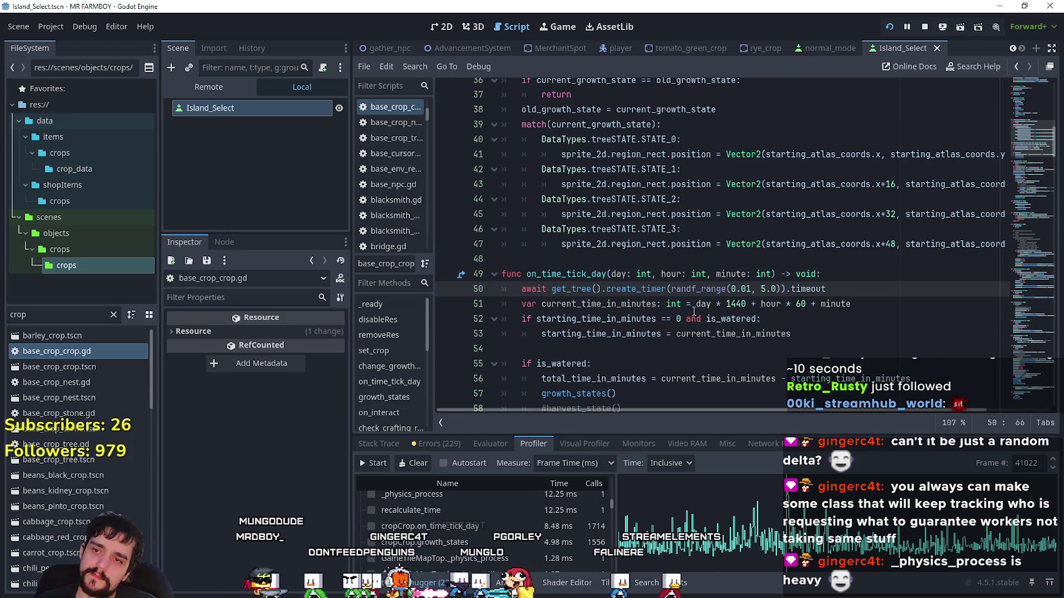
- Place the caret just before starting_time_in_minutes in line 52's watering check
double_click(630, 318)
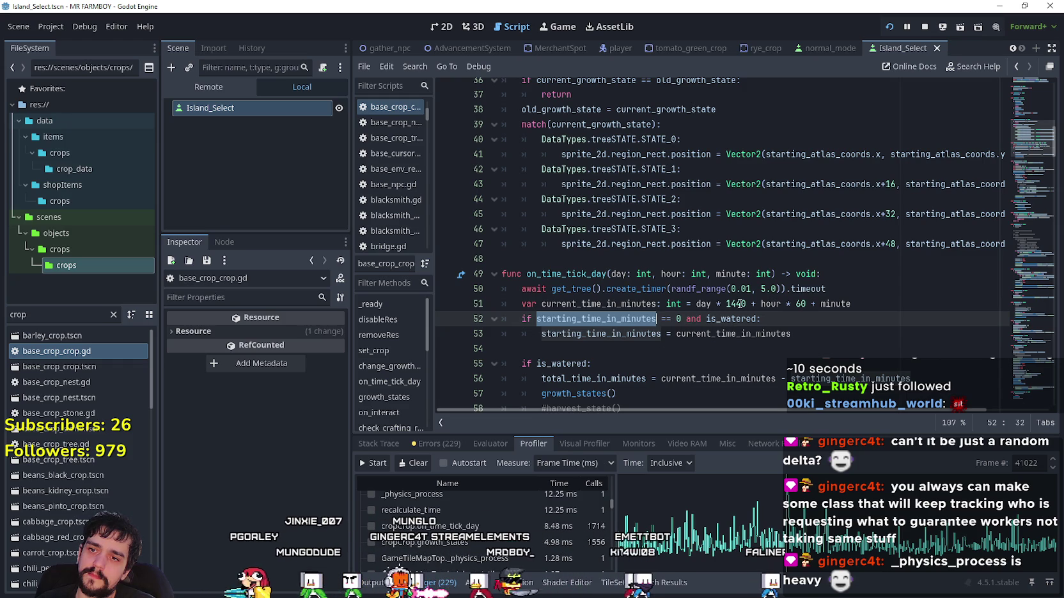
left_click(710, 310)
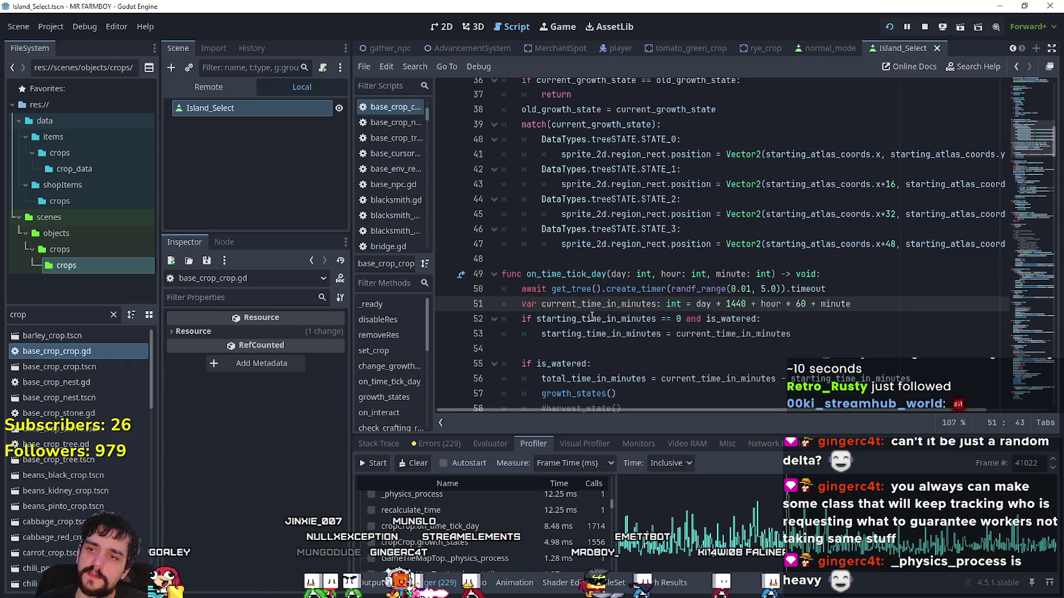
left_click(535, 319)
type("Data")
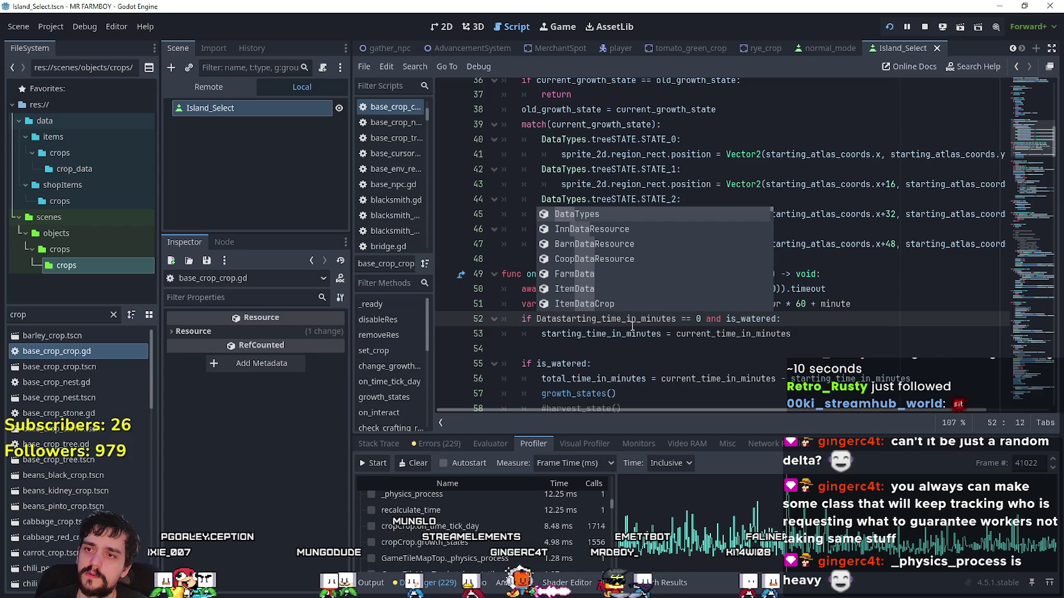
- Autocomplete DayAndNightCycleManager and append .current in line 52's condition, then open its context menu
key("BackSpace")
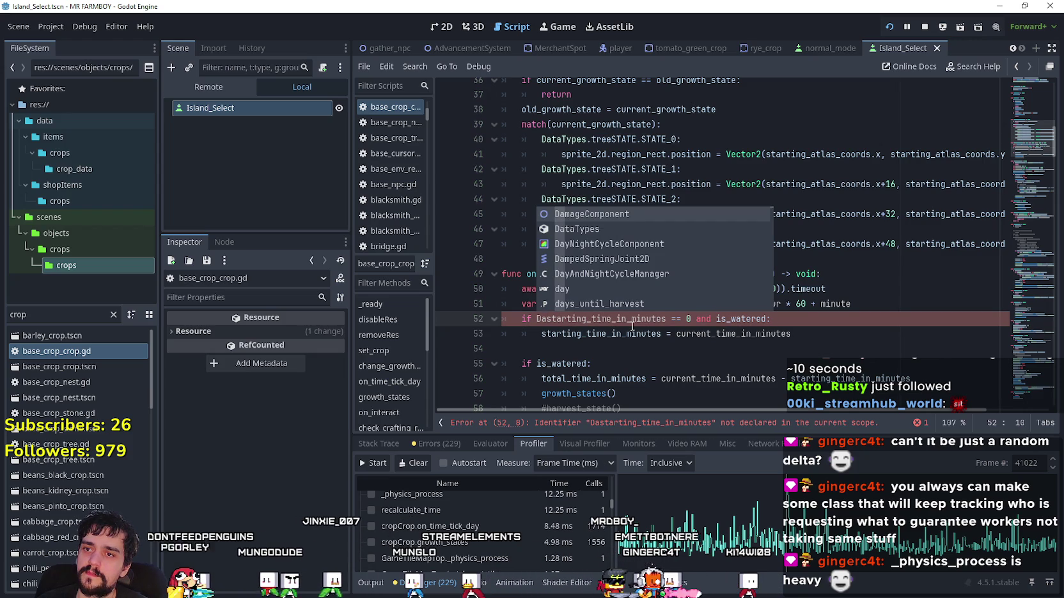
key("Down")
key("Down")
key("Down")
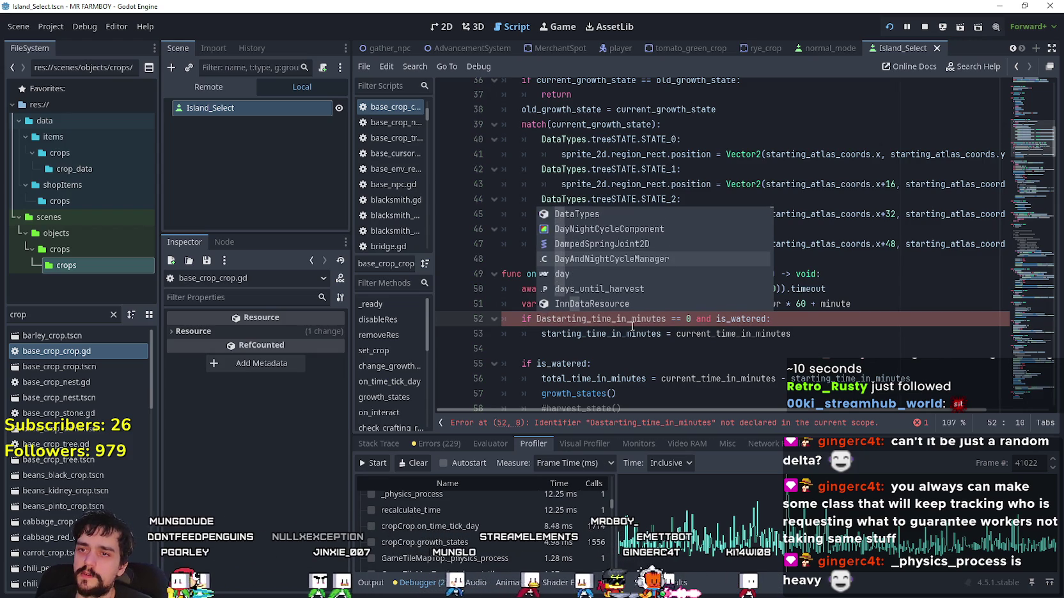
key("Tab")
type(".")
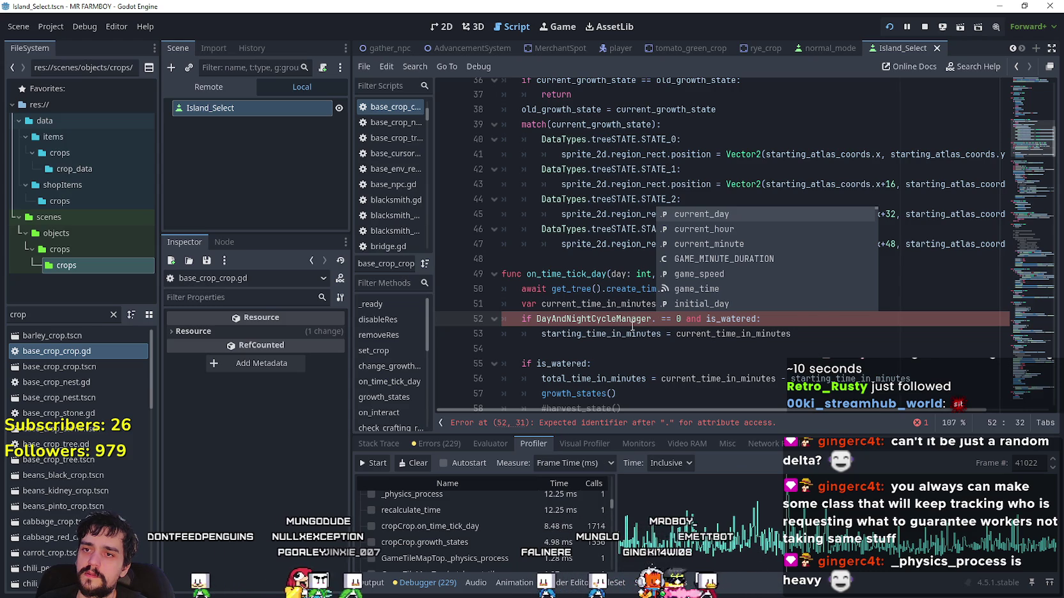
type("cu")
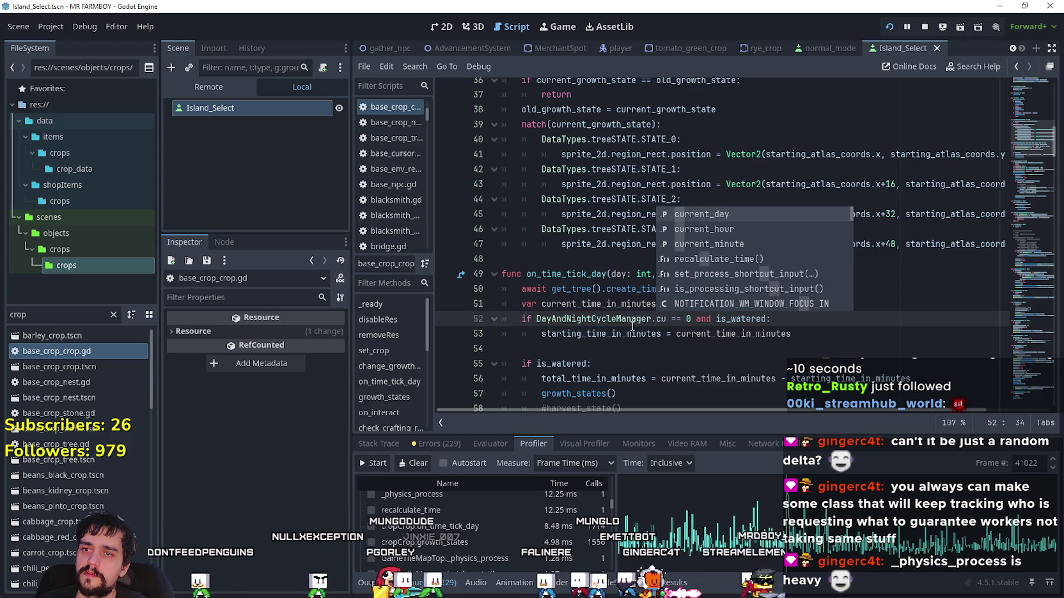
type("rren")
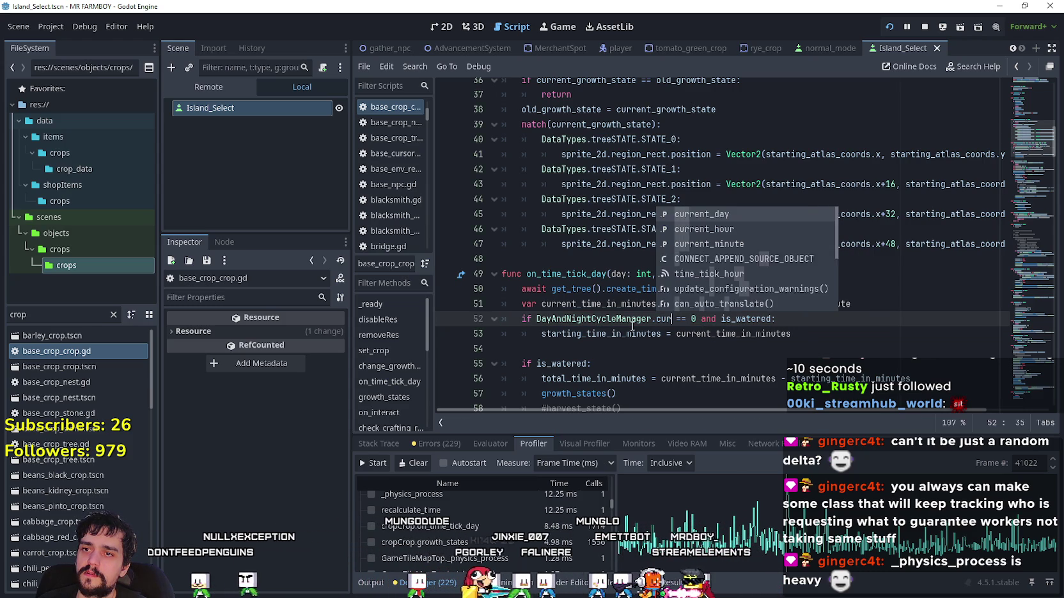
type("t")
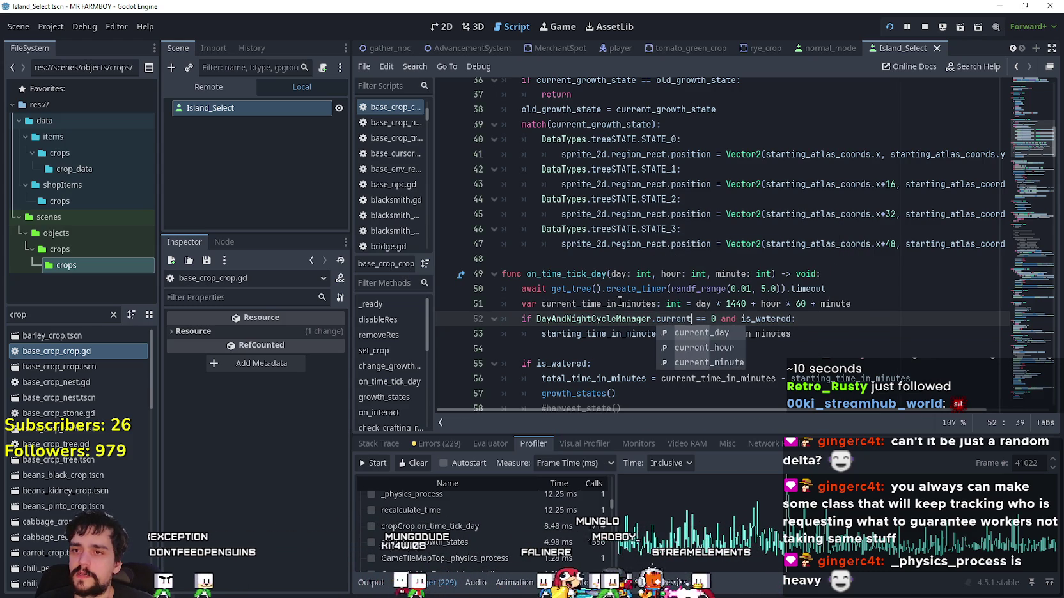
double_click(598, 304)
left_click(624, 318)
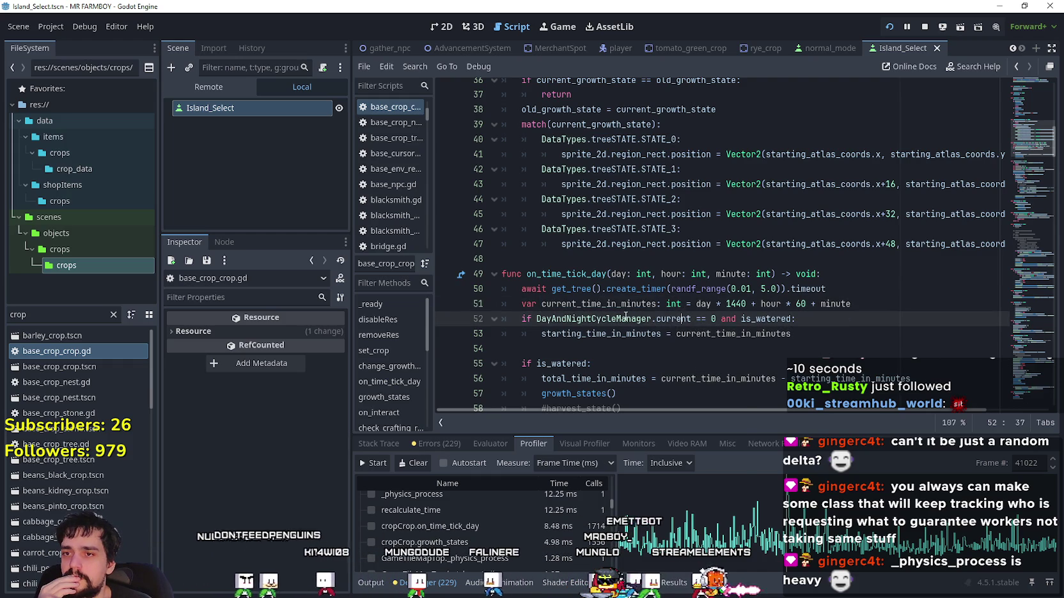
right_click(625, 318)
- Open day_and_night_cycle_manager.gd and inspect current_day_minutes, total_minutes and GAME_MINUTE_DURATION in recalculate_time
left_click(671, 542)
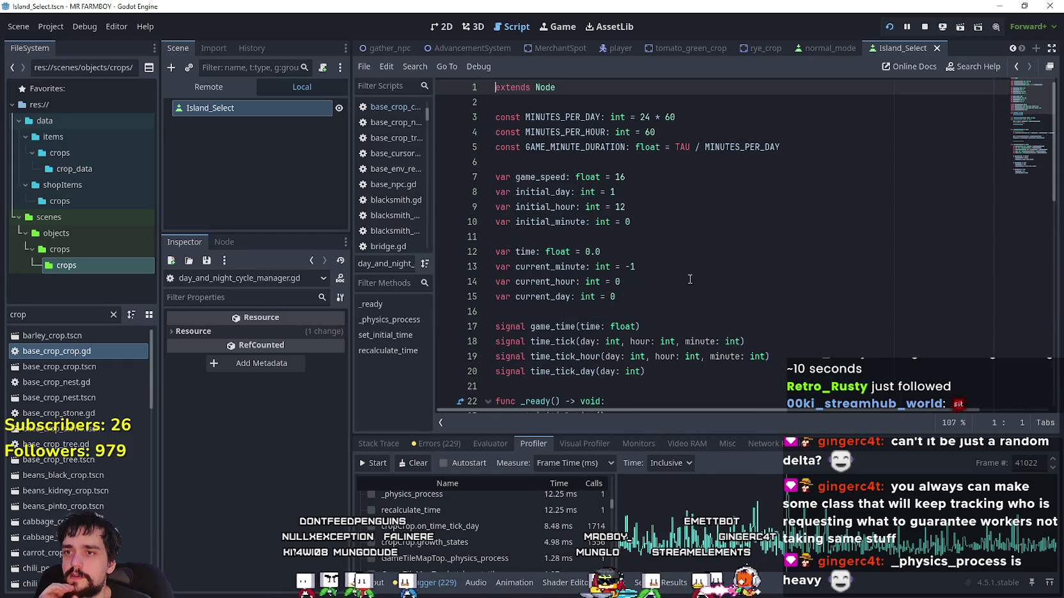
scroll(731, 302, "down", 3)
scroll(731, 302, "down", 6)
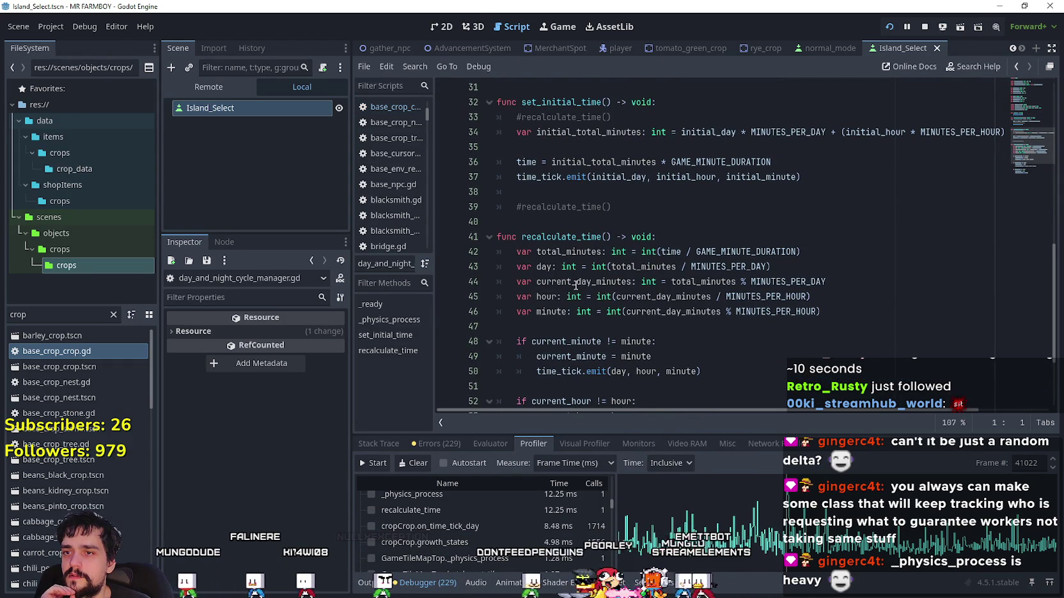
double_click(583, 282)
left_click(761, 326)
scroll(756, 326, "down", 1)
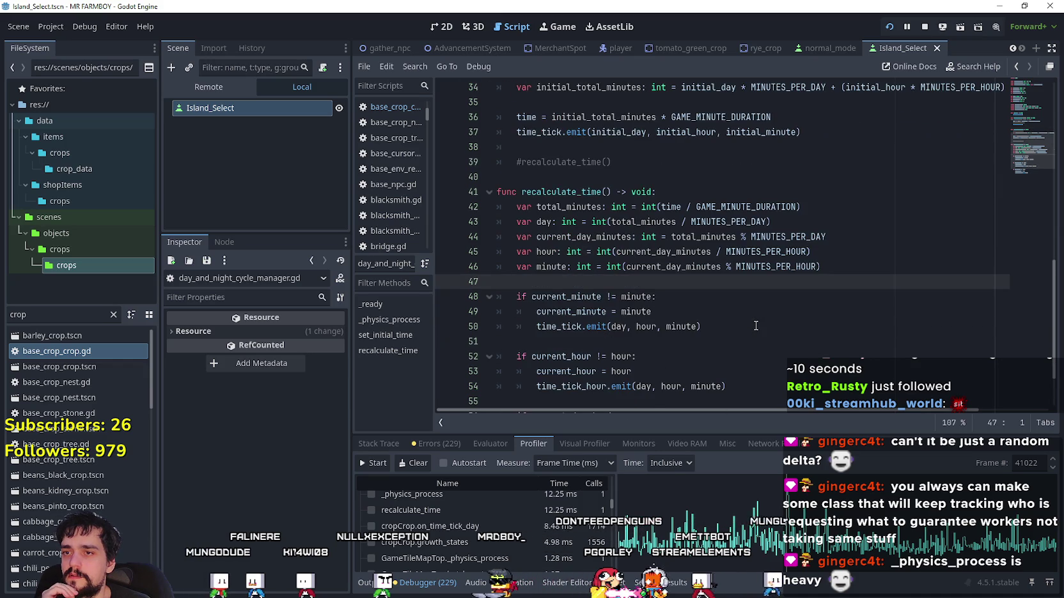
scroll(755, 326, "down", 3)
scroll(756, 326, "up", 7)
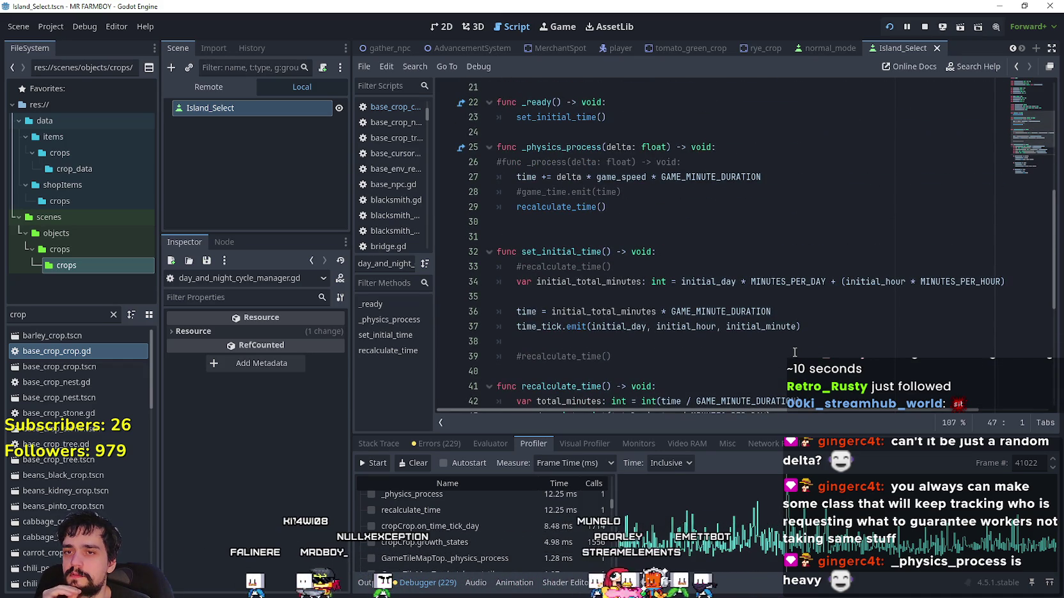
scroll(784, 340, "down", 3)
left_click(568, 267)
double_click(569, 267)
left_click(737, 267)
double_click(737, 267)
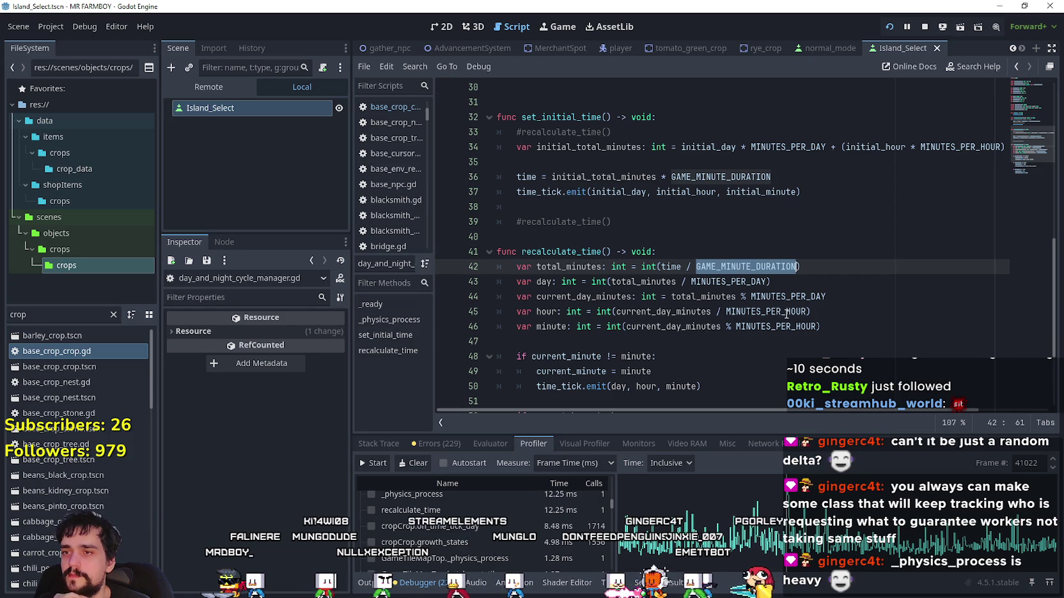
scroll(786, 313, "down", 2)
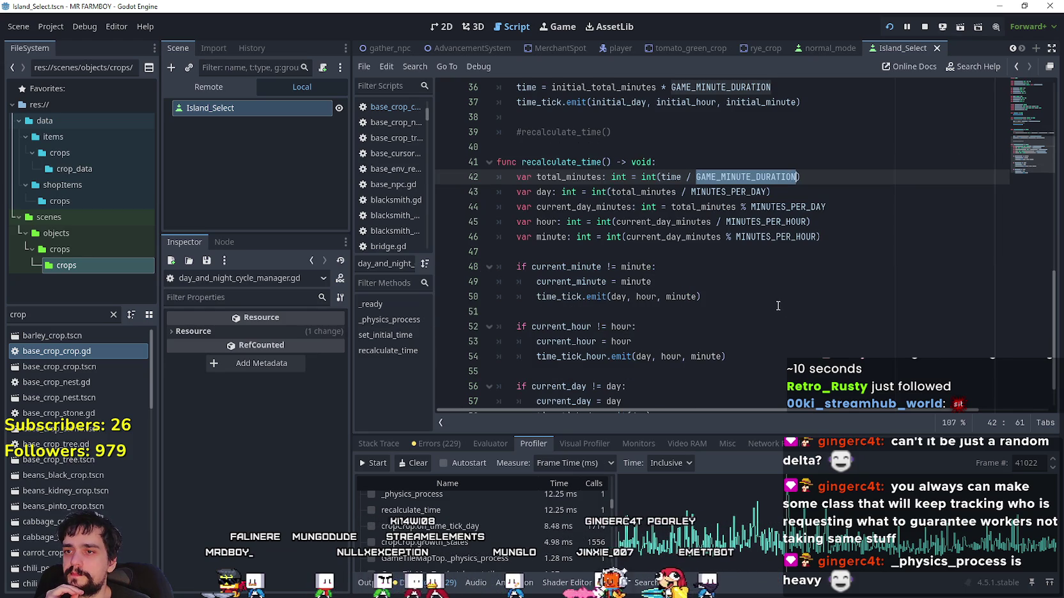
scroll(778, 305, "up", 10)
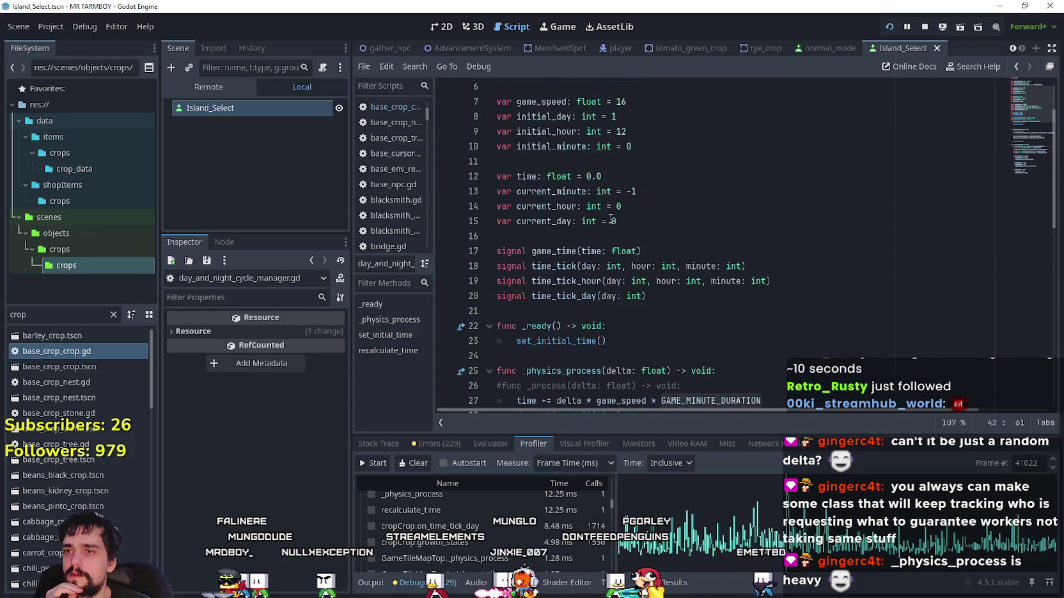
- Inspect the current_minute, current_hour and current_day declarations and how time advances with delta
double_click(540, 191)
left_click(542, 206)
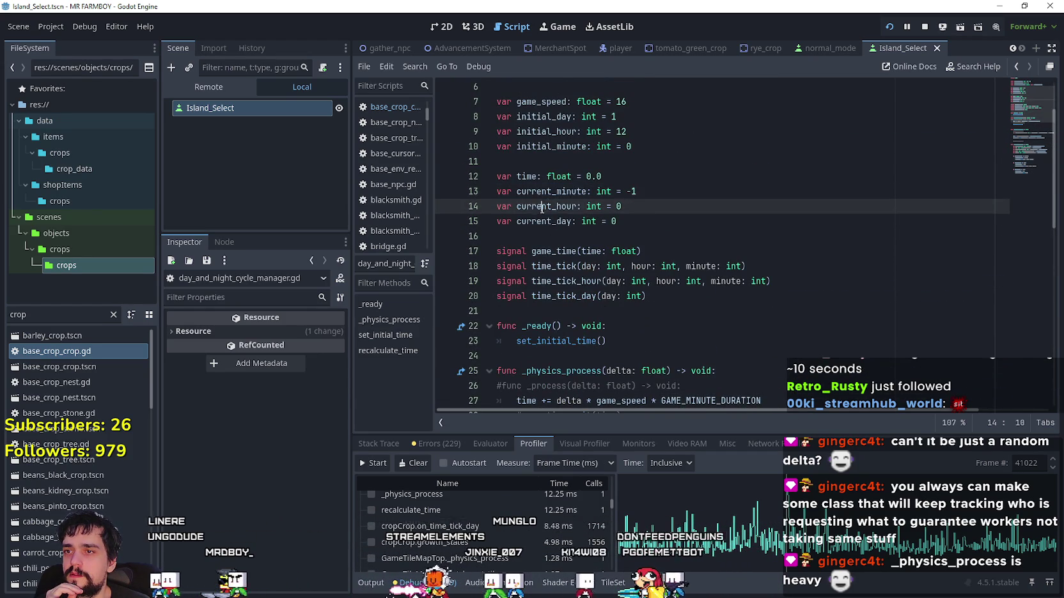
double_click(544, 221)
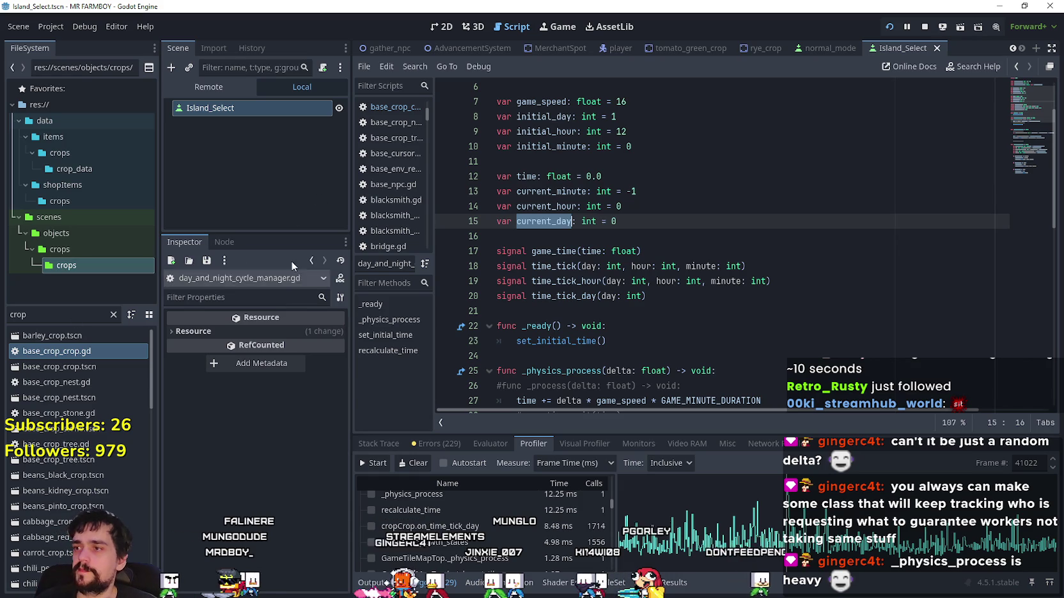
left_click(527, 167)
left_click(525, 176)
scroll(696, 339, "down", 3)
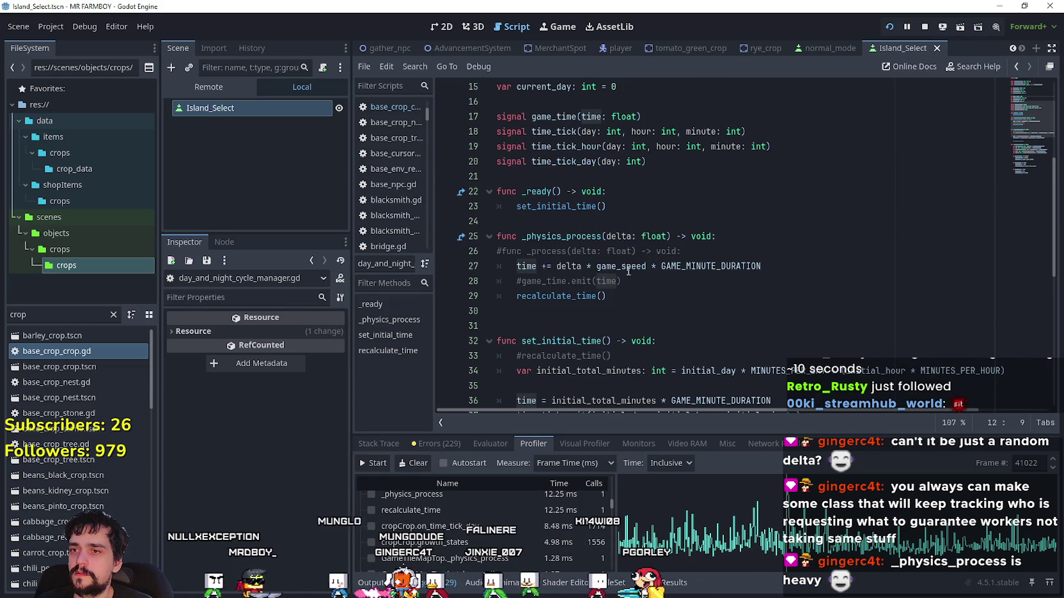
left_click(564, 266)
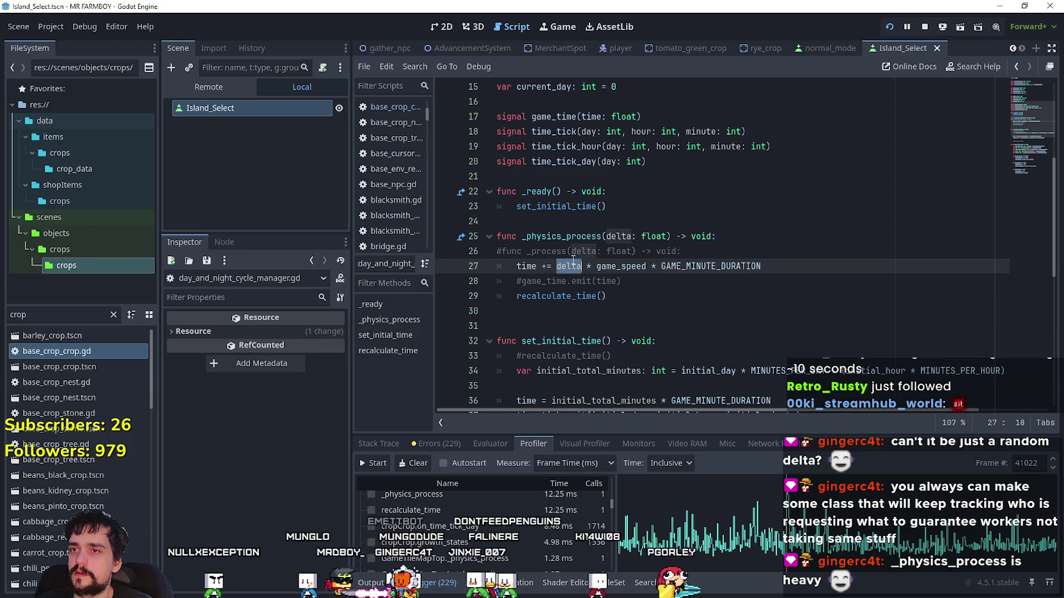
scroll(704, 299, "down", 2)
scroll(640, 256, "down", 4)
scroll(575, 224, "up", 4)
left_click(522, 187)
double_click(521, 187)
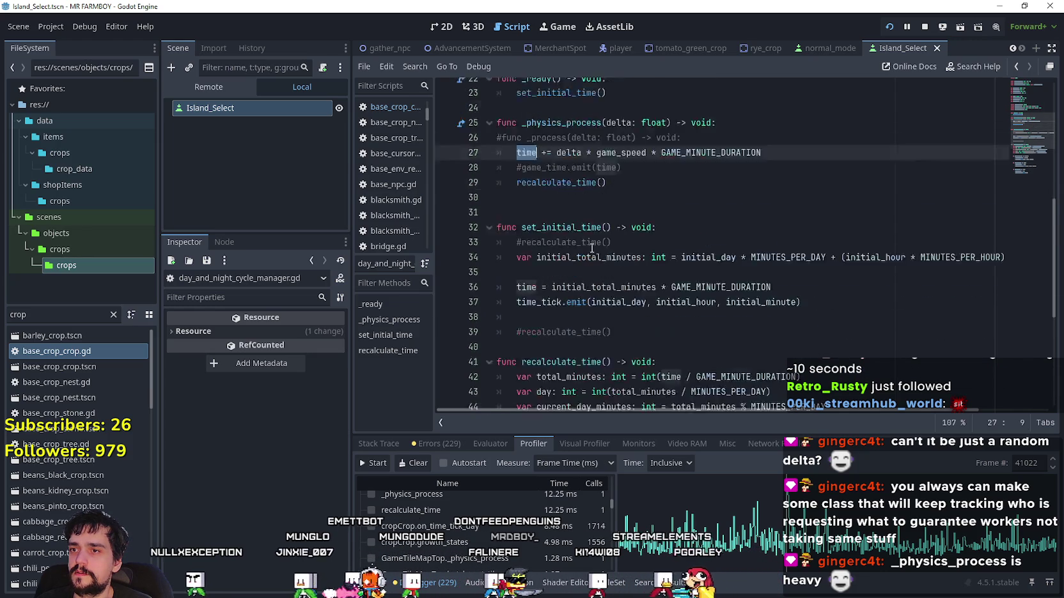
scroll(593, 251, "down", 6)
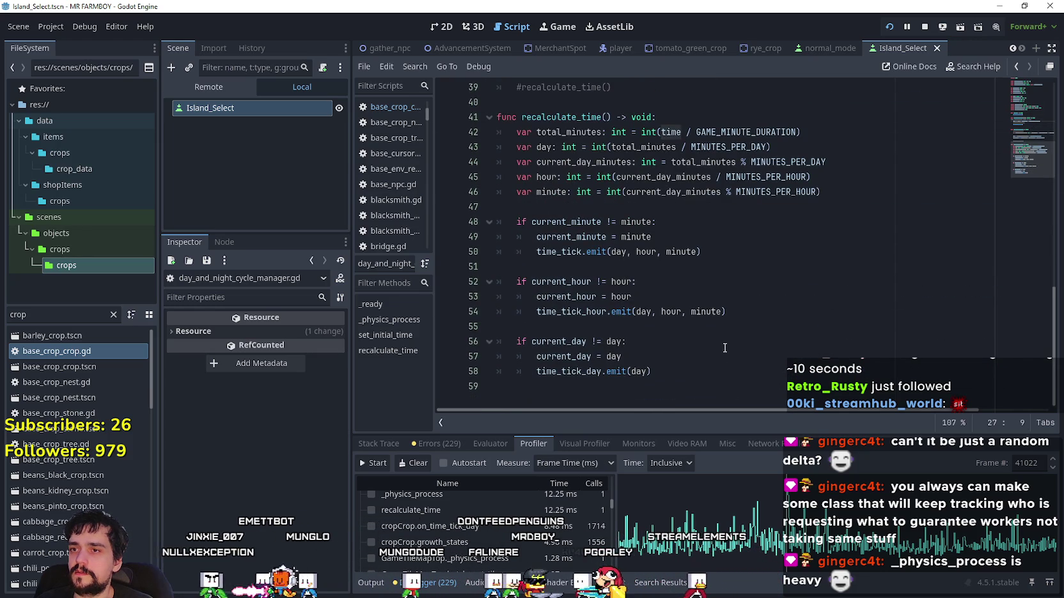
double_click(746, 133)
scroll(703, 192, "up", 5)
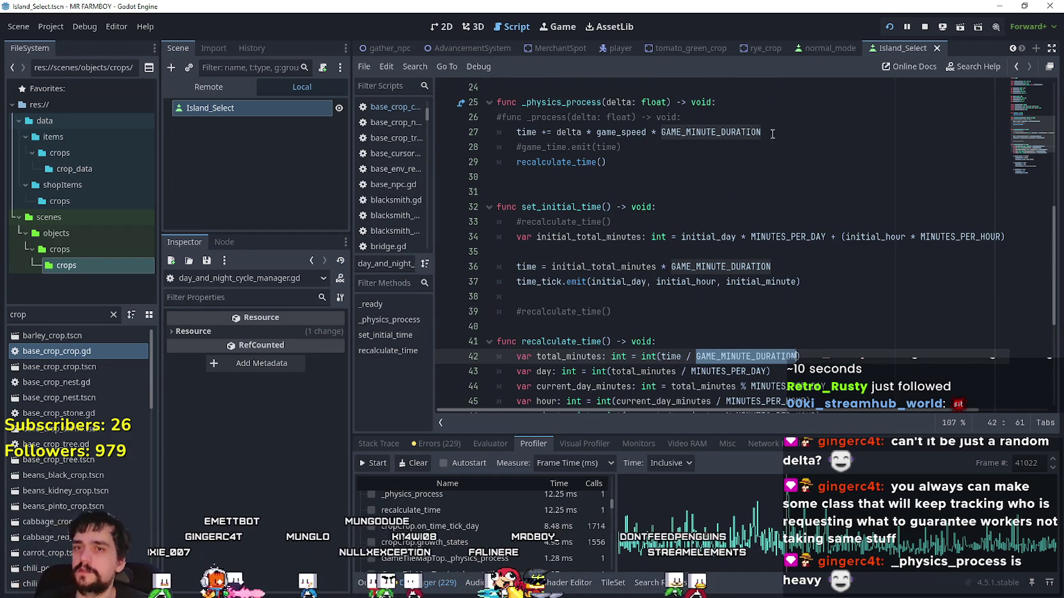
- Step back through recent editing locations to return to the crop script
left_click(1015, 68)
left_click(1015, 68)
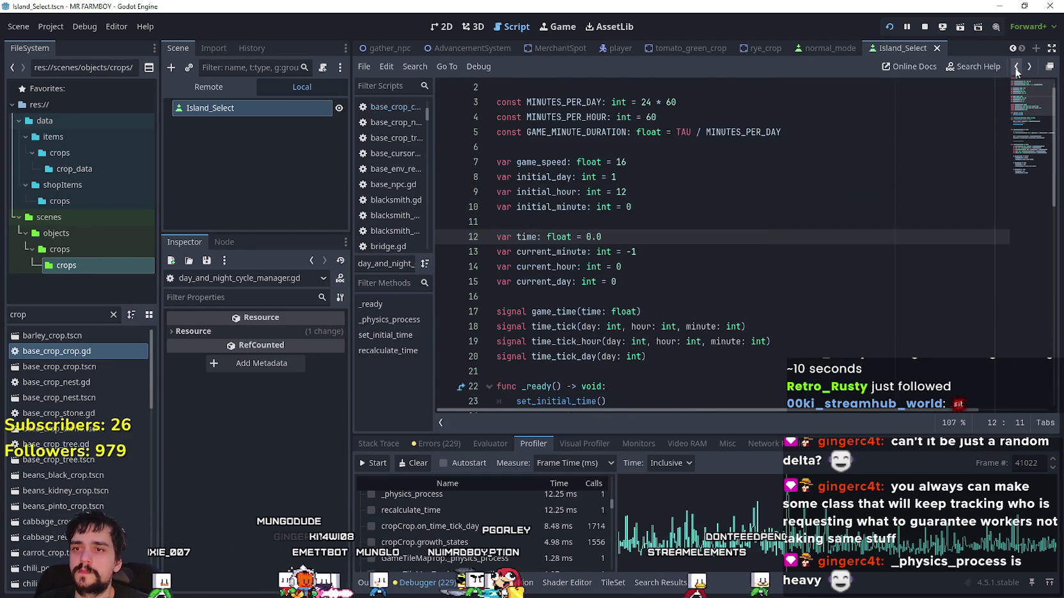
left_click(1015, 67)
left_click(1015, 68)
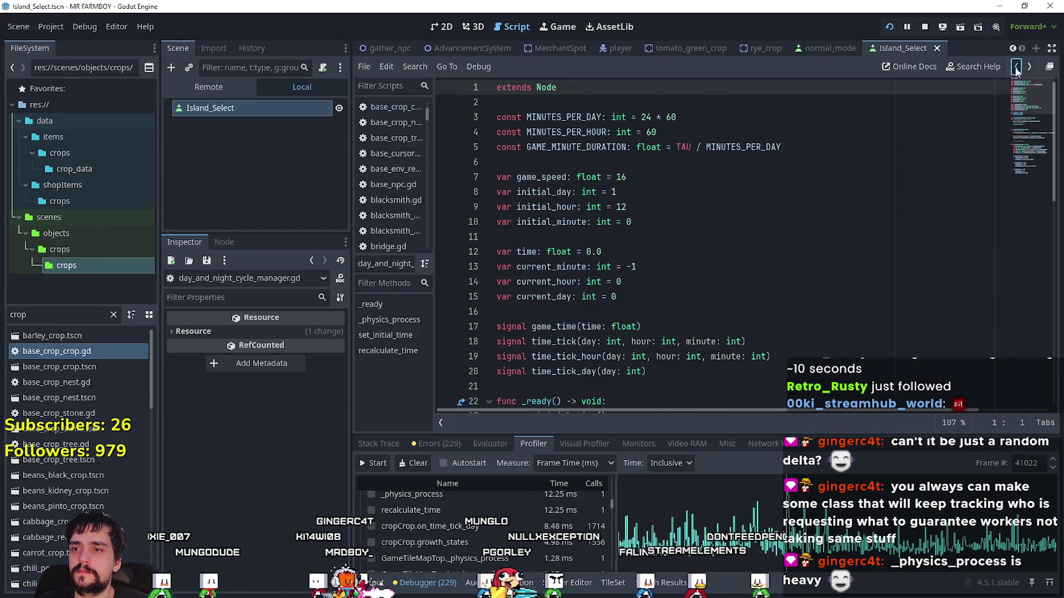
left_click(1016, 67)
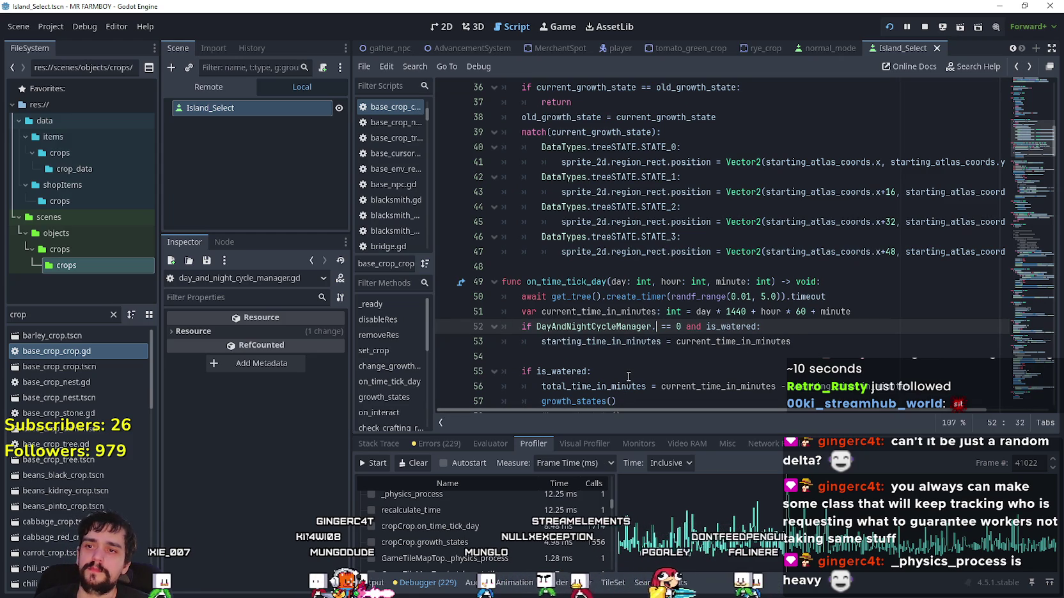
- Undo the line 52 change and replace day in line 51 with DayAndNightCycleManager.current_day
key("ctrl+z")
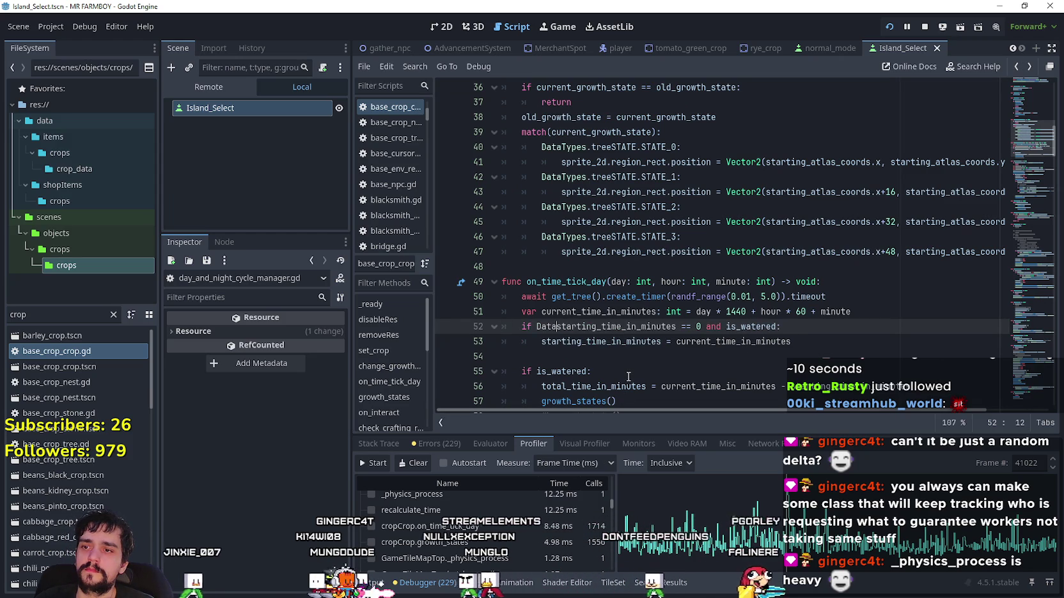
key("ctrl+z")
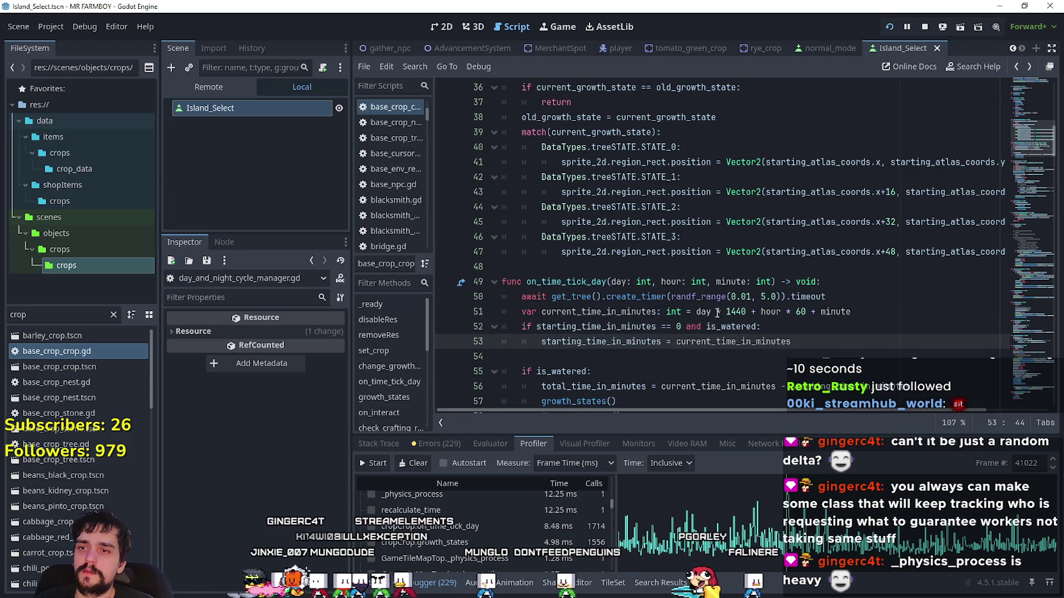
double_click(710, 314)
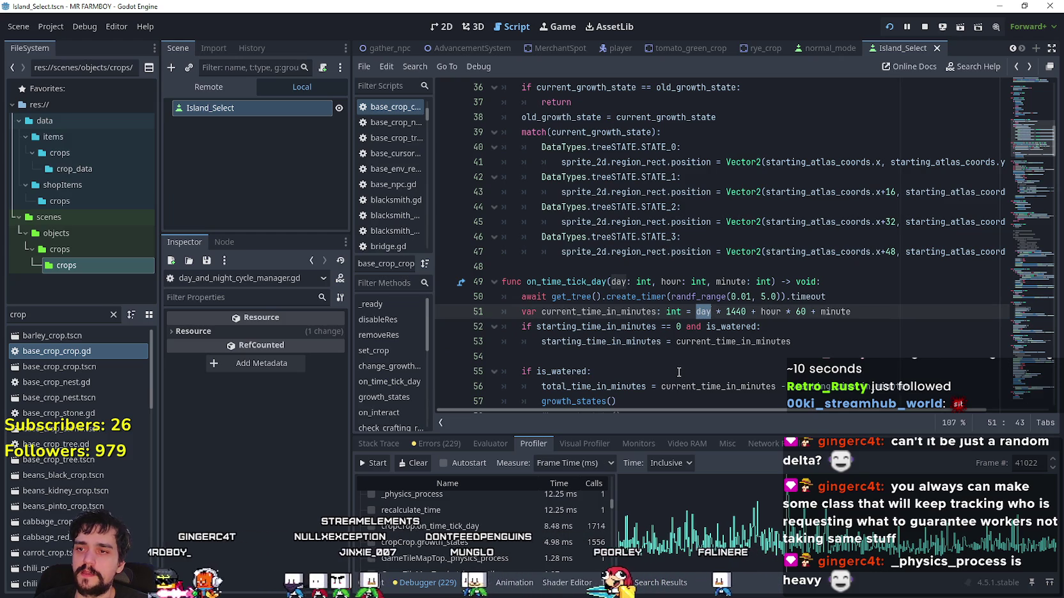
type("D")
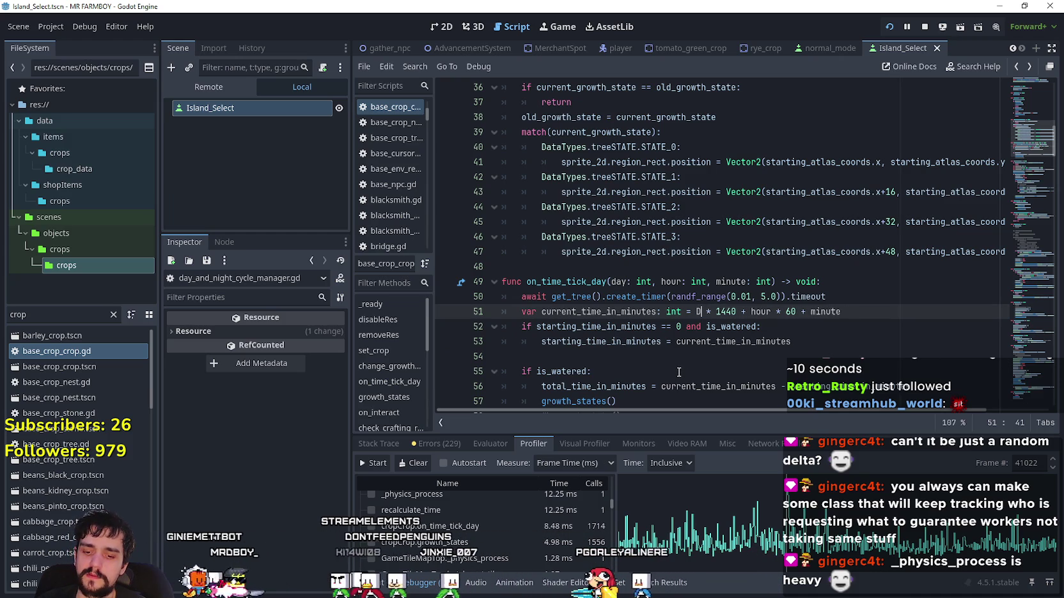
type("ay")
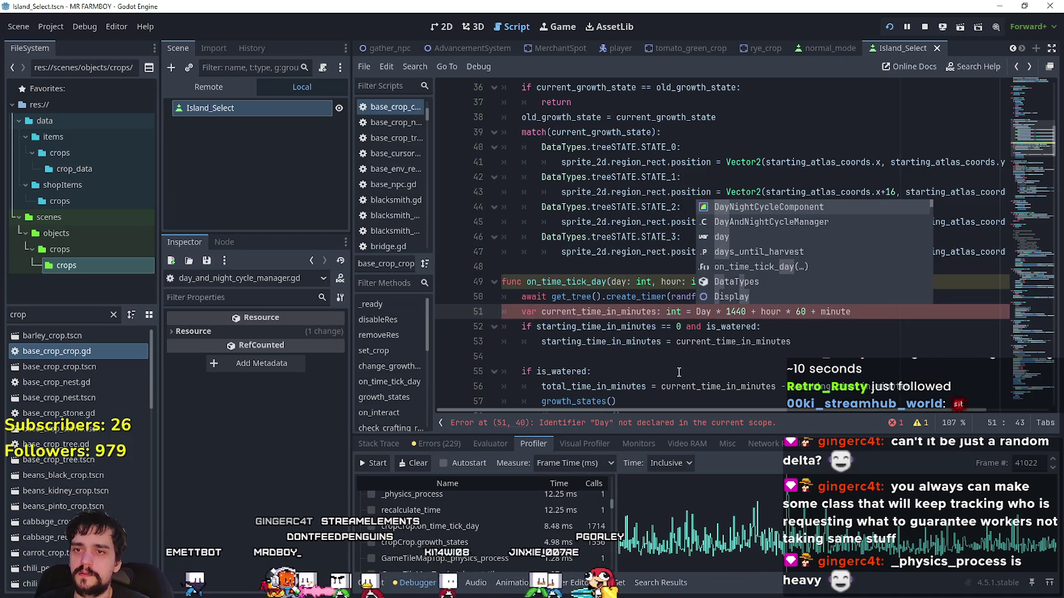
key("Down")
key("Return")
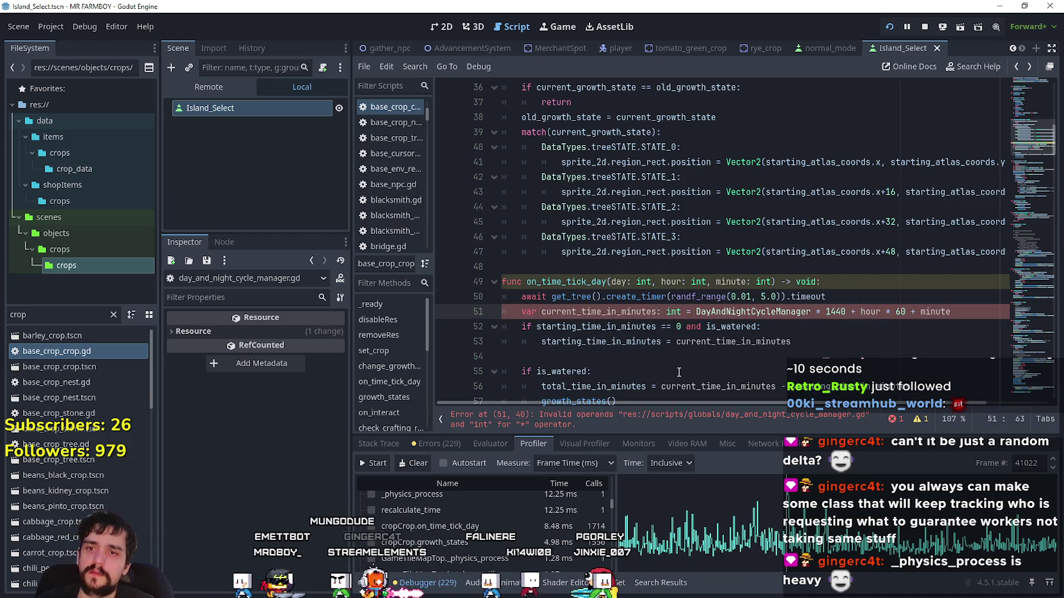
type(".cu")
key("Return")
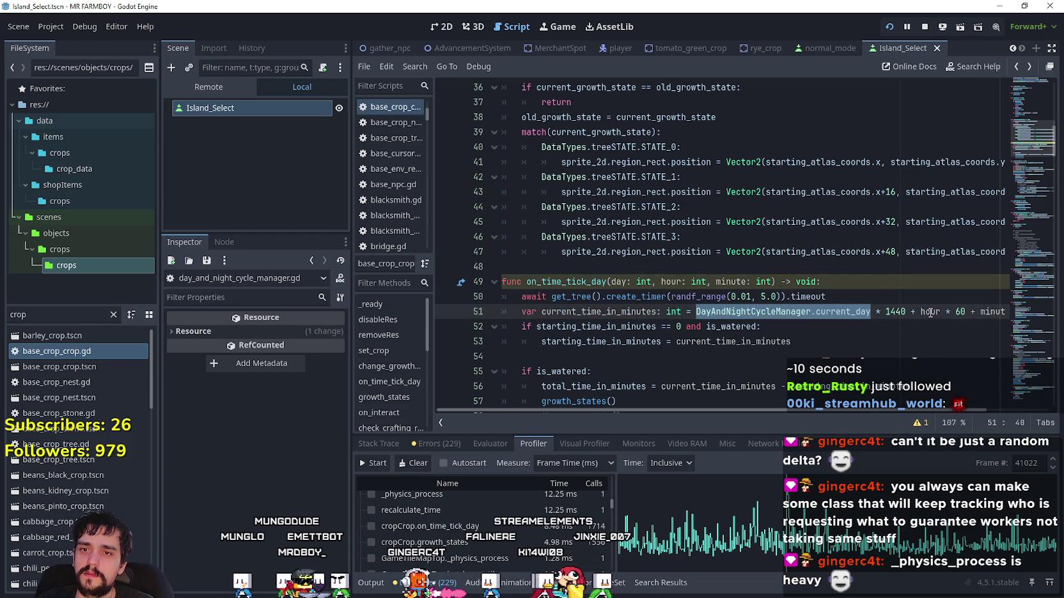
- Replace hour and minute in line 51 with DayAndNightCycleManager.current_hour and current_minute
type("DayAndNightCycleManager.current_day")
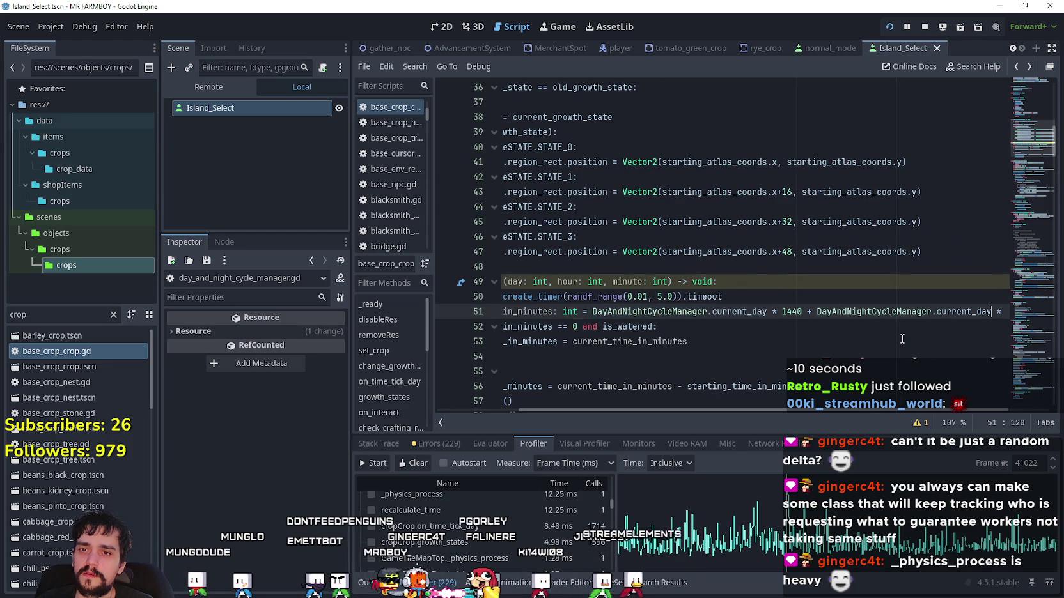
type("hour")
key("Return")
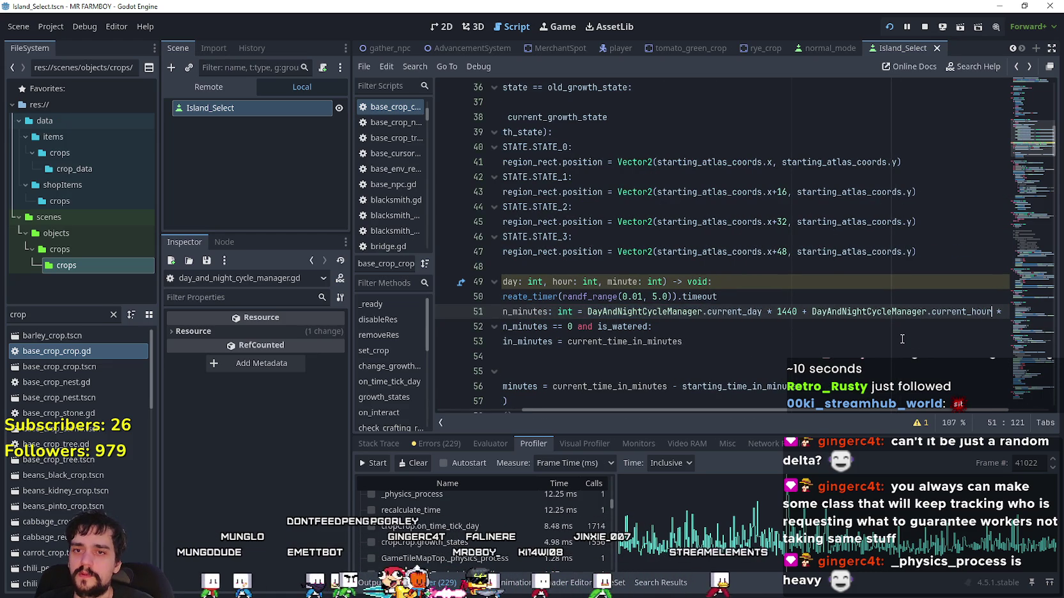
left_click_drag(966, 311, 998, 310)
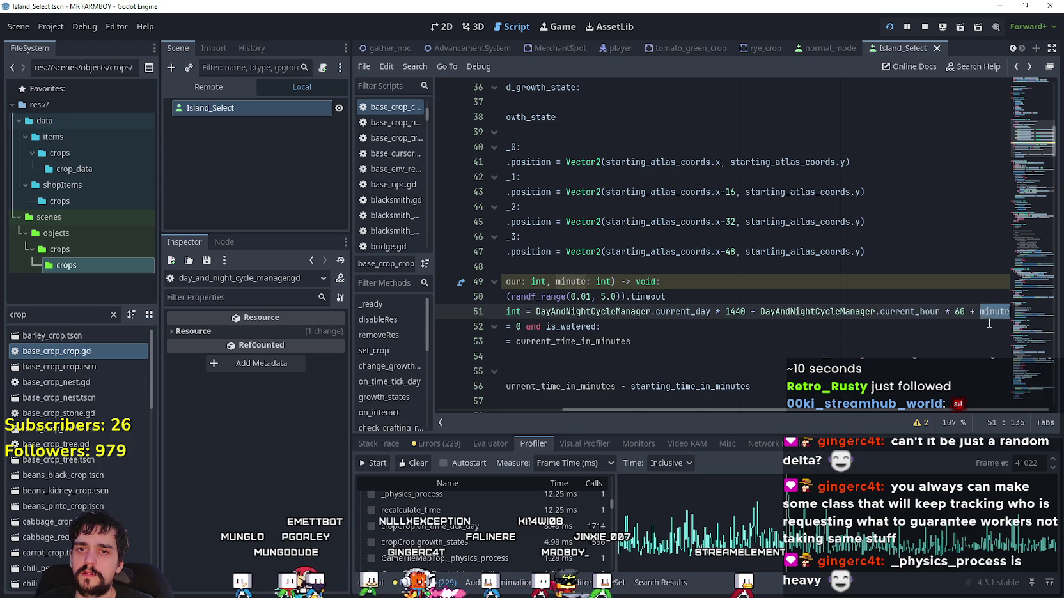
type("DayAndNightCycleManager.current_day")
key("BackSpace")
key("BackSpace")
key("BackSpace")
type("mi")
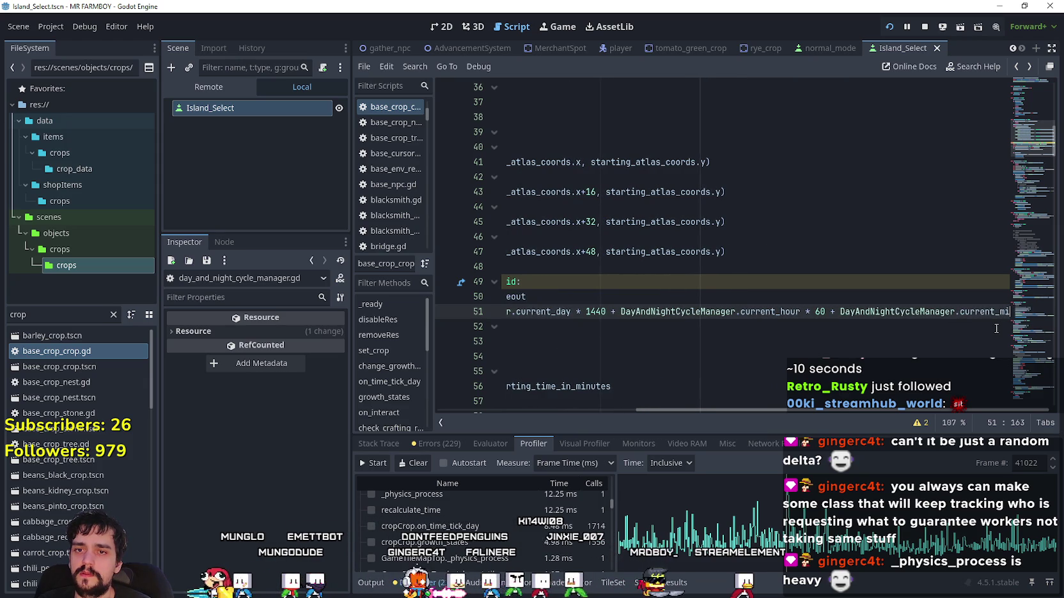
type("nute")
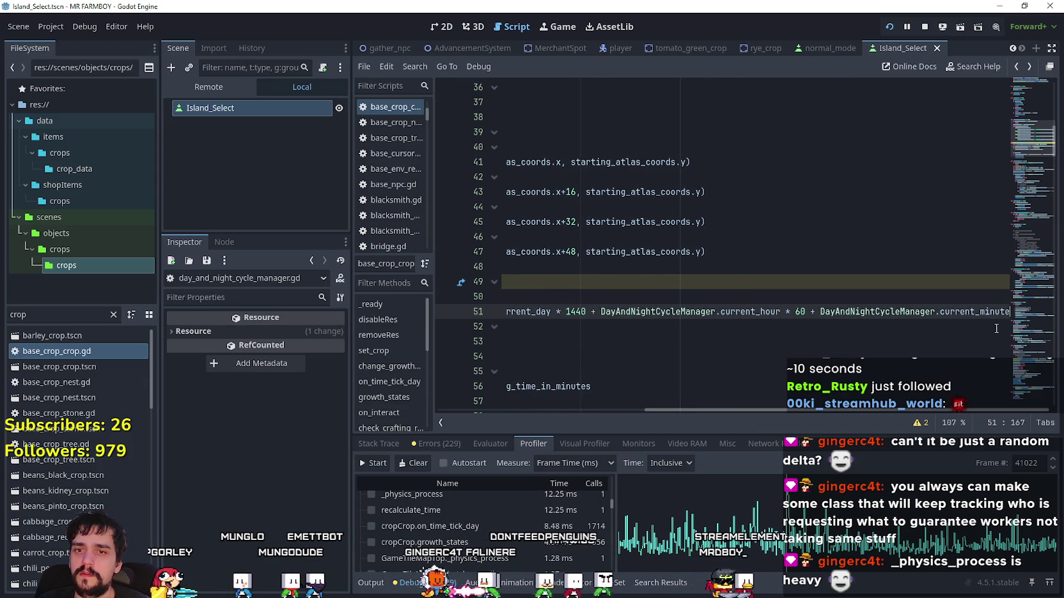
left_click(876, 331)
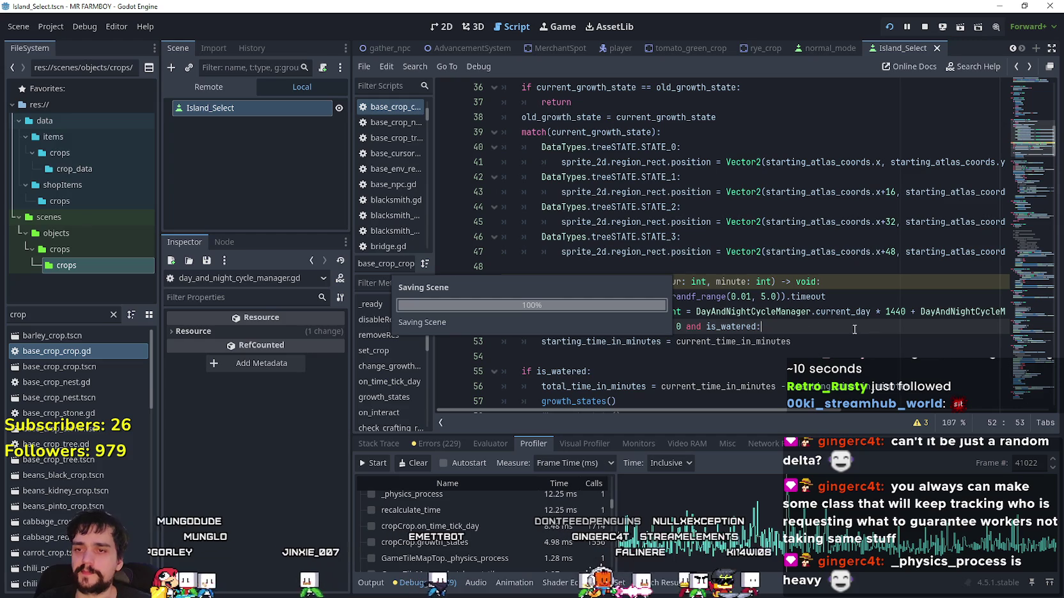
scroll(801, 360, "down", 2)
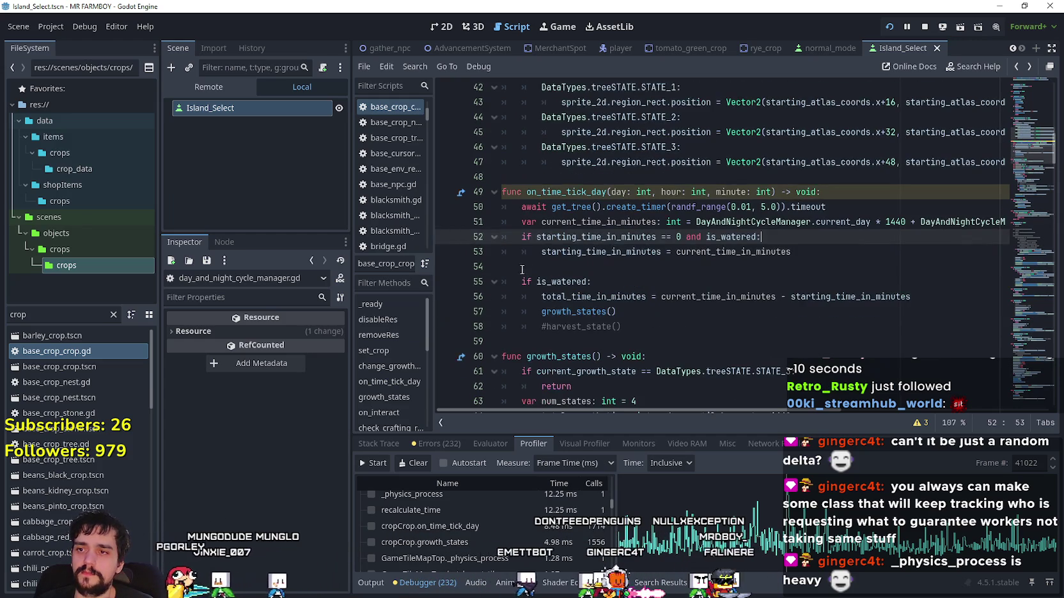
key("Down")
key("Down")
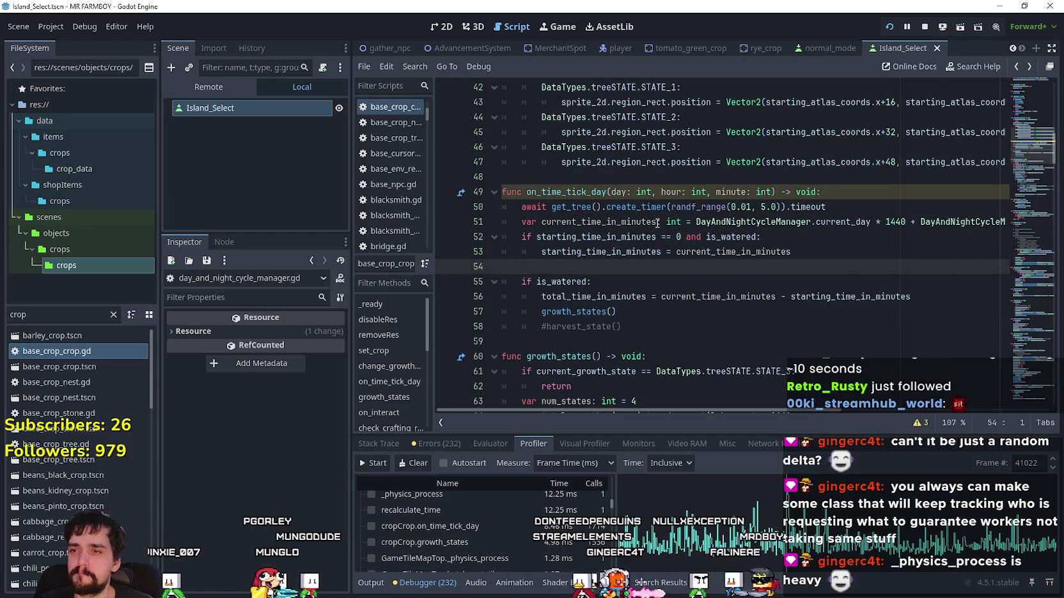
left_click(610, 194)
double_click(611, 195)
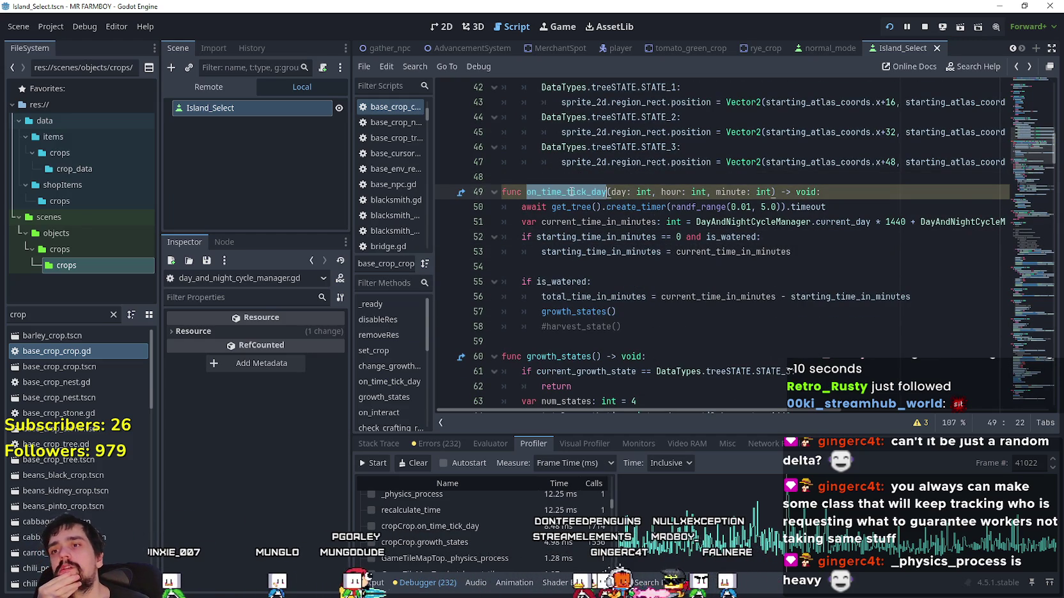
scroll(767, 288, "up", 7)
scroll(841, 320, "up", 5)
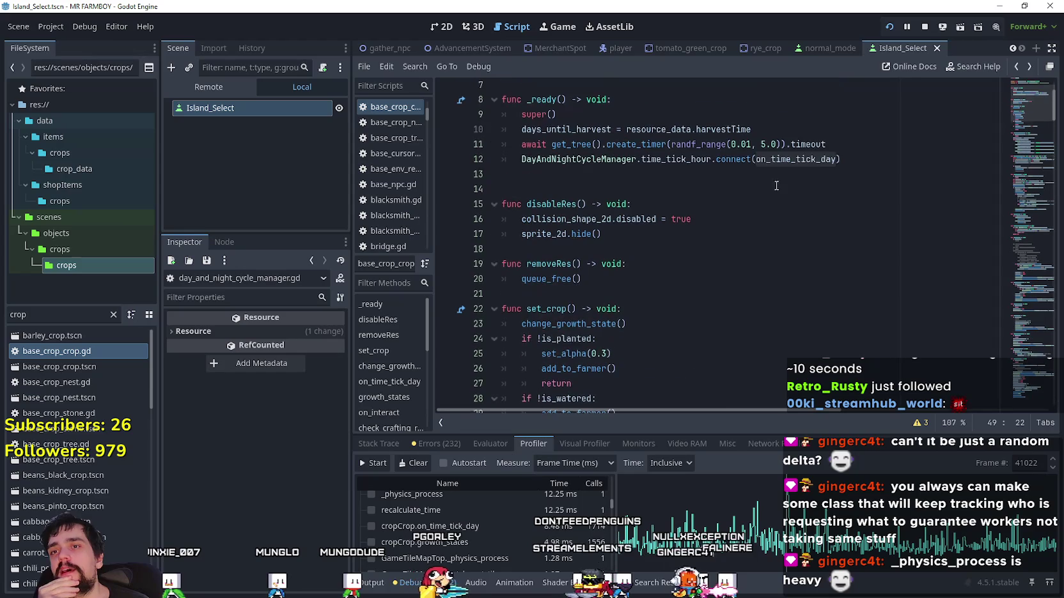
left_click_drag(840, 159, 437, 158)
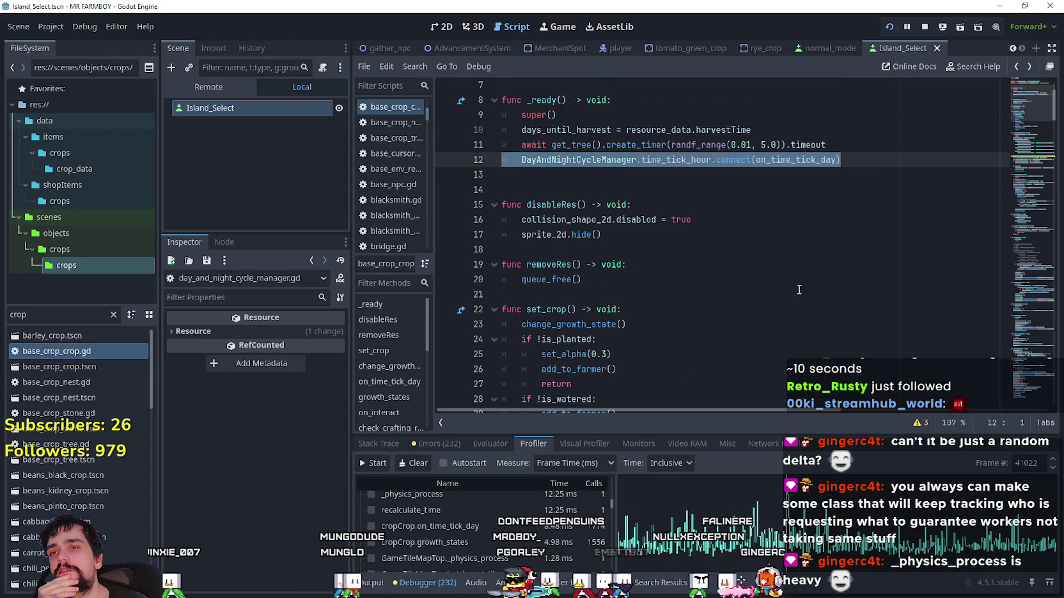
scroll(799, 289, "down", 8)
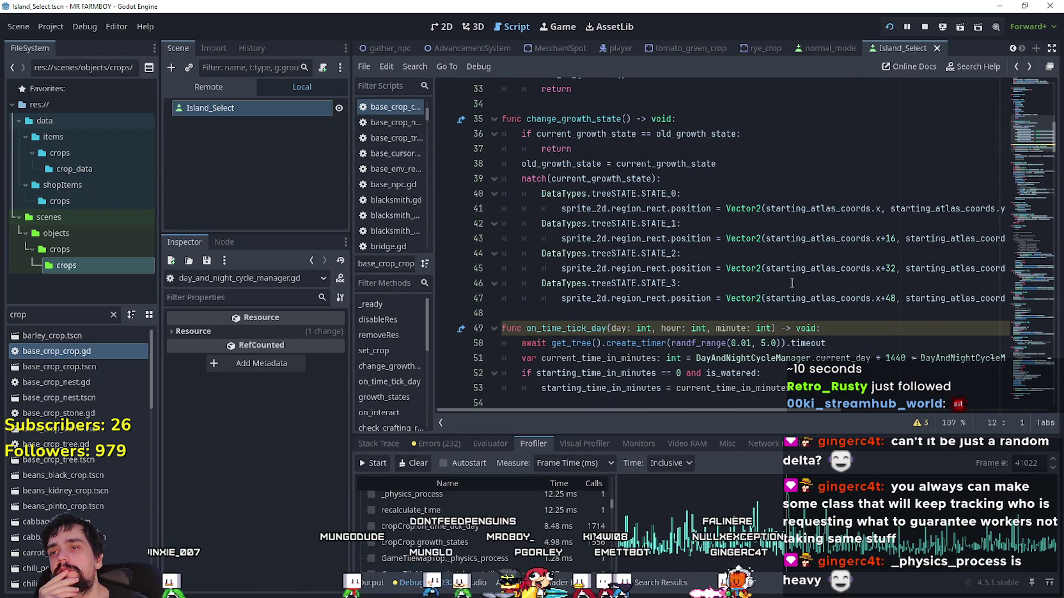
scroll(792, 282, "up", 8)
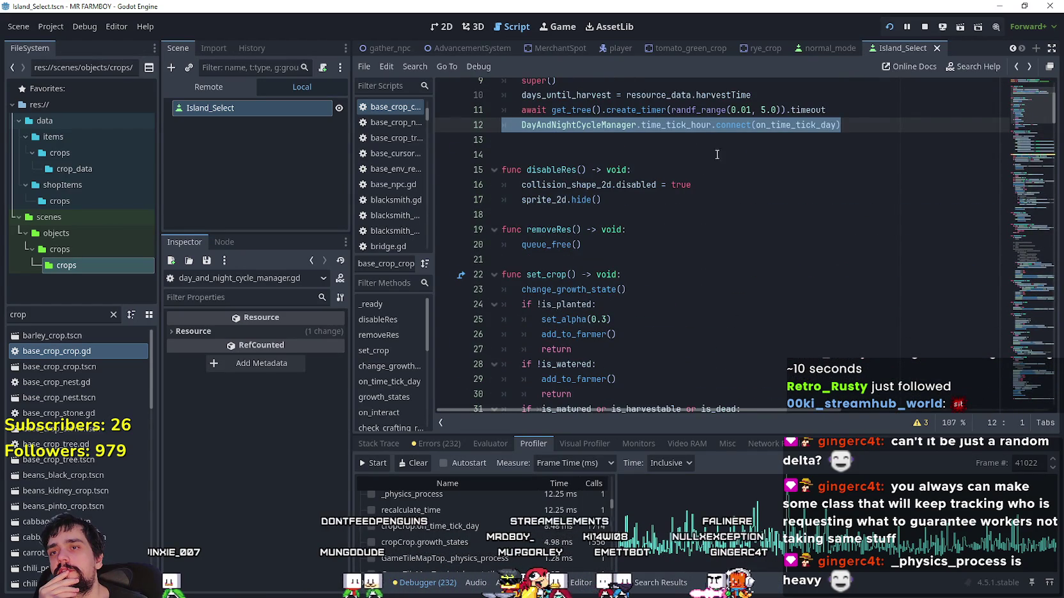
left_click(690, 126)
mouse_move(698, 128)
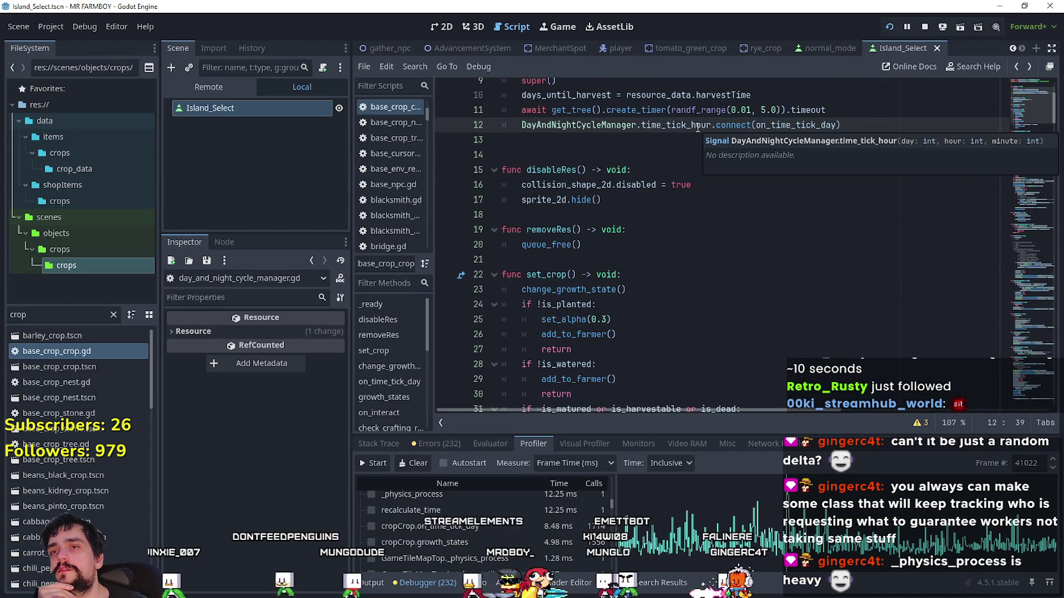
left_click(697, 140)
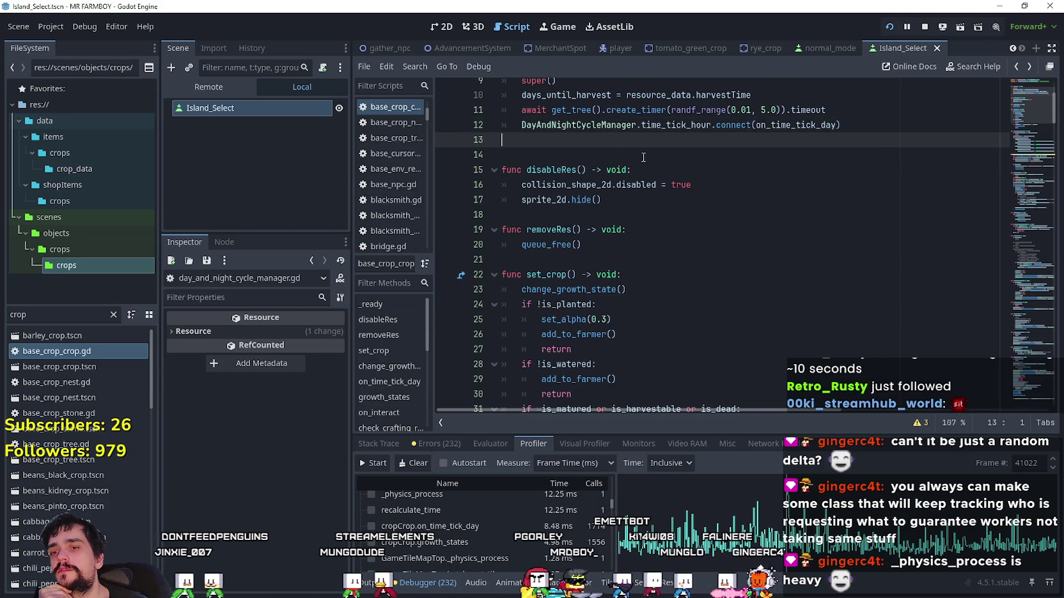
scroll(648, 171, "down", 5)
scroll(649, 171, "down", 6)
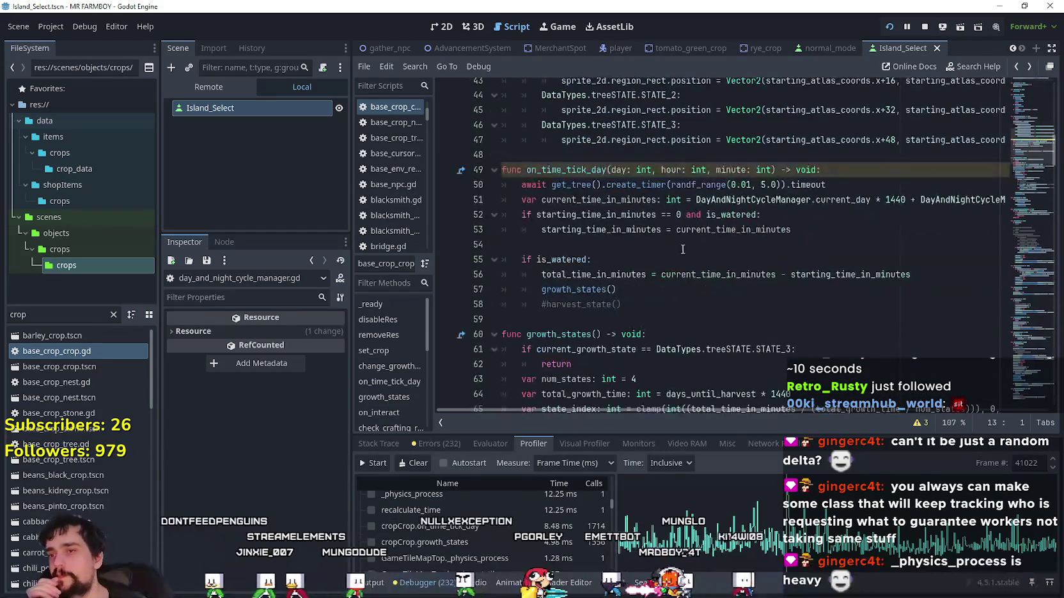
left_click(679, 250)
key("ctrl+s")
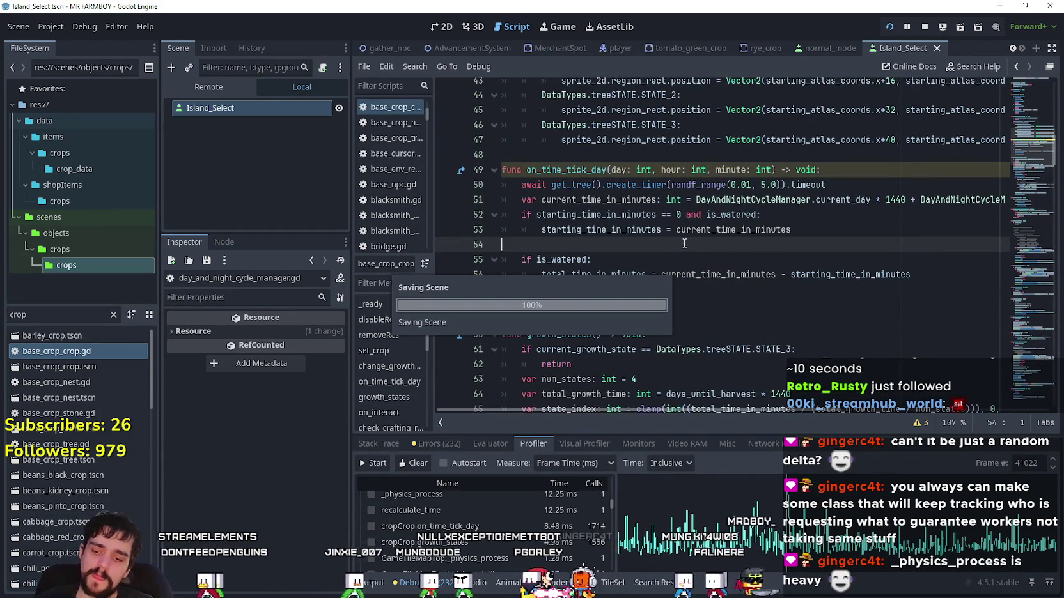
key("Up")
key("Up")
key("Up")
key("End")
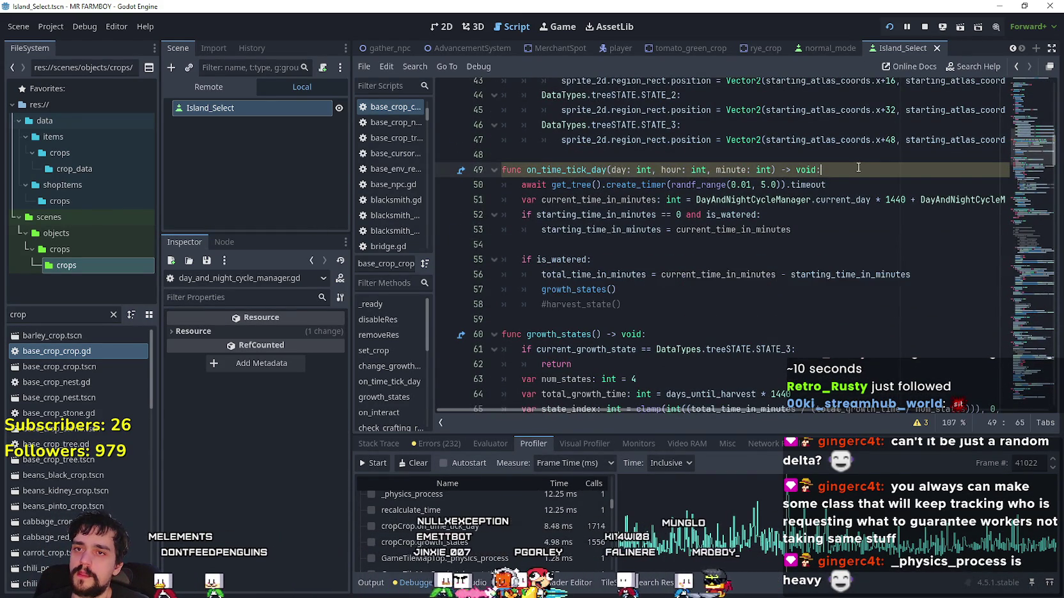
scroll(689, 244, "up", 3)
scroll(689, 244, "up", 11)
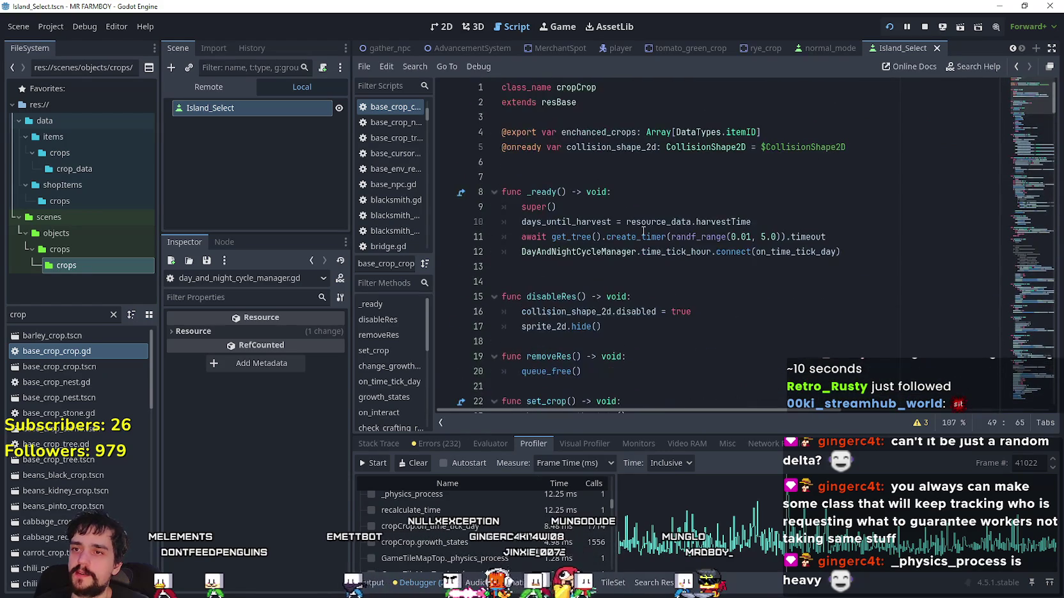
mouse_move(686, 254)
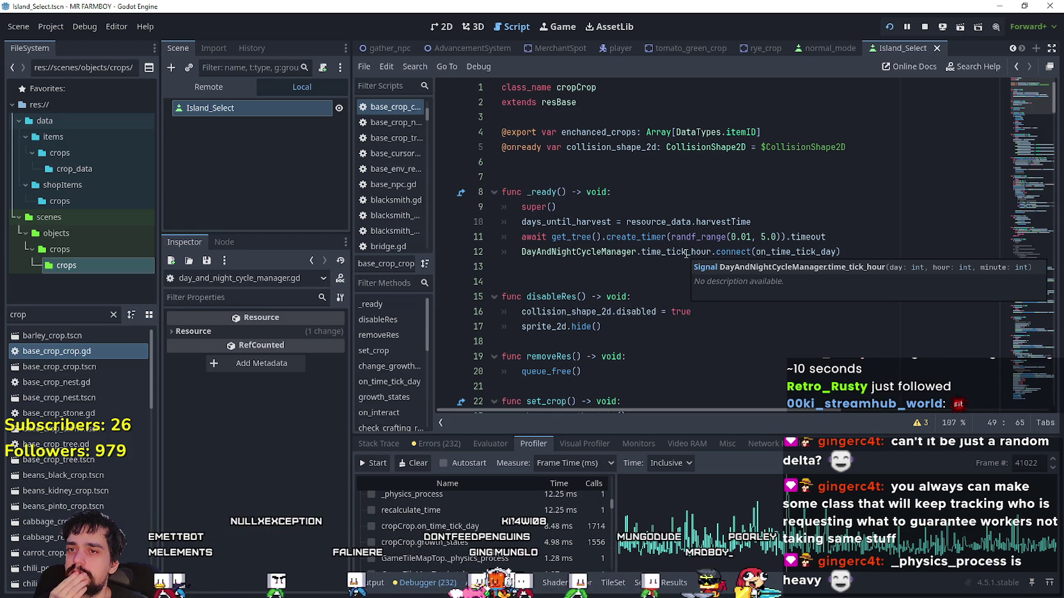
left_click(827, 236)
key("Down")
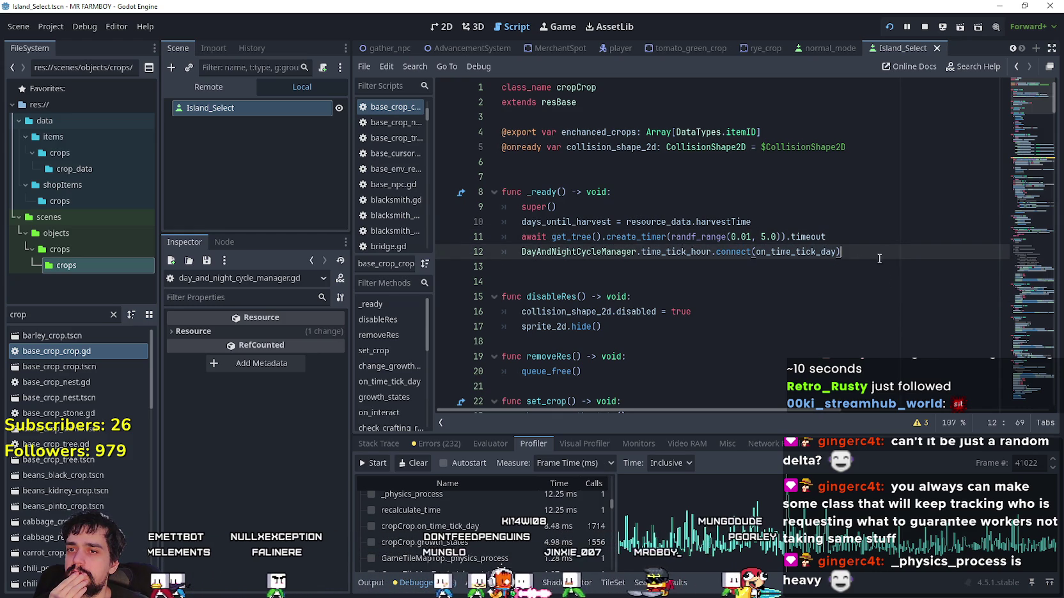
key("ctrl+d")
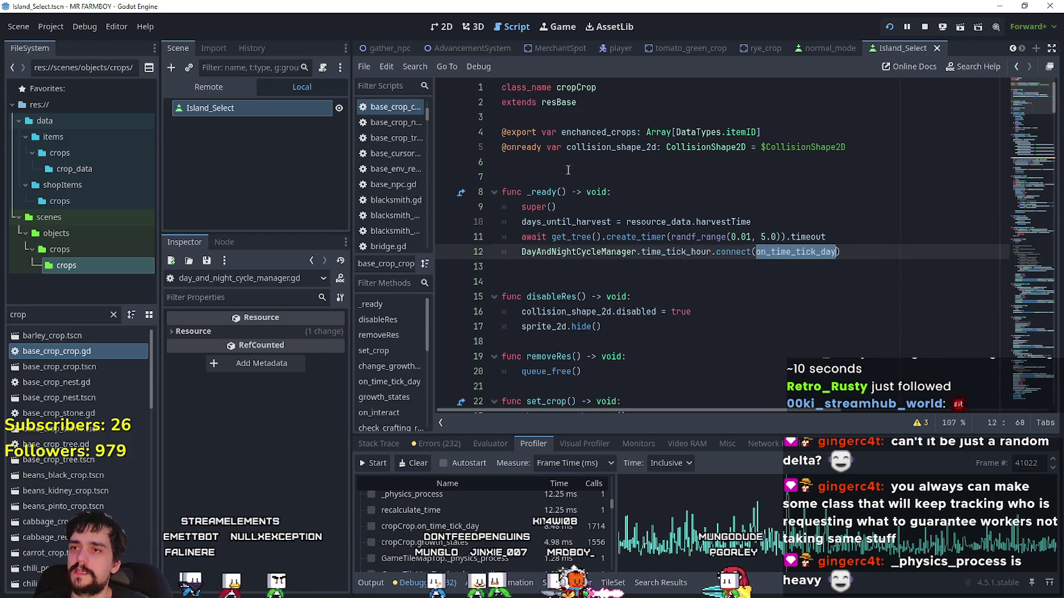
left_click(590, 164)
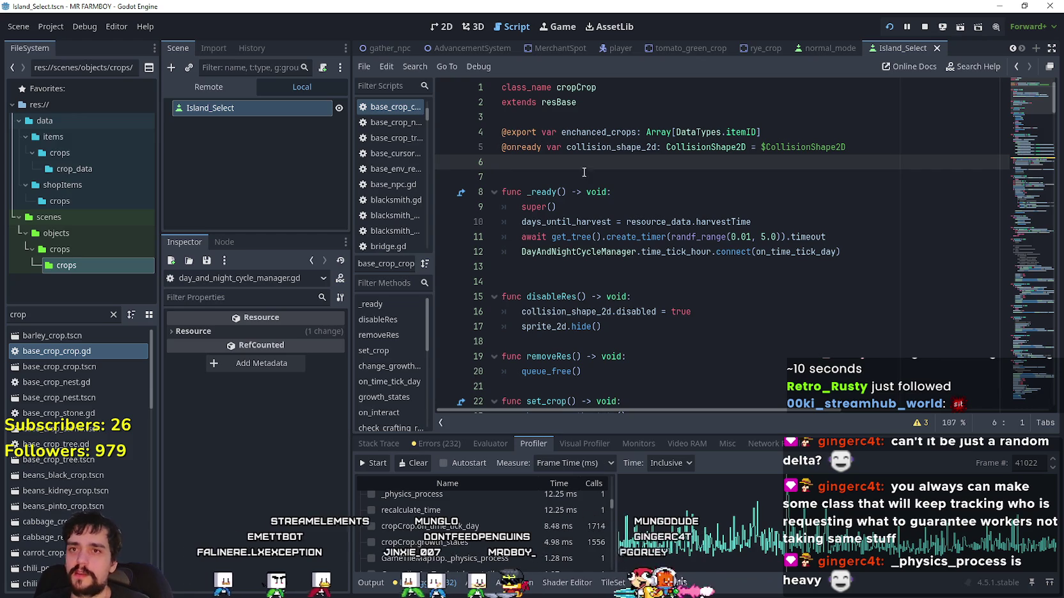
- Stop the game and declare 'var signal_checked: bool = false' on a new line 7
key("F8")
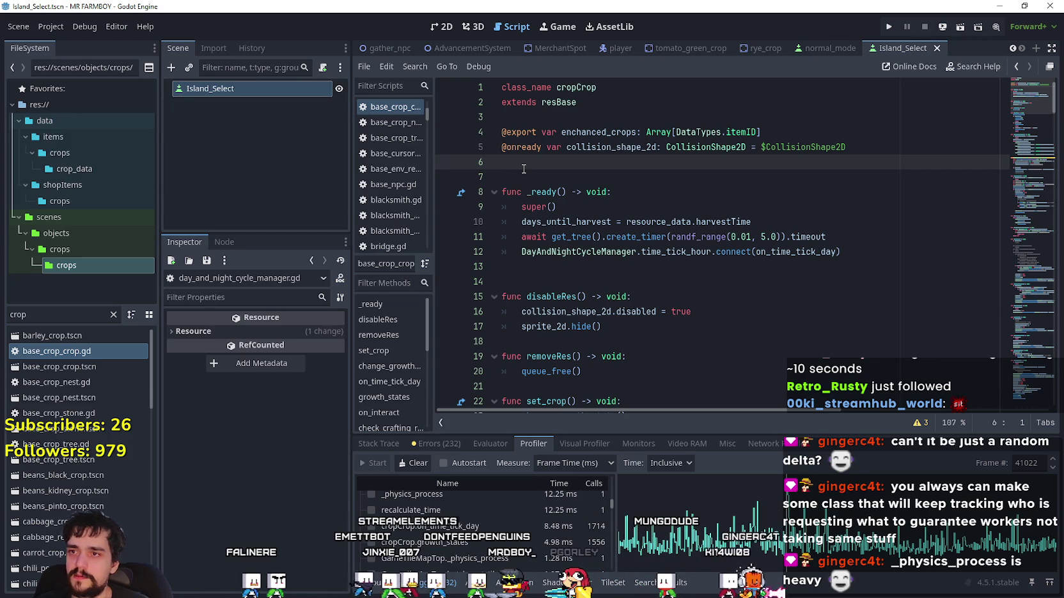
key("Return")
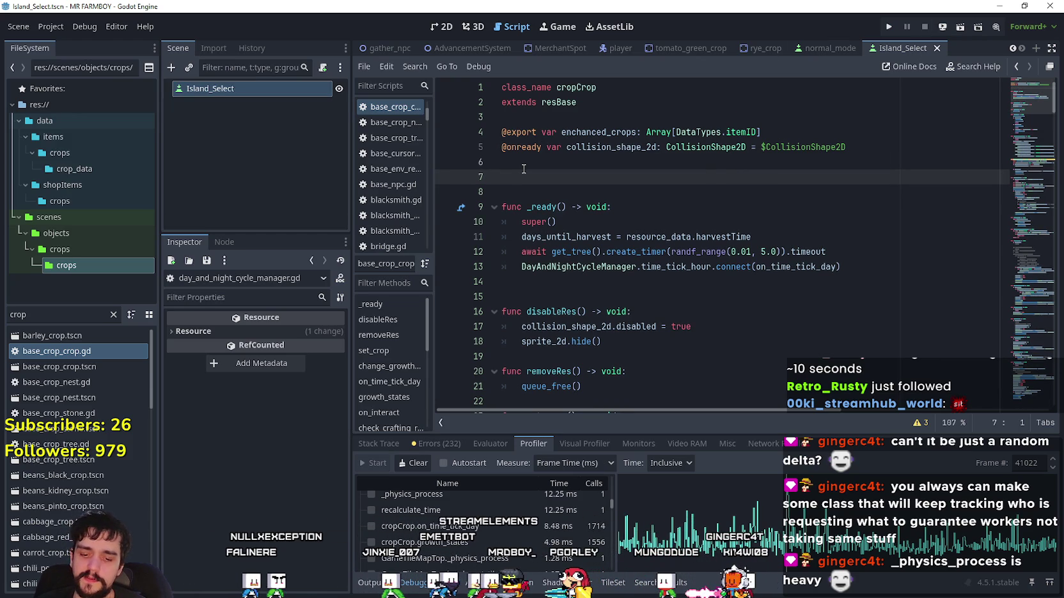
type("var ")
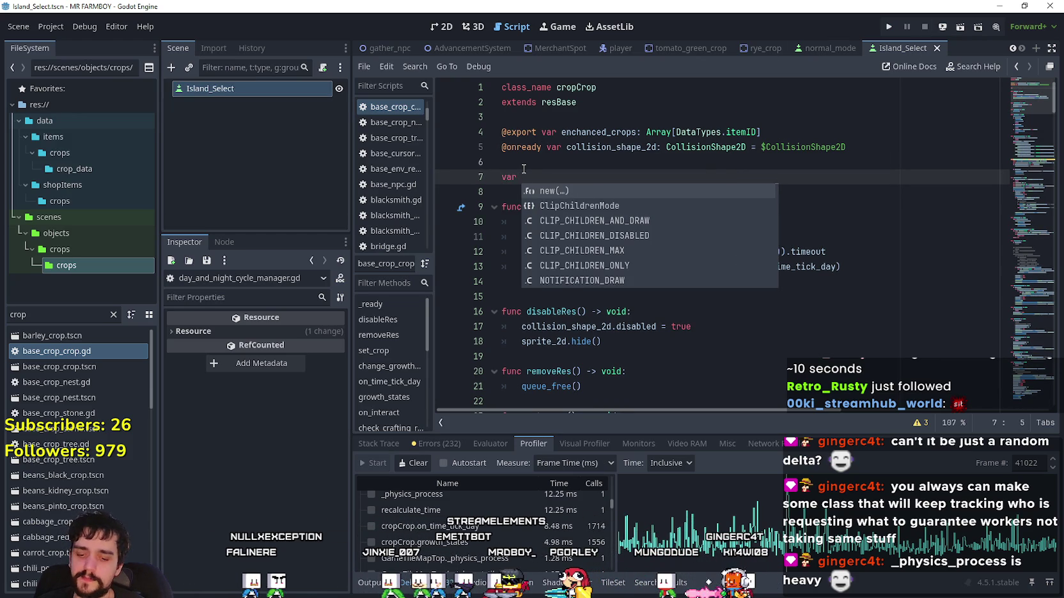
type("cu")
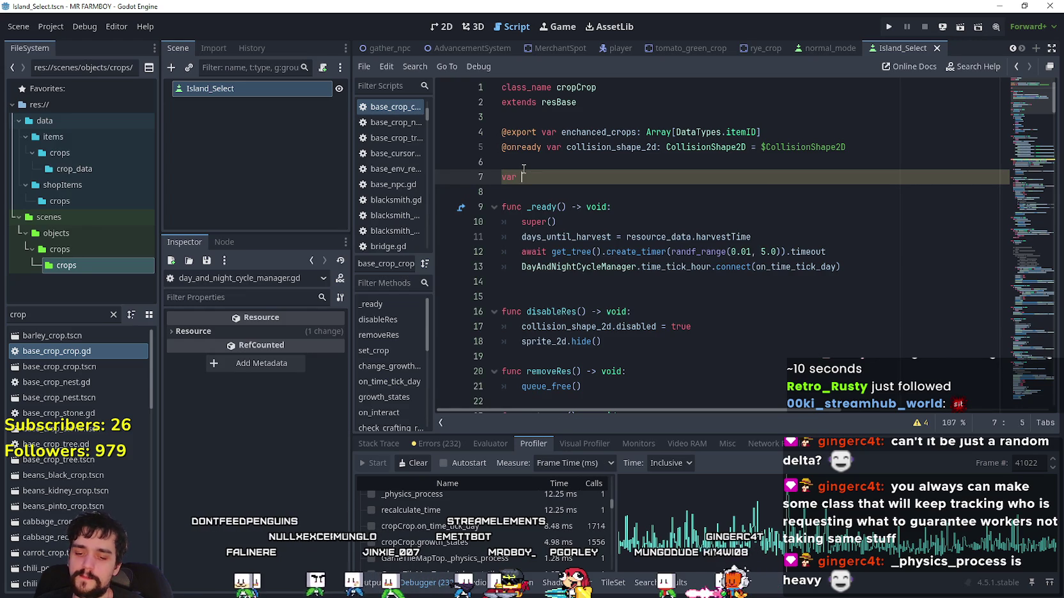
type("signal")
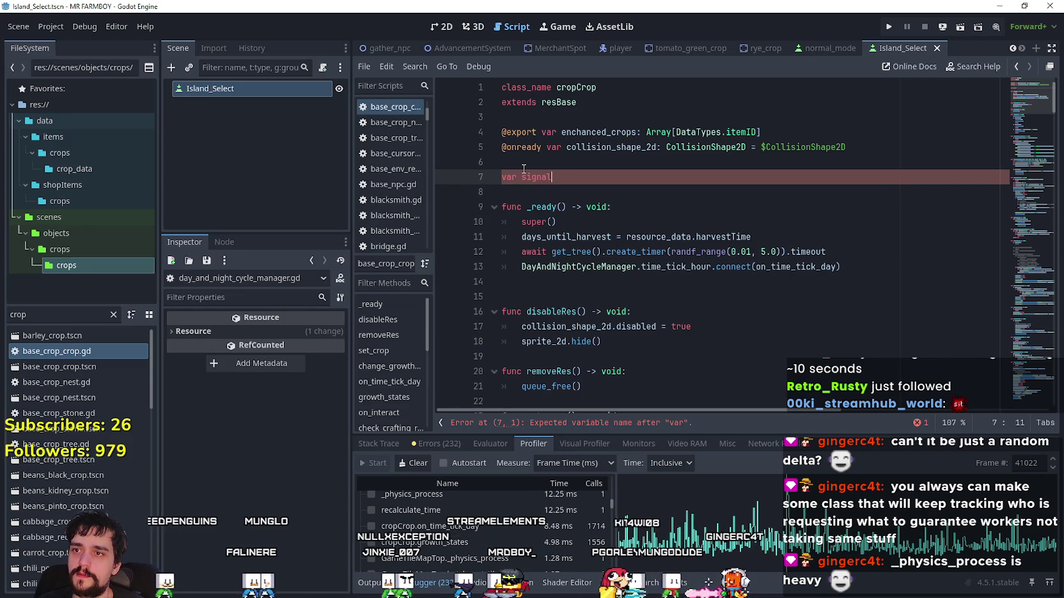
type("_checked")
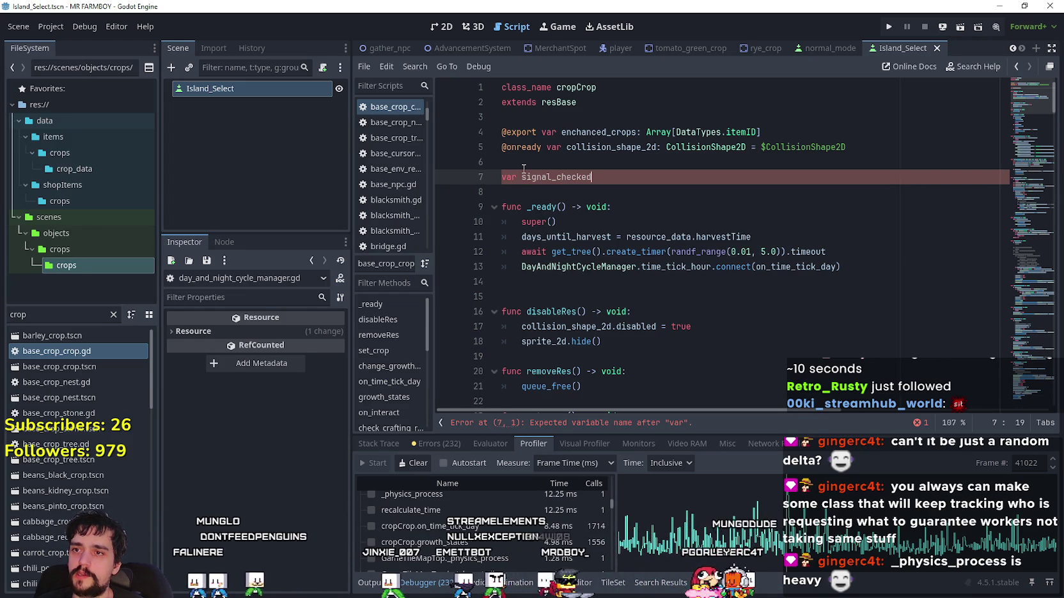
type(": b")
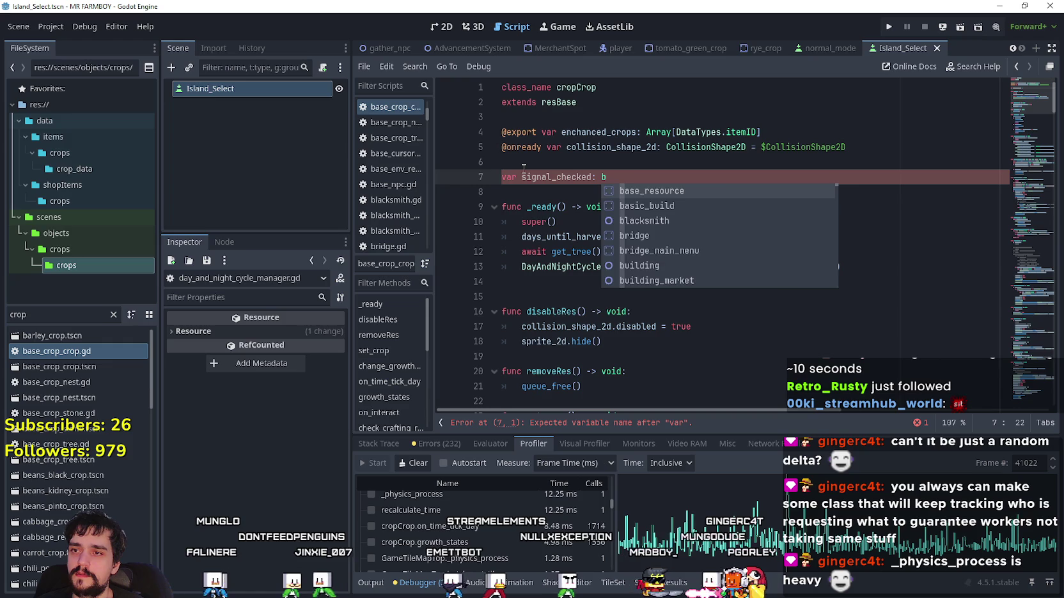
type("ool = false")
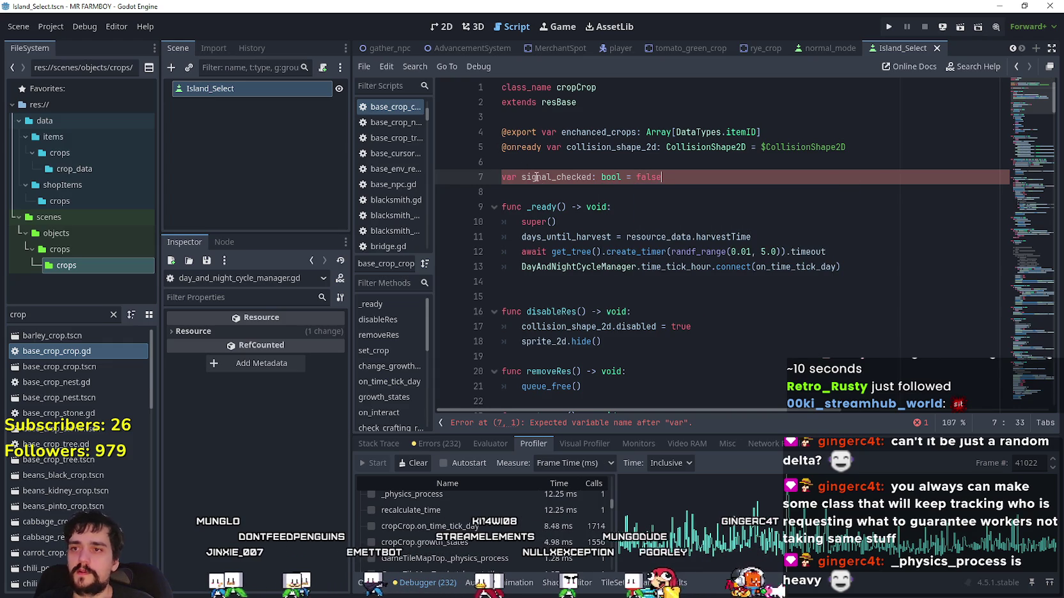
double_click(540, 178)
left_click(828, 267, "ctrl")
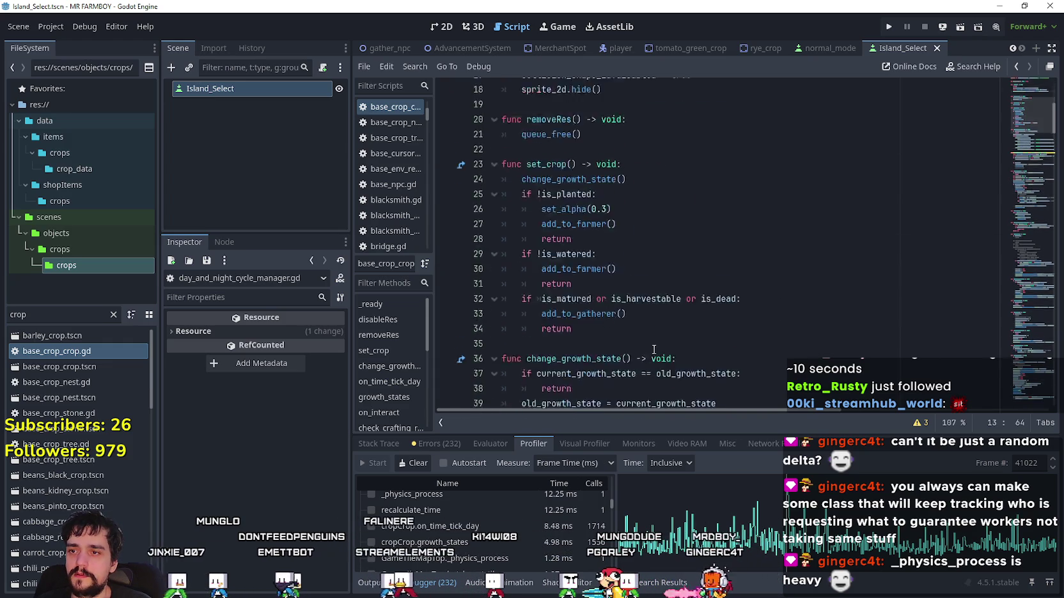
- Add an early 'if signal_checked: return' check at the top of on_time_tick_day
scroll(612, 294, "up", 3)
left_click(756, 251)
left_click(755, 234)
left_click(739, 210)
scroll(698, 306, "up", 1)
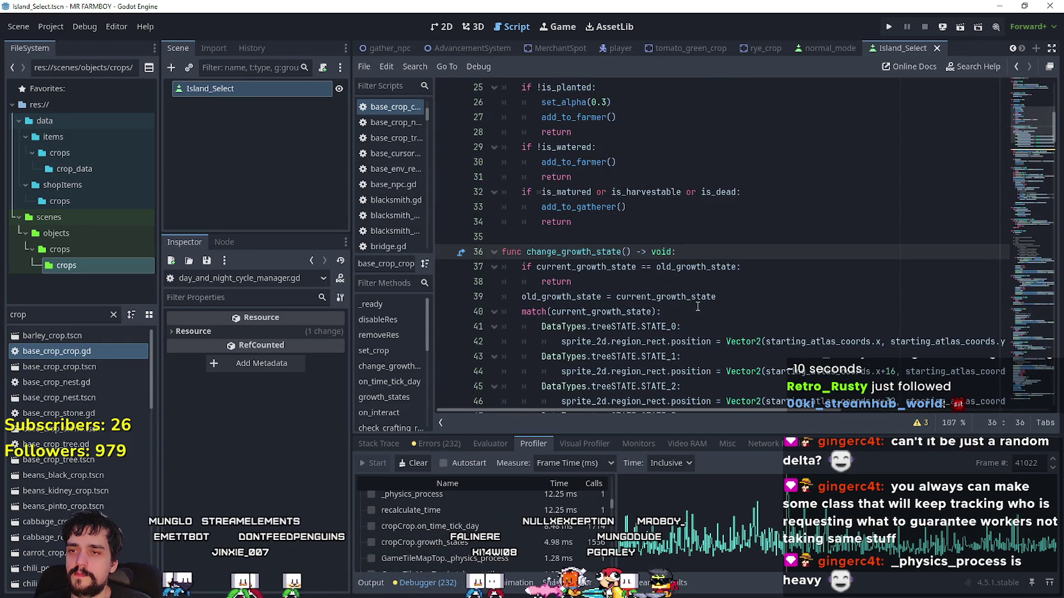
left_click(582, 282)
scroll(640, 295, "down", 6)
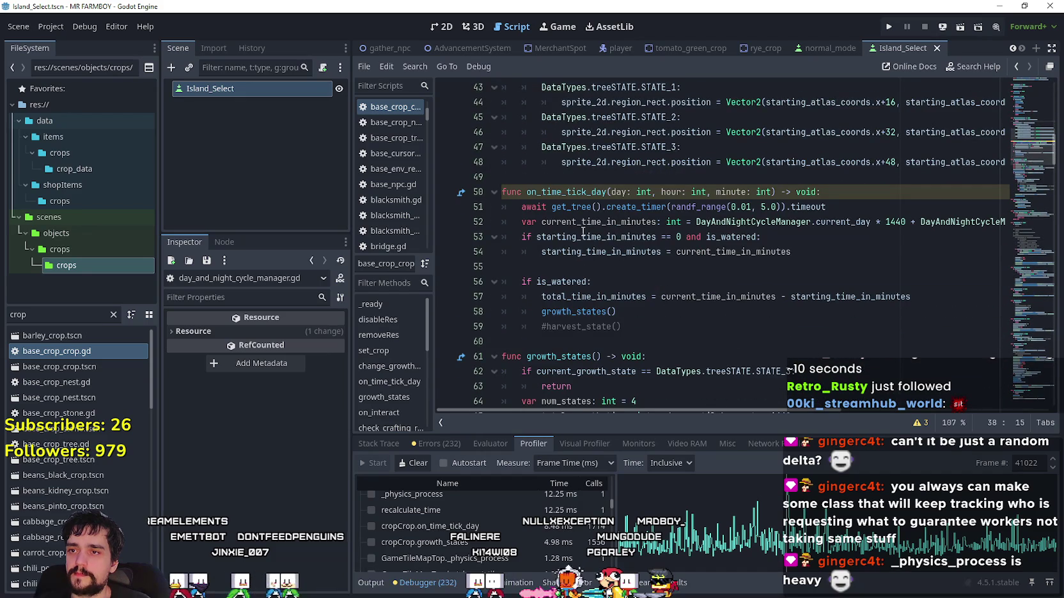
left_click(838, 195)
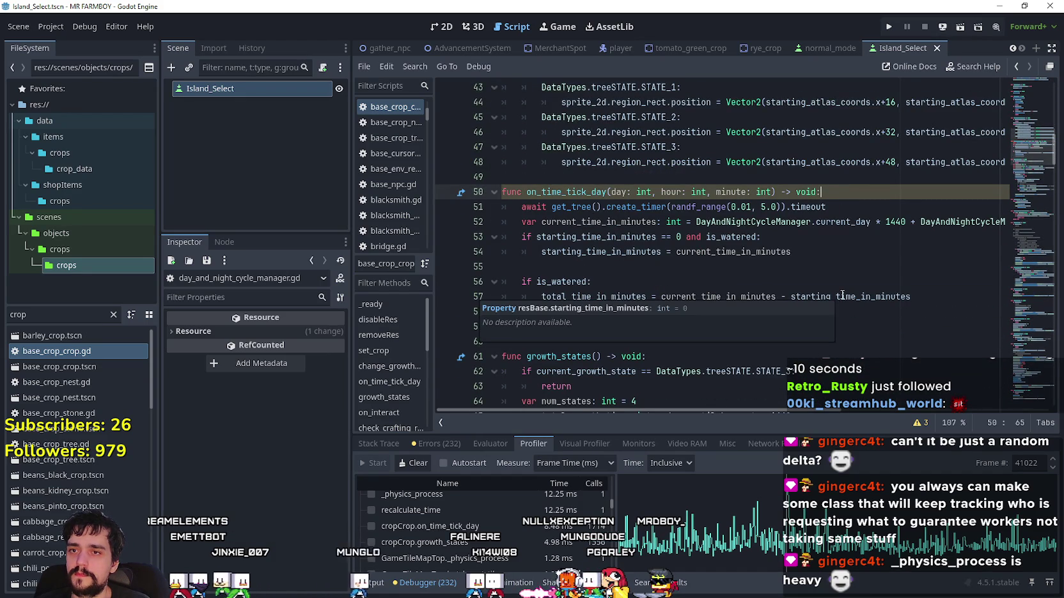
key("Return")
type("if signal_checked:")
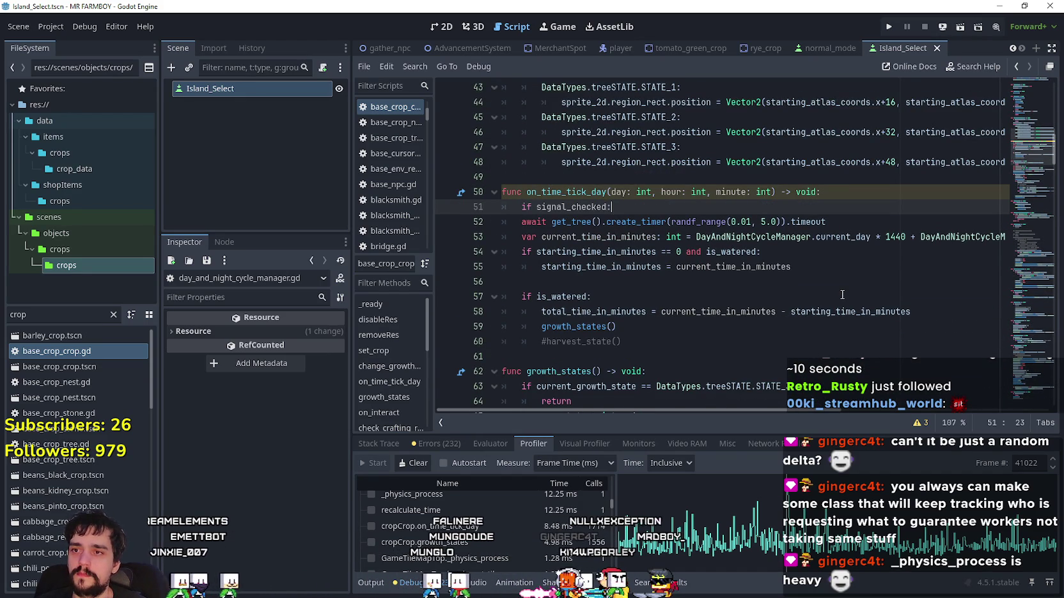
key("Return")
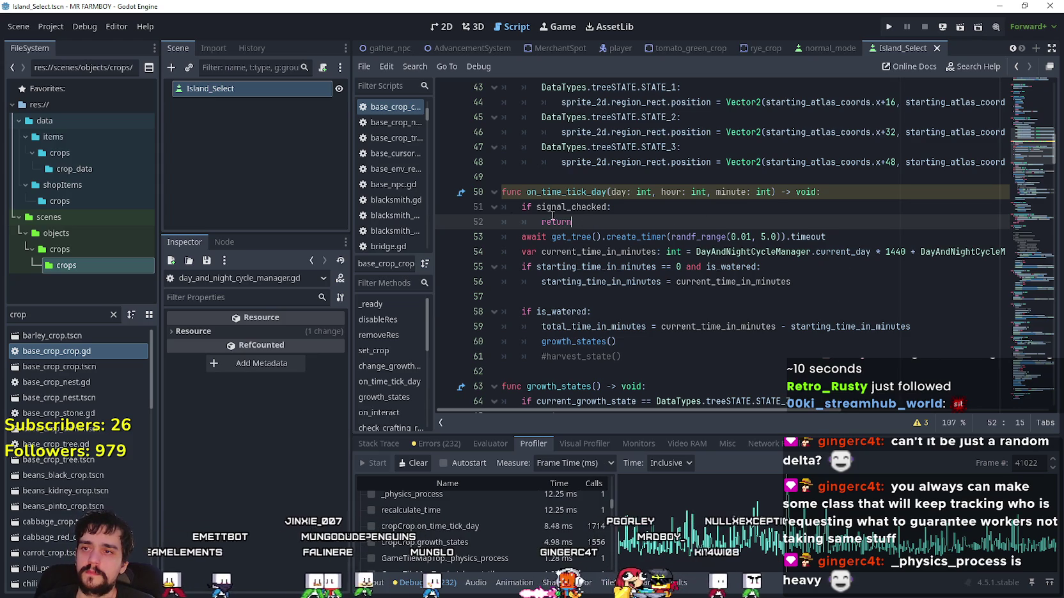
left_click_drag(573, 222, 481, 206)
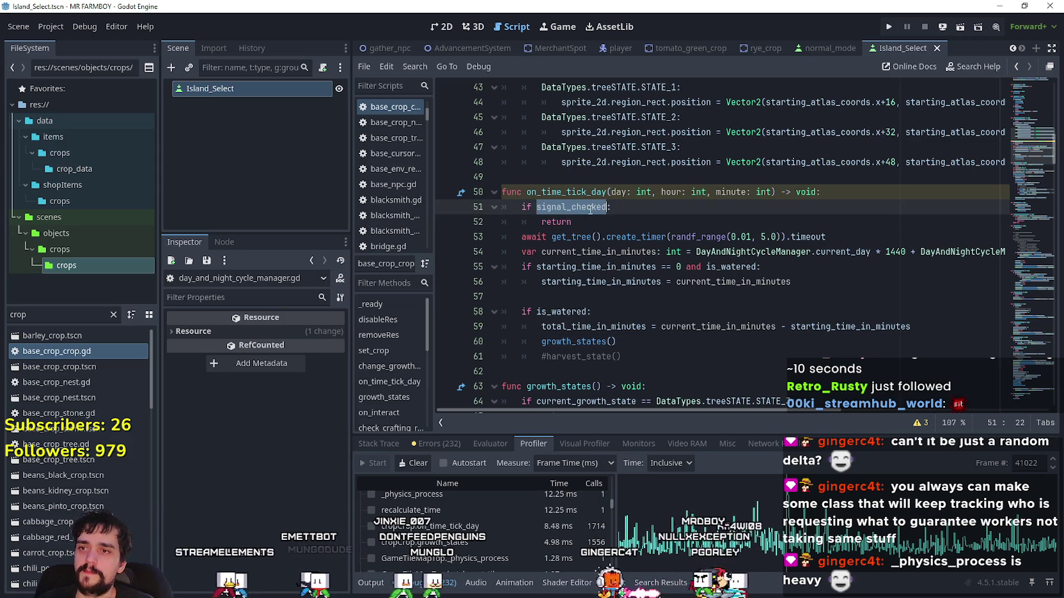
key("Right")
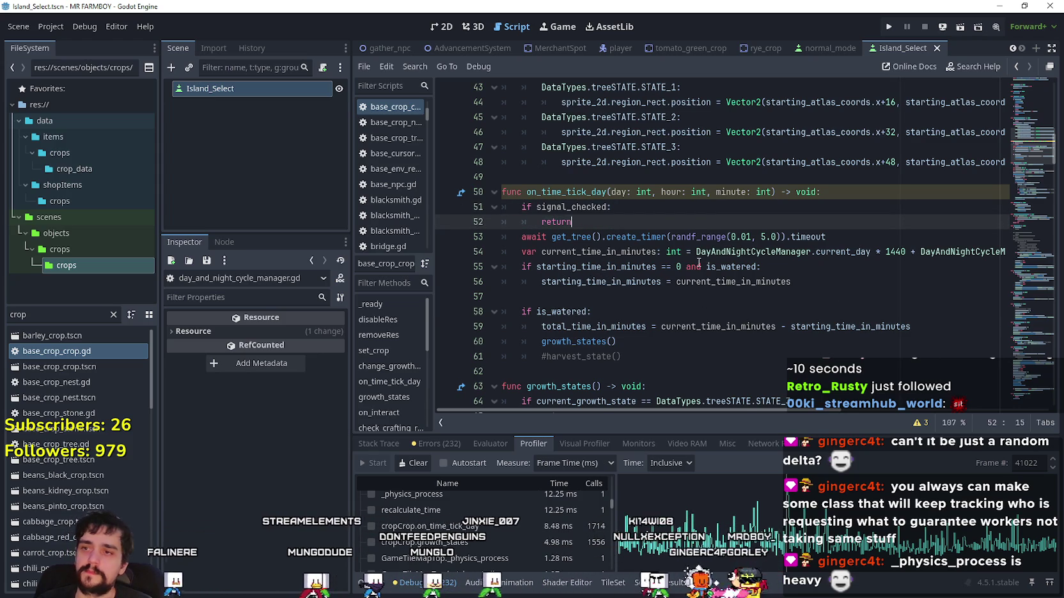
key("Return")
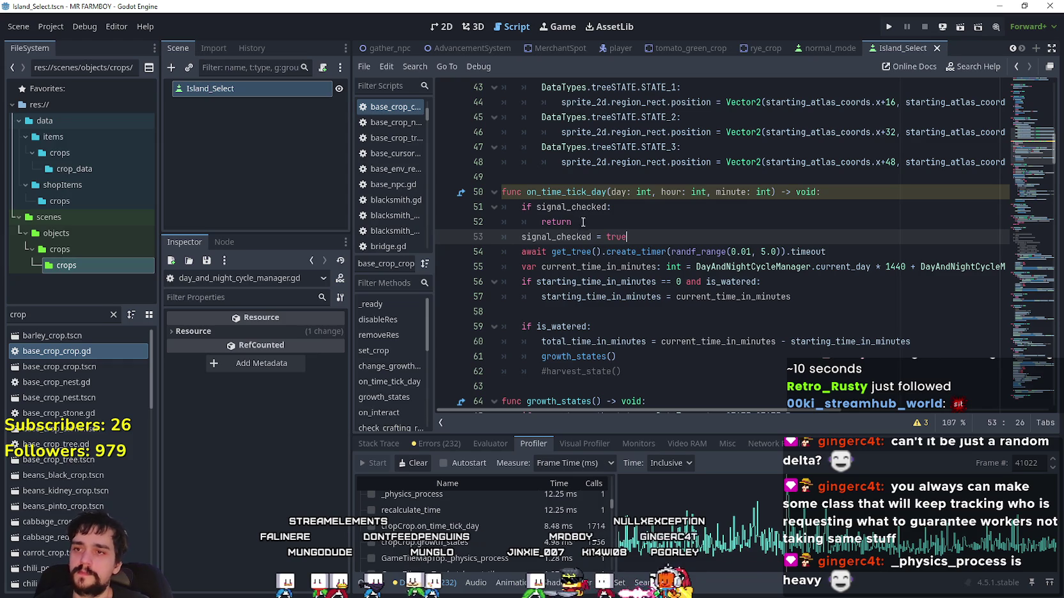
- Set signal_checked true before the random timer await and false after it, then save the script
left_click(819, 301)
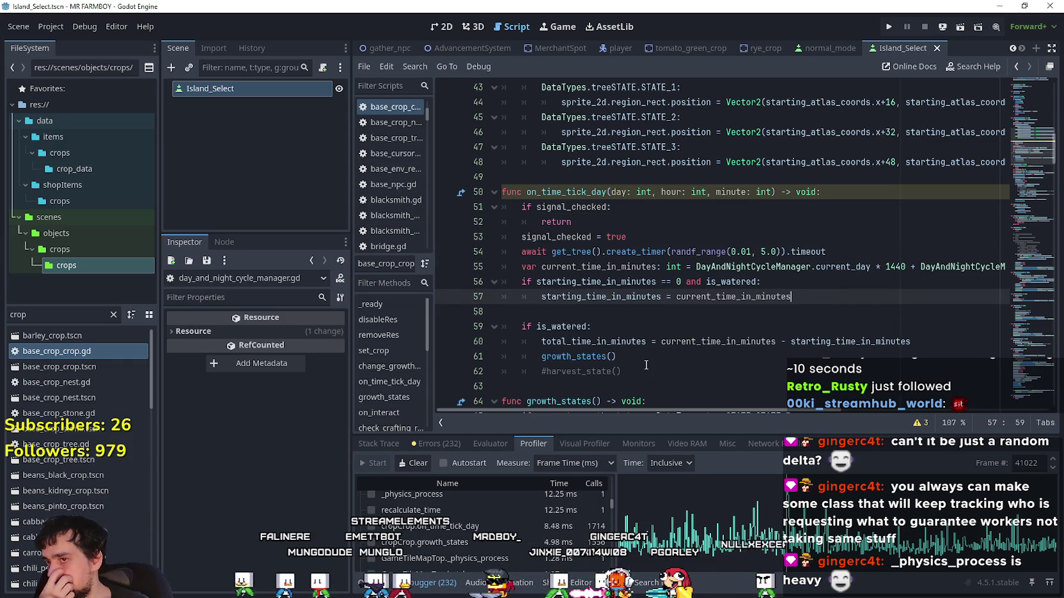
key("Down")
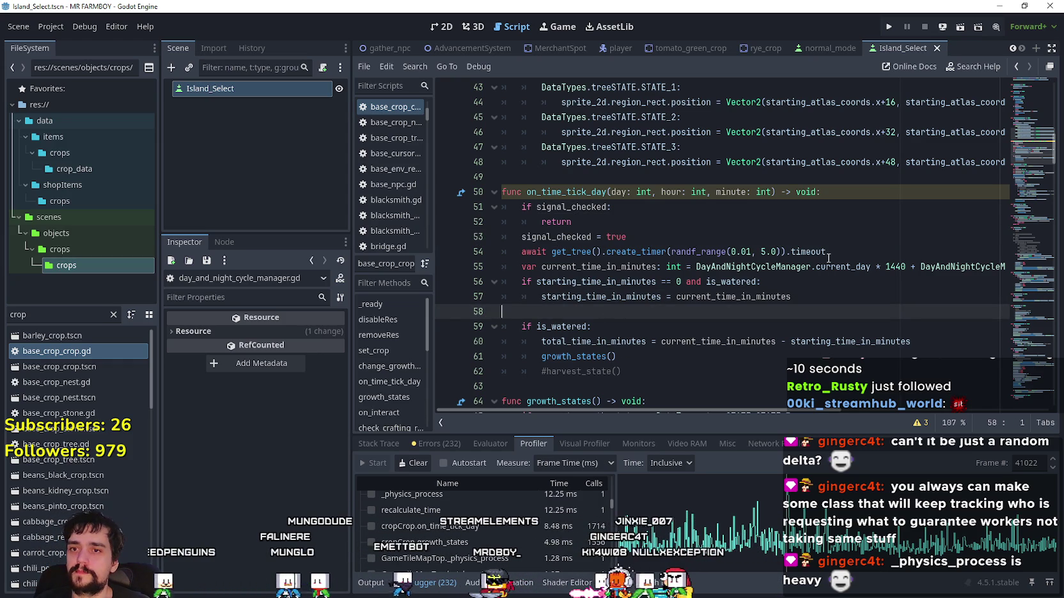
left_click(827, 256)
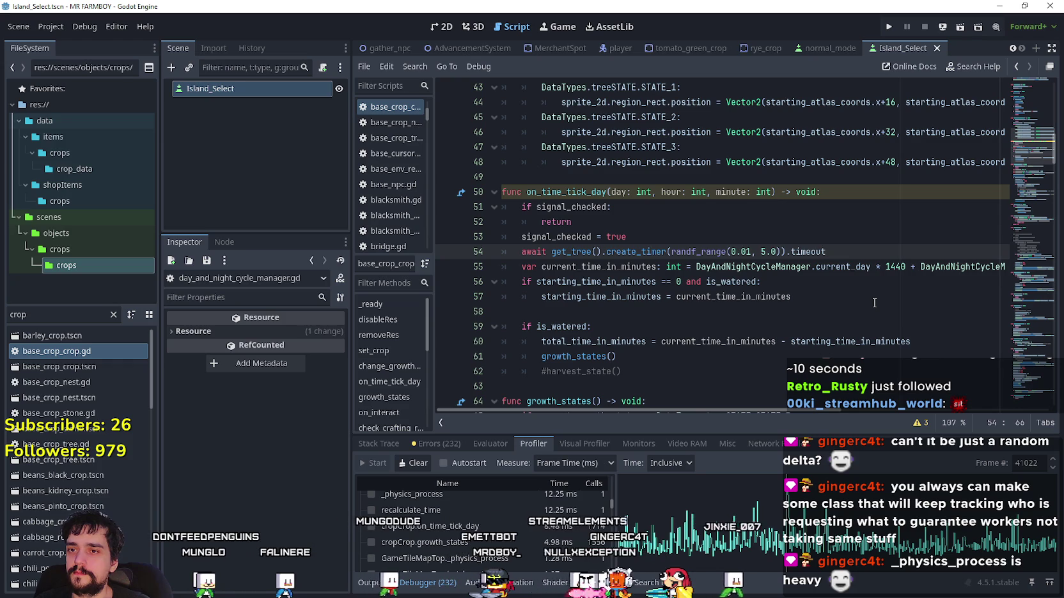
key("Return")
type("signal_checked = false")
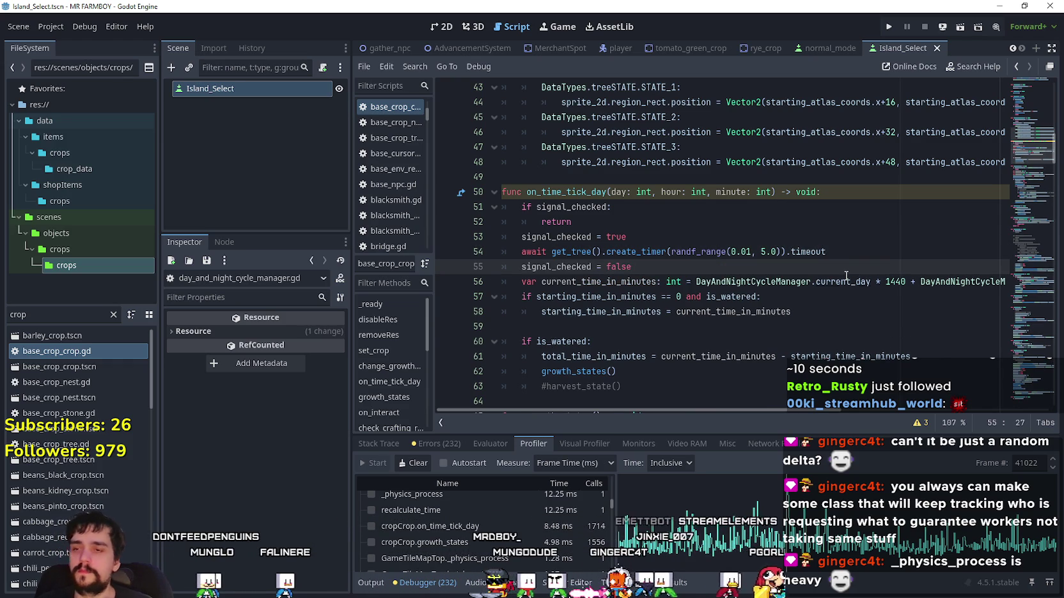
key("ctrl+s")
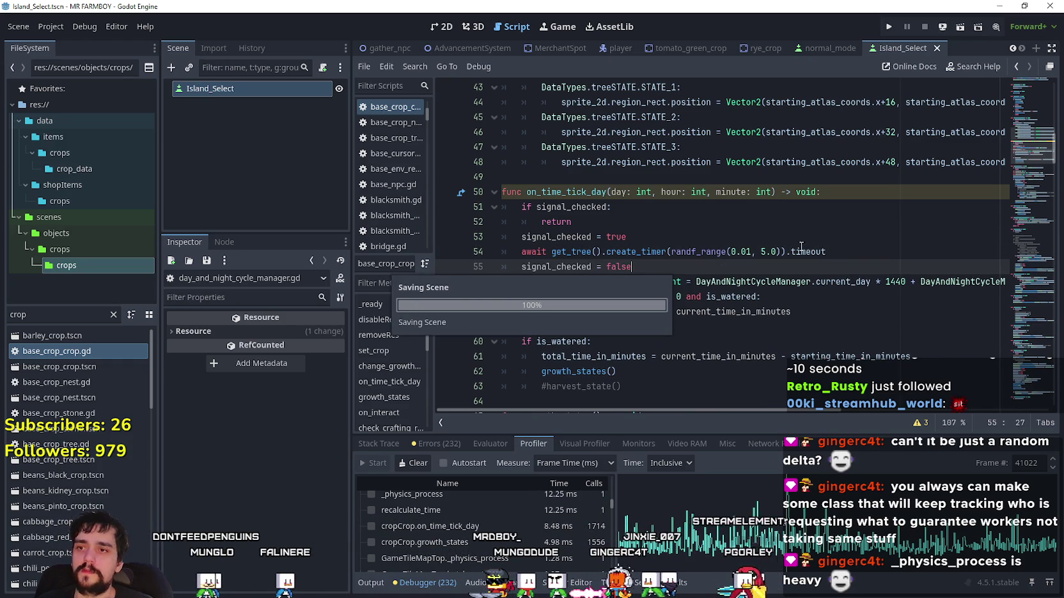
left_click(721, 221)
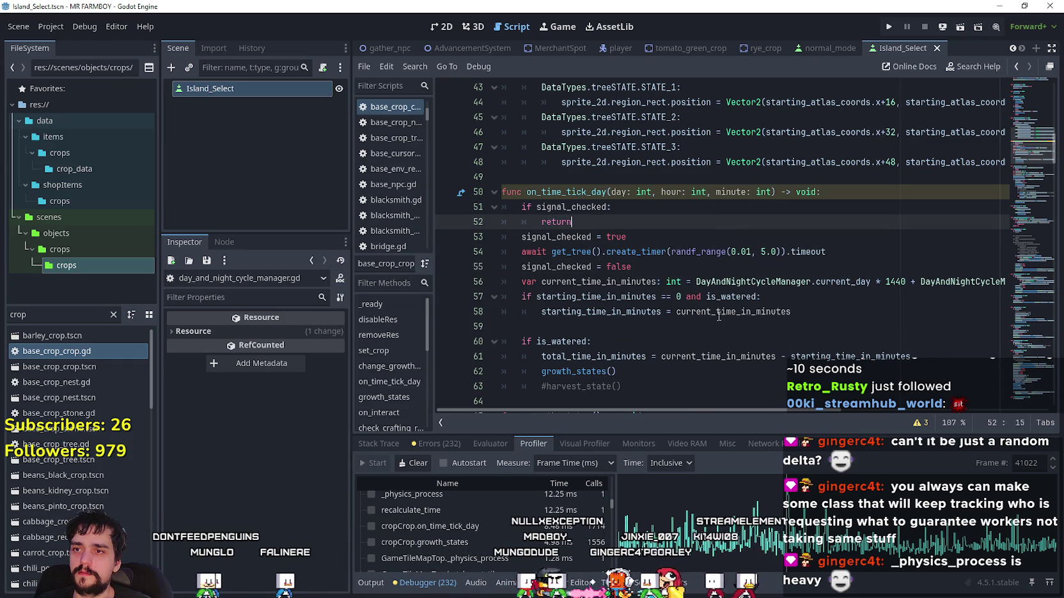
scroll(707, 351, "up", 2)
scroll(702, 331, "up", 10)
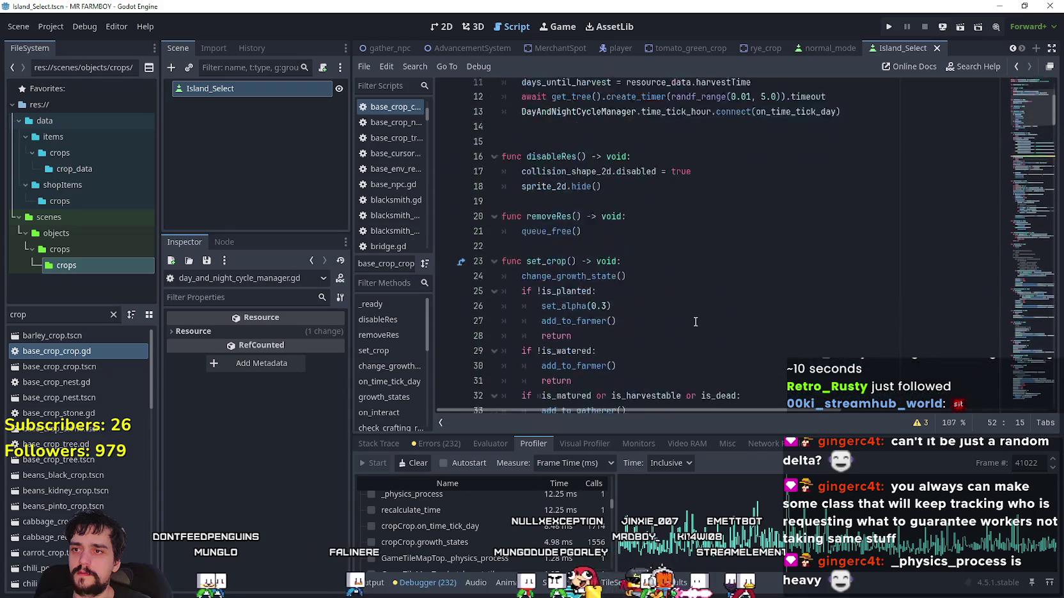
- Run the project with F5 to launch the MR FARMBOY debug build to its title menu
scroll(695, 319, "down", 12)
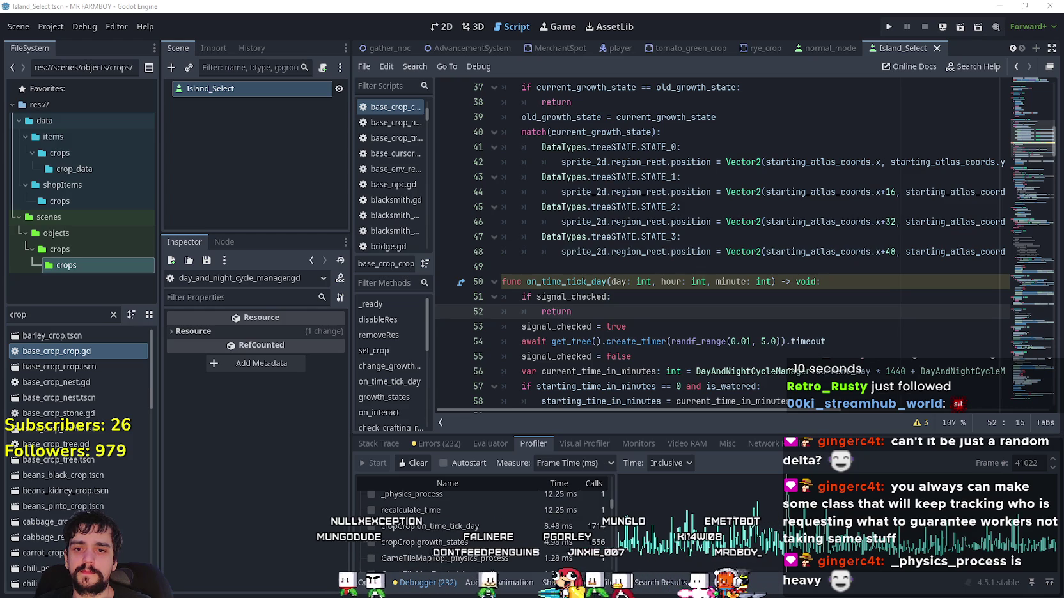
left_click(728, 340)
key("F5")
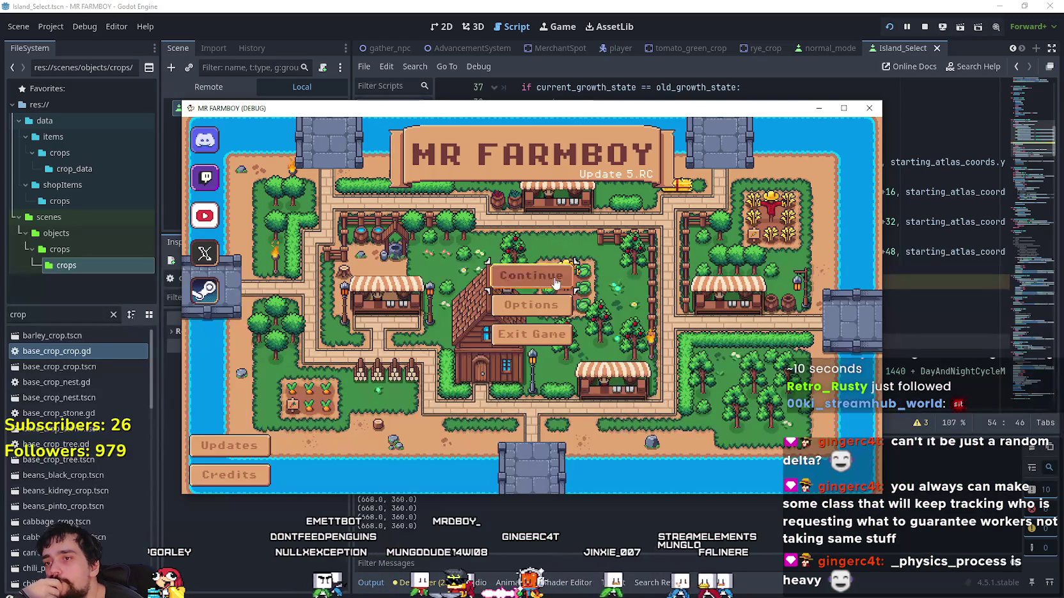
- Load Save 10 in the farm game and maximize the game window
left_click(556, 282)
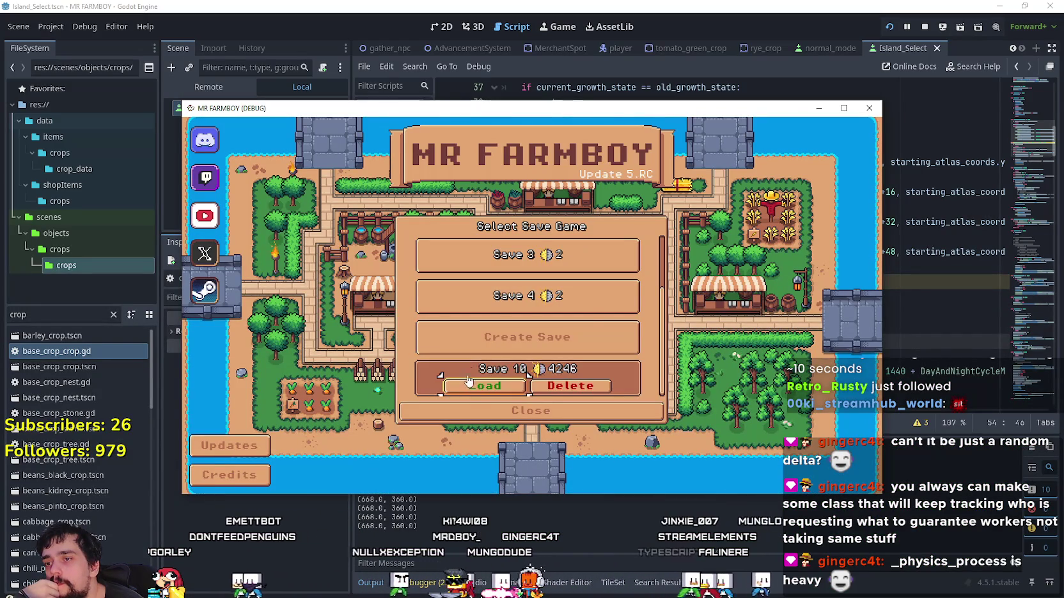
left_click(483, 384)
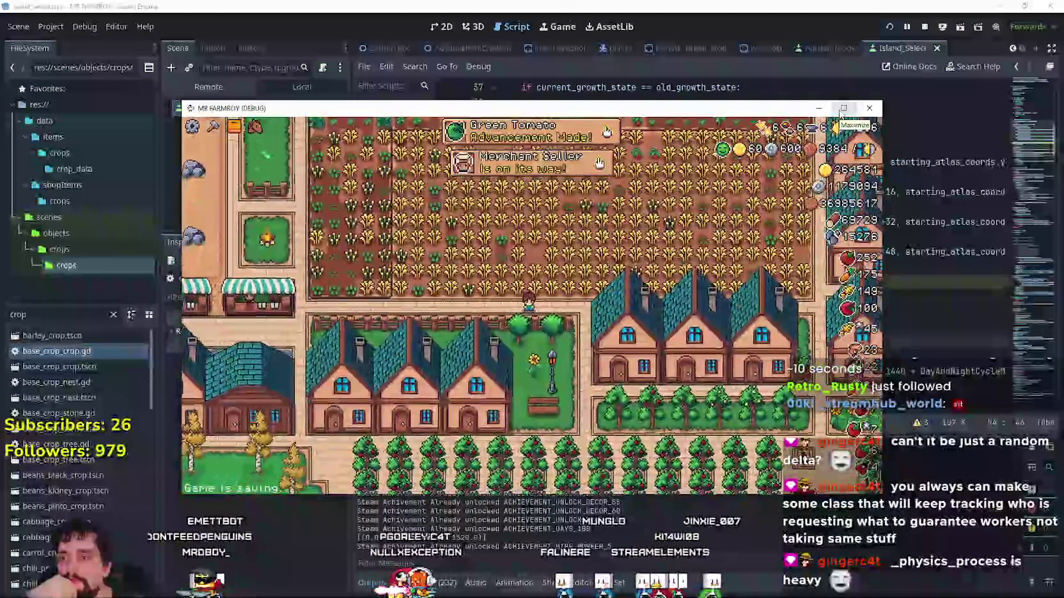
left_click(843, 108)
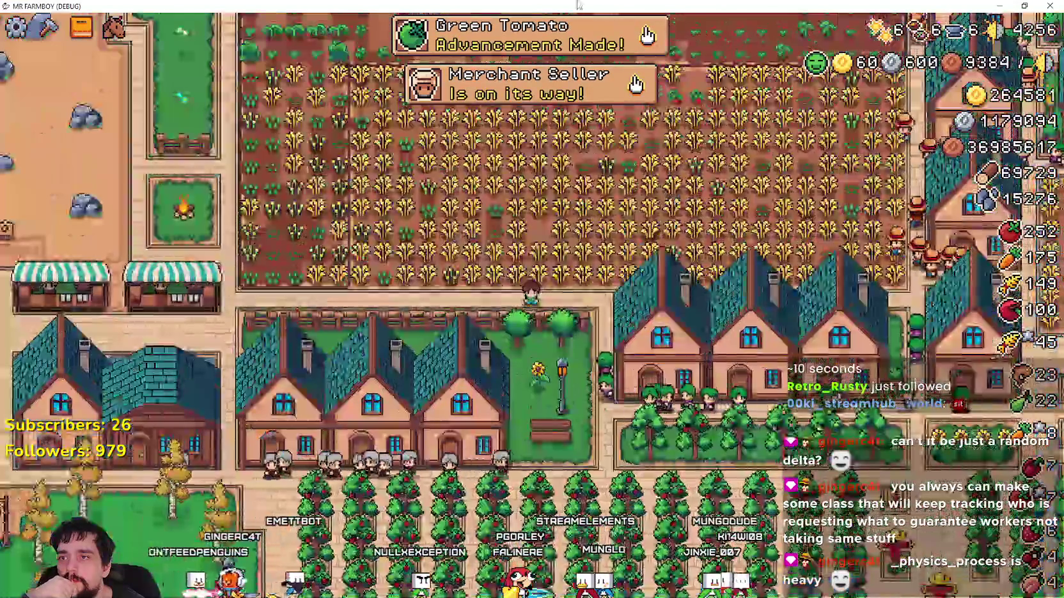
- Look over the farm, the Green Tomato advancement and the crafting panel, then return to the editor
left_click(560, 39)
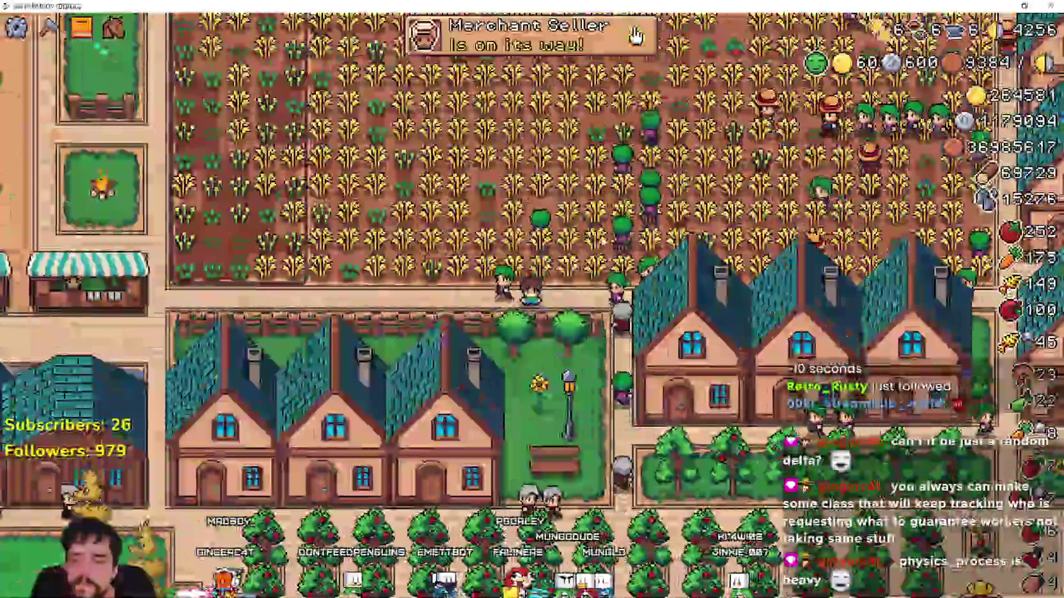
left_click(49, 27)
left_click(26, 342)
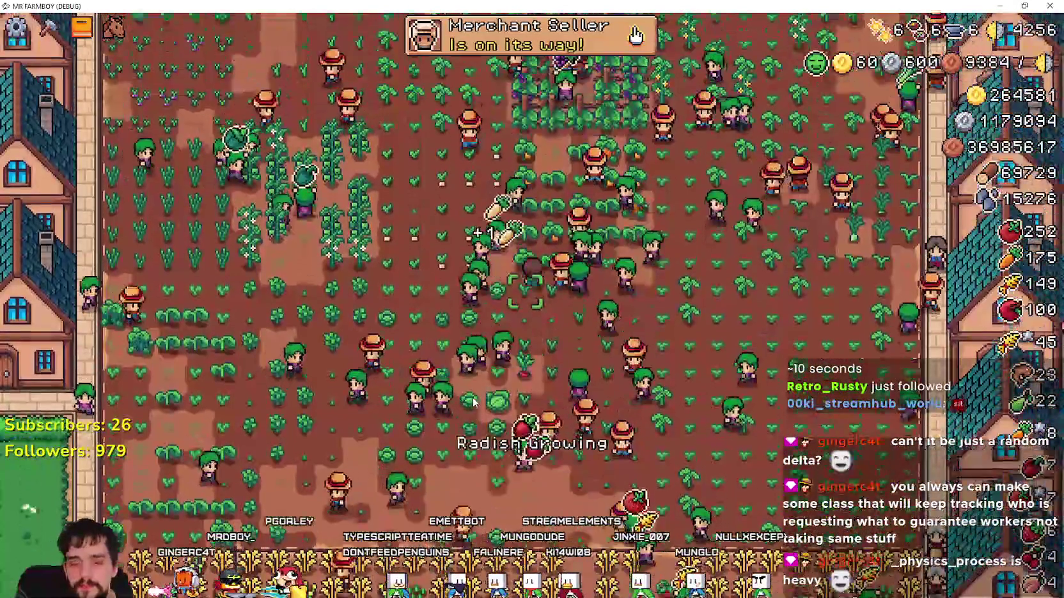
scroll(471, 401, "down", 3)
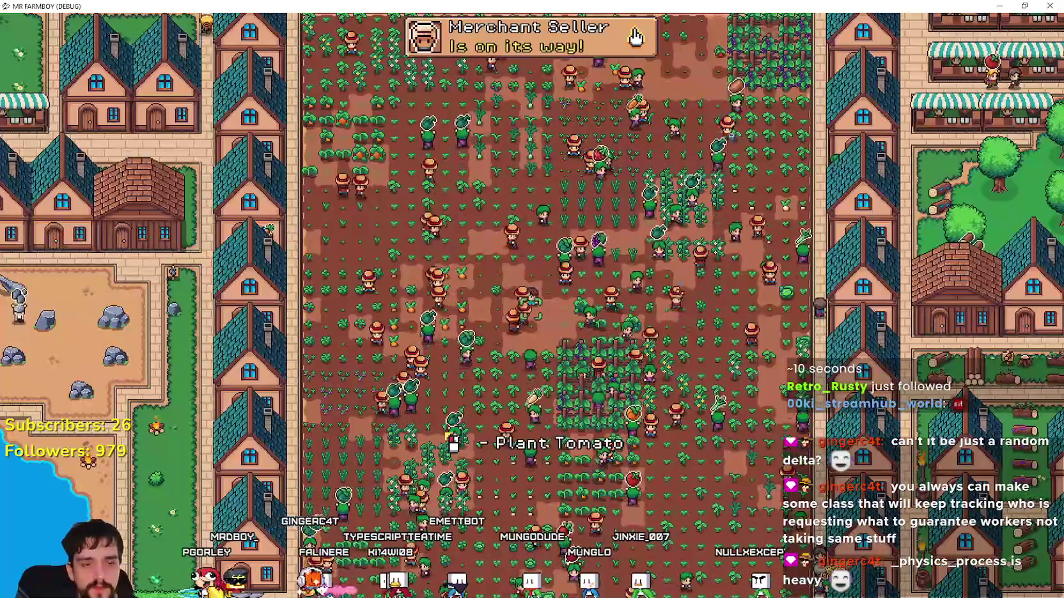
key("alt+Tab")
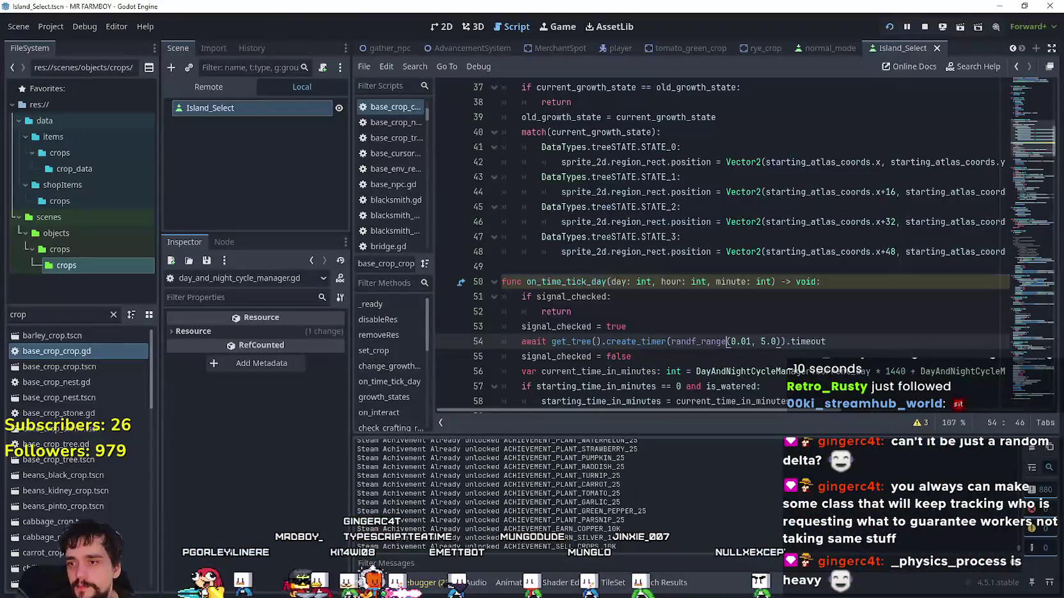
- Enlarge the Profiler, compare function timings of two recent frames, then bring the farm game forward
left_click(433, 592)
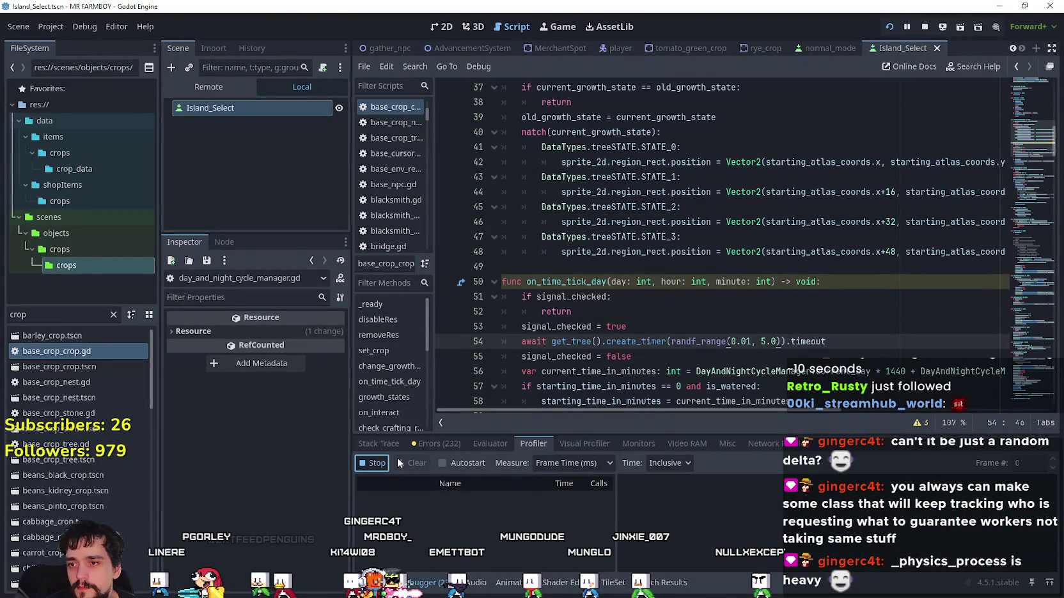
left_click_drag(552, 435, 528, 206)
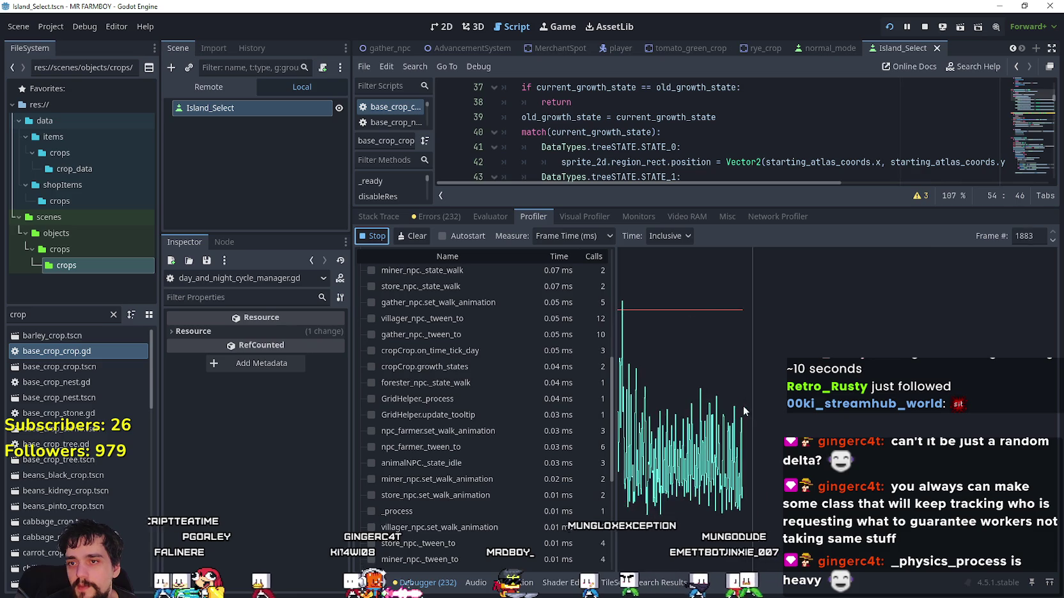
left_click(703, 401)
left_click(647, 405)
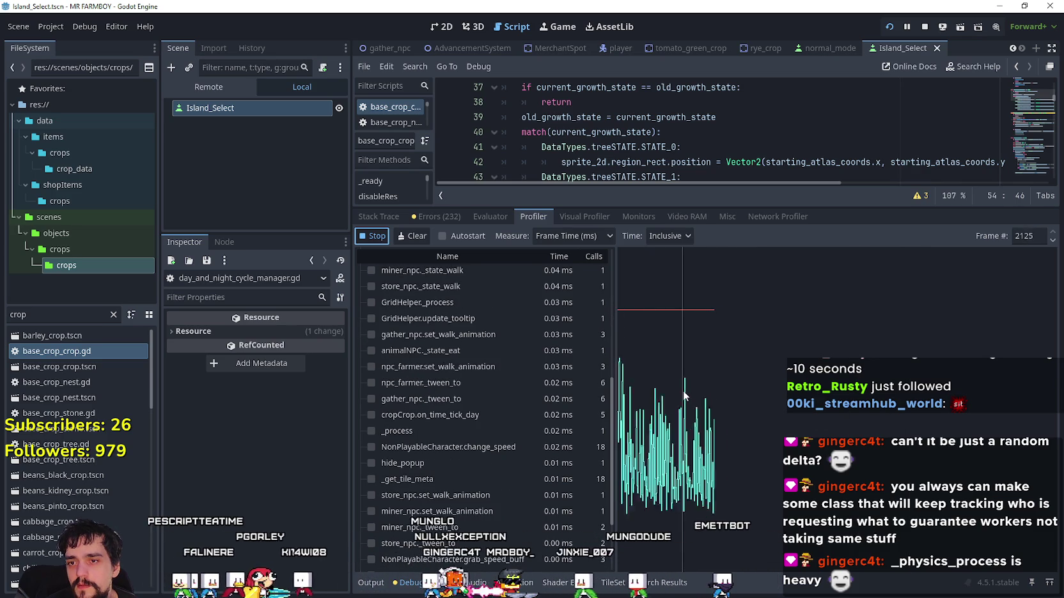
key("alt+Tab")
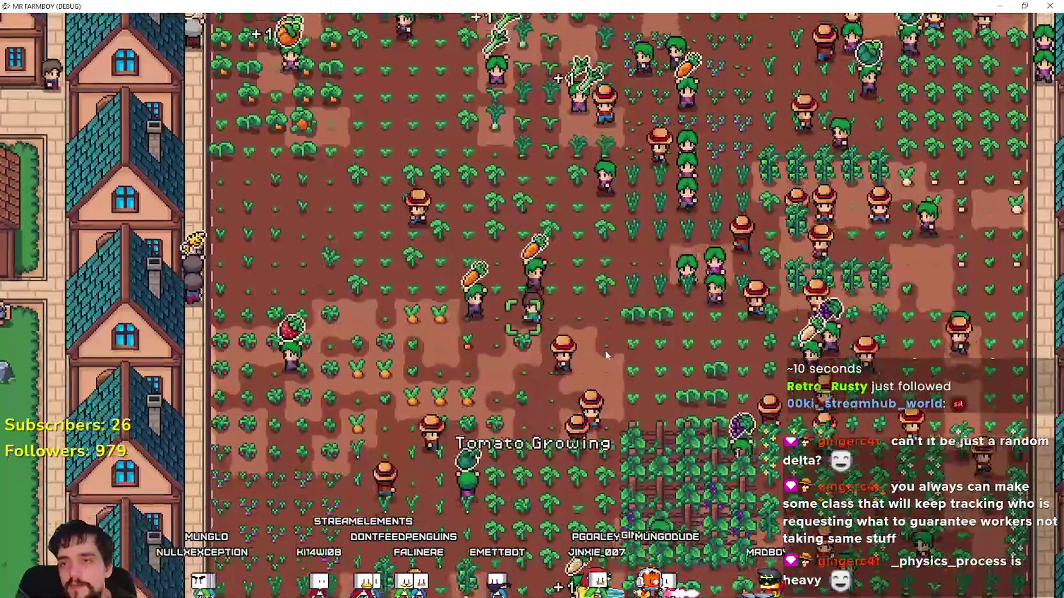
- Start a fresh Profiler recording session while the farm game keeps running
key("alt+Tab")
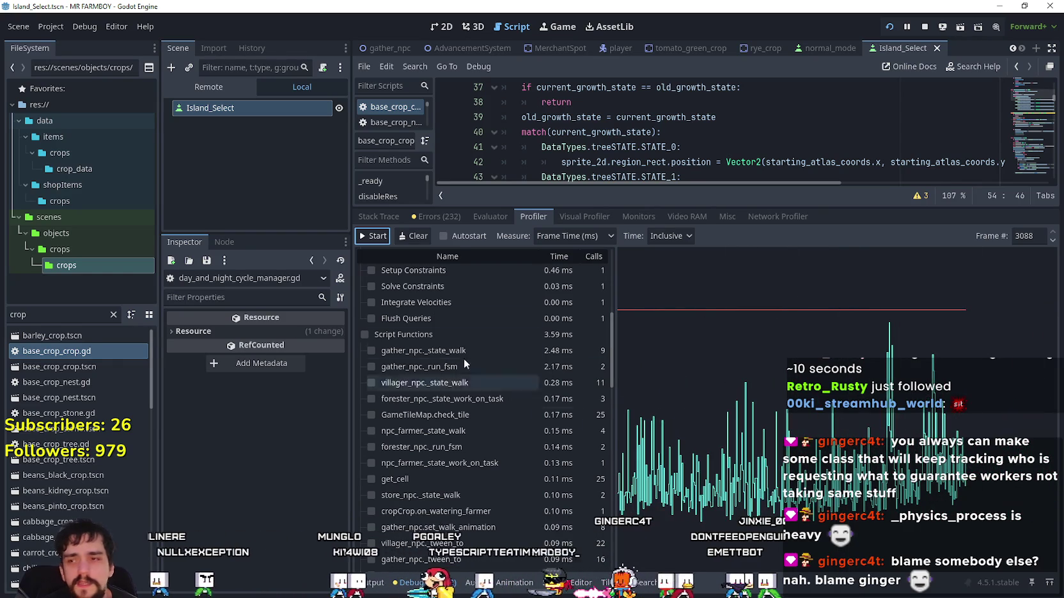
left_click(376, 236)
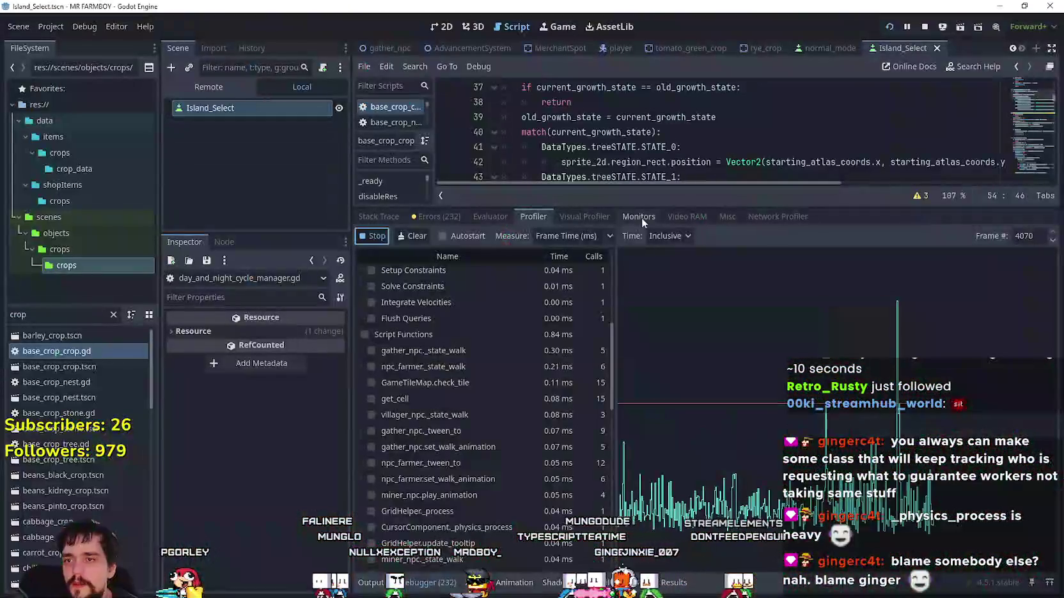
- Watch the debugger's performance Monitors while zooming out in the running game
left_click(639, 217)
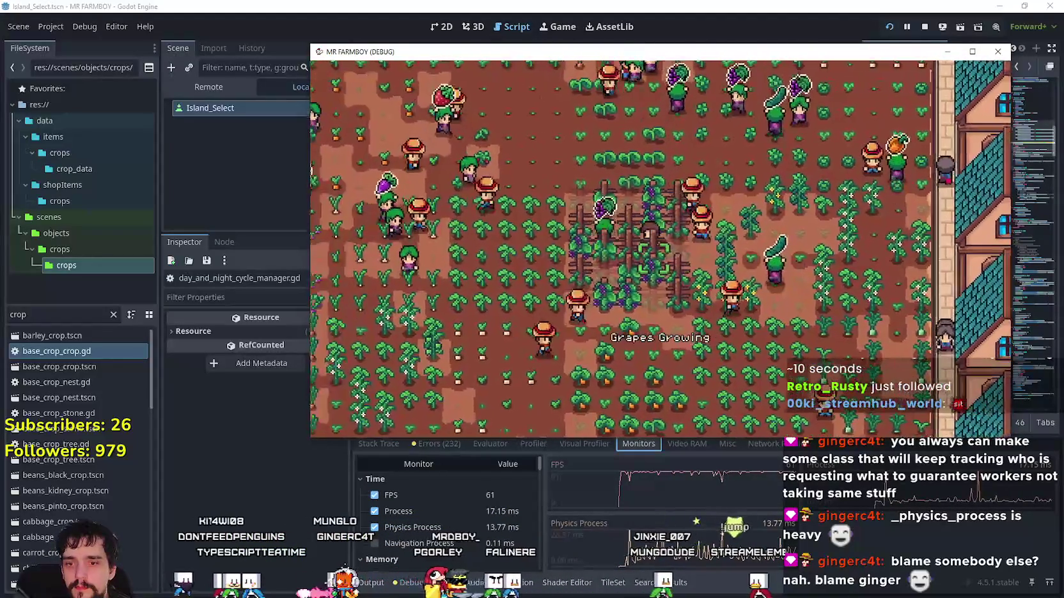
scroll(730, 371, "down", 5)
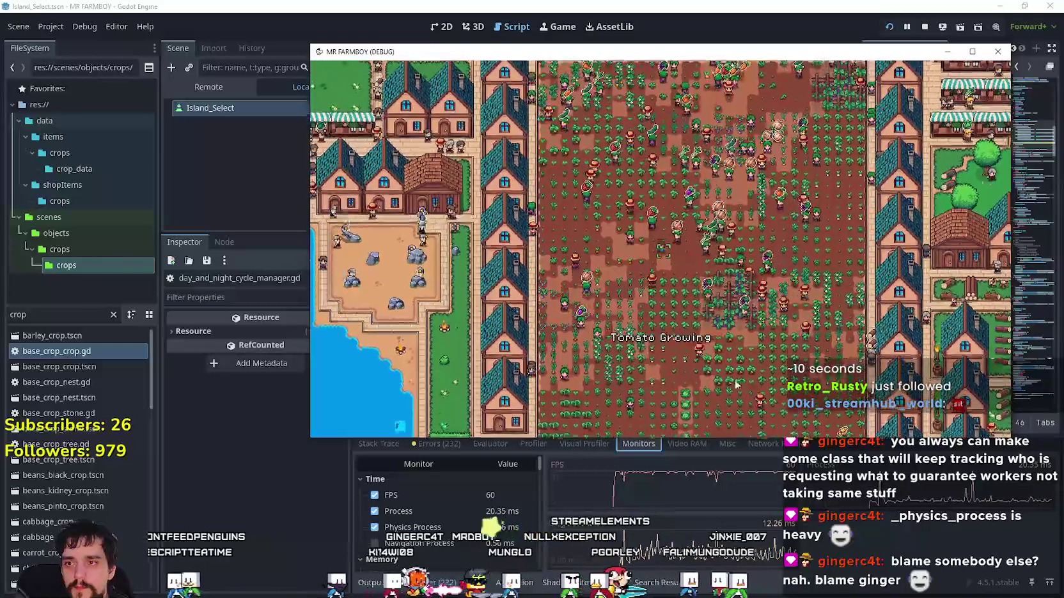
key("alt+Tab")
- Start a Visual Profiler recording, then return to the enlarged function Profiler
left_click(582, 445)
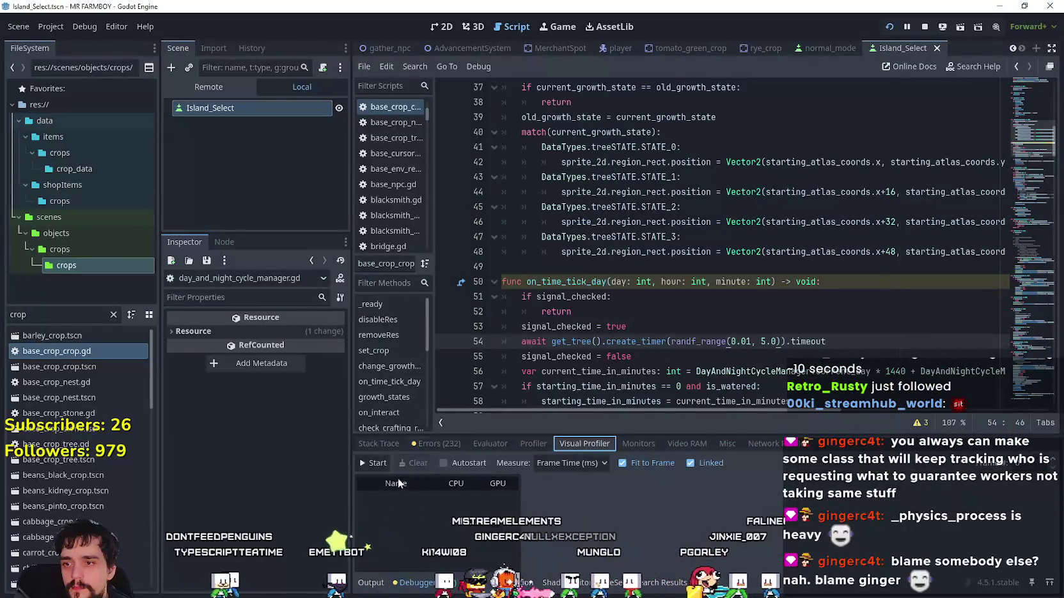
left_click(377, 465)
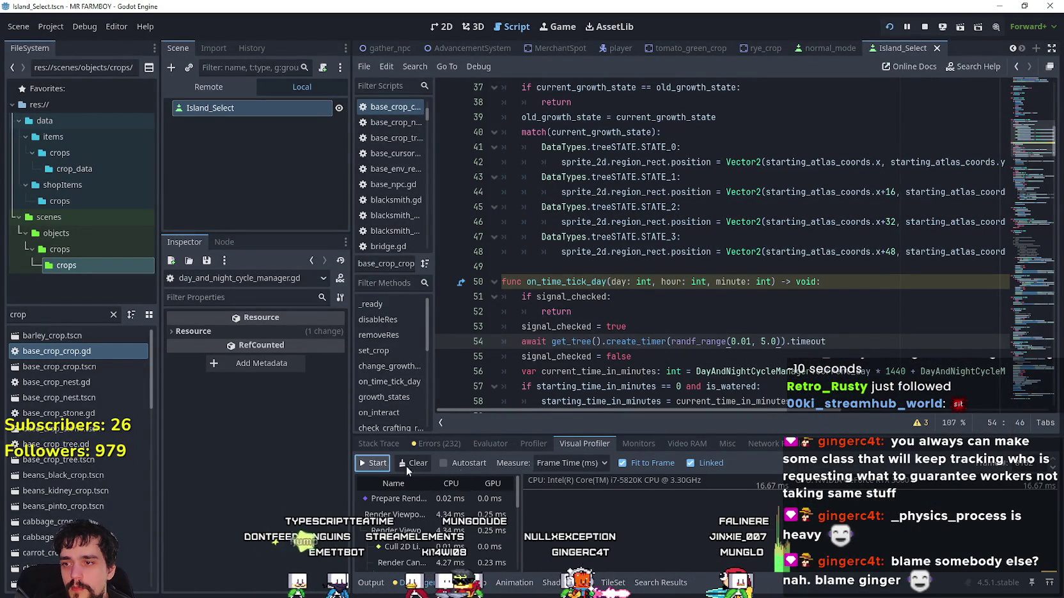
left_click(518, 446)
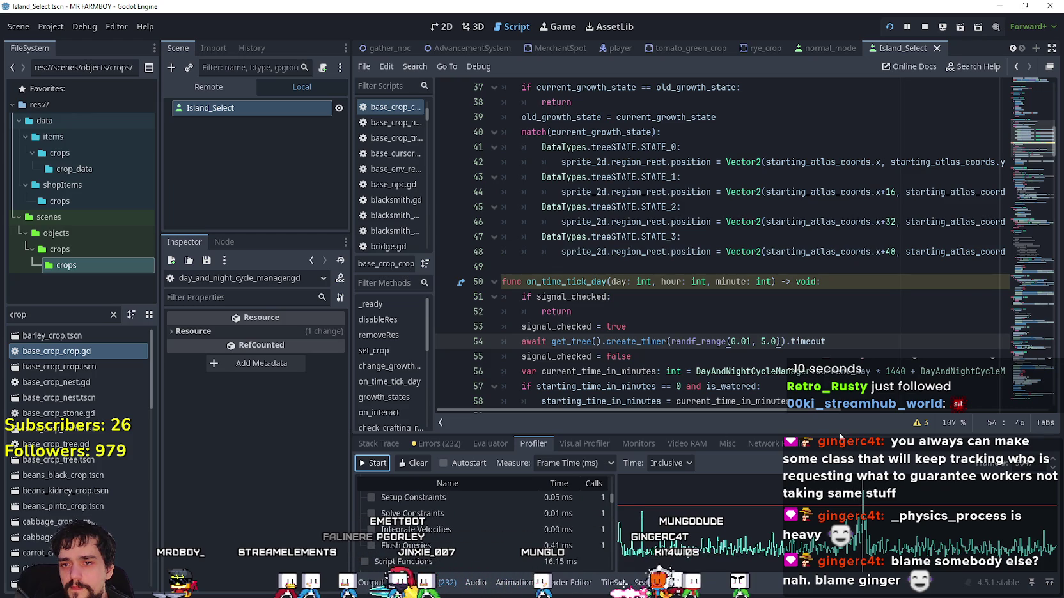
left_click_drag(843, 433, 843, 209)
- Switch the Profiler's Time measure to Self to view self-only function times
scroll(485, 396, "up", 10)
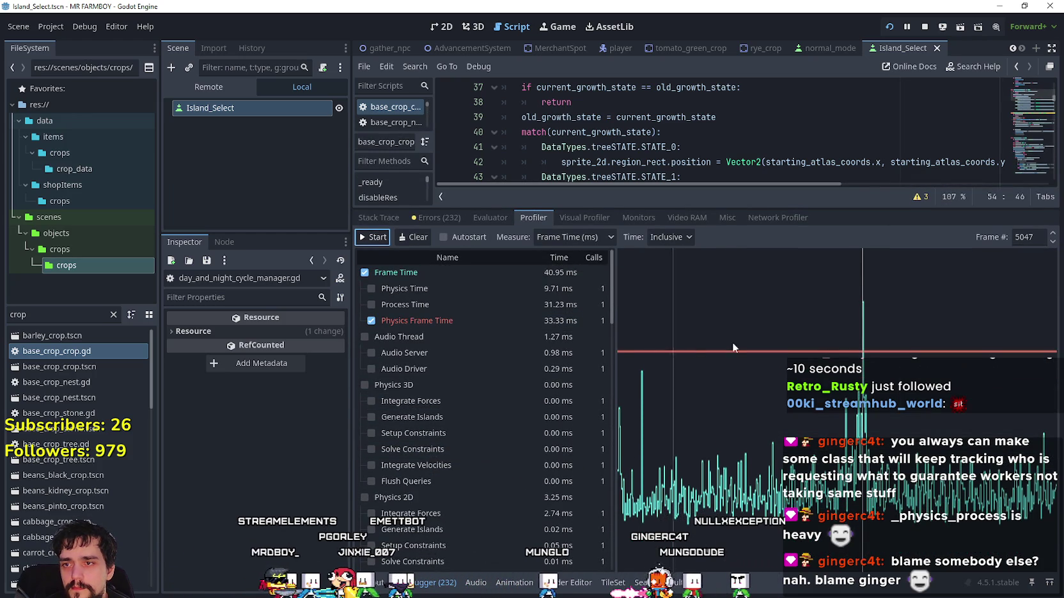
scroll(467, 319, "down", 10)
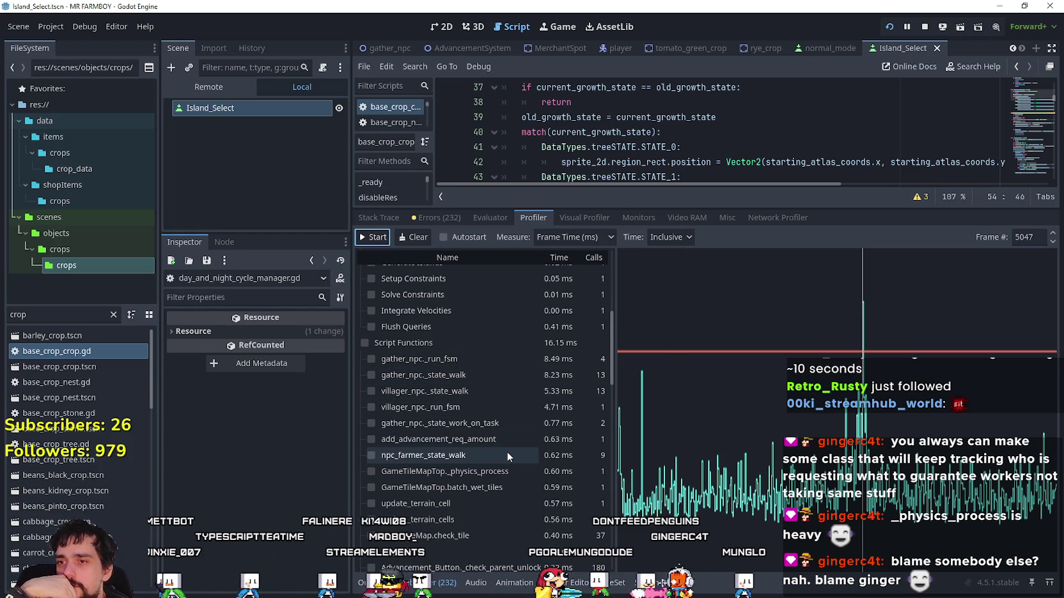
scroll(507, 451, "down", 1)
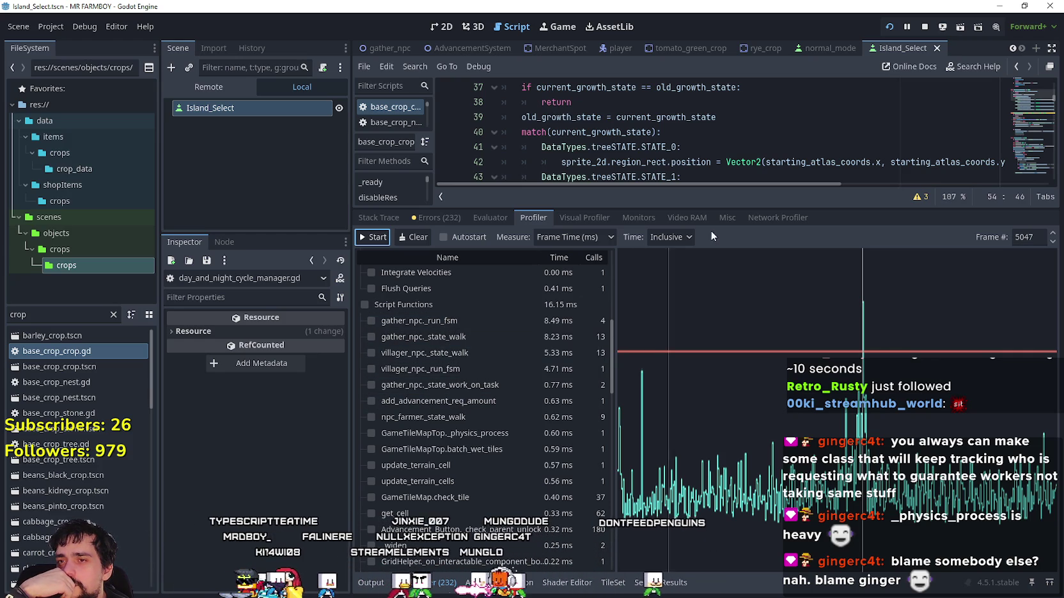
left_click(674, 238)
left_click(684, 270)
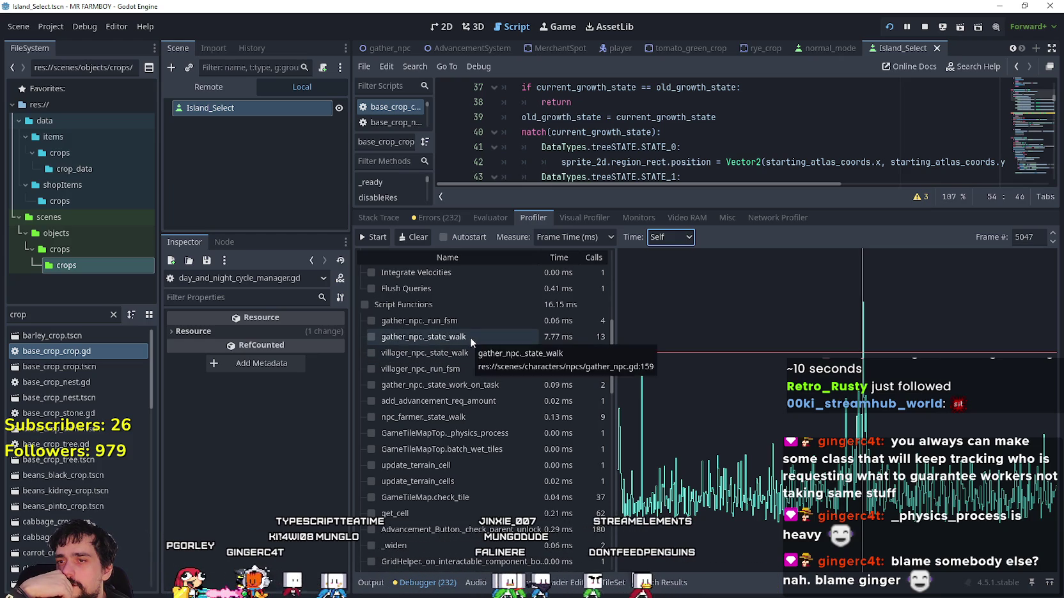
left_click(686, 243)
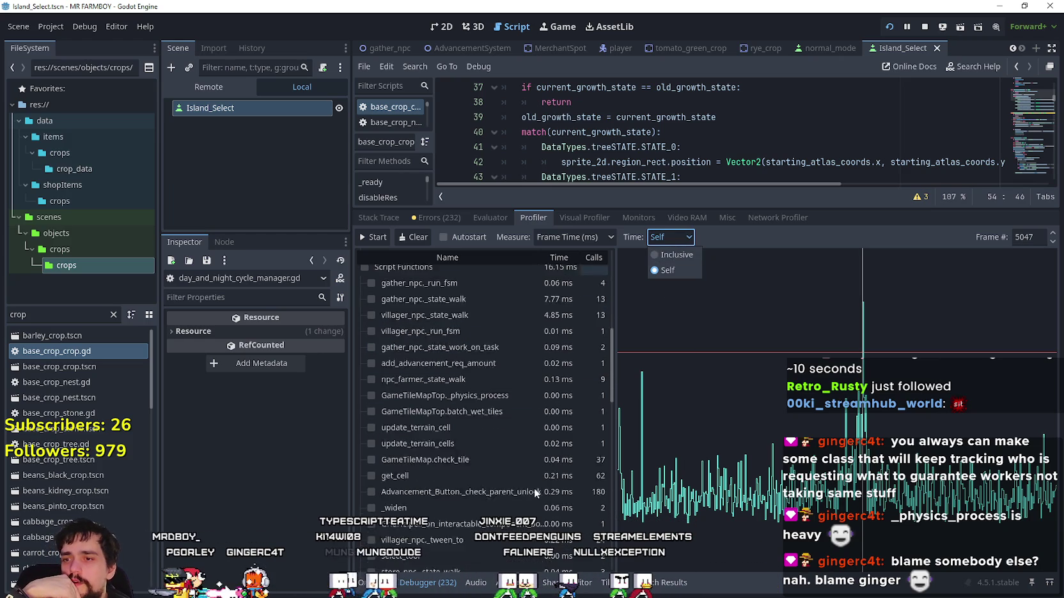
scroll(534, 484, "up", 3)
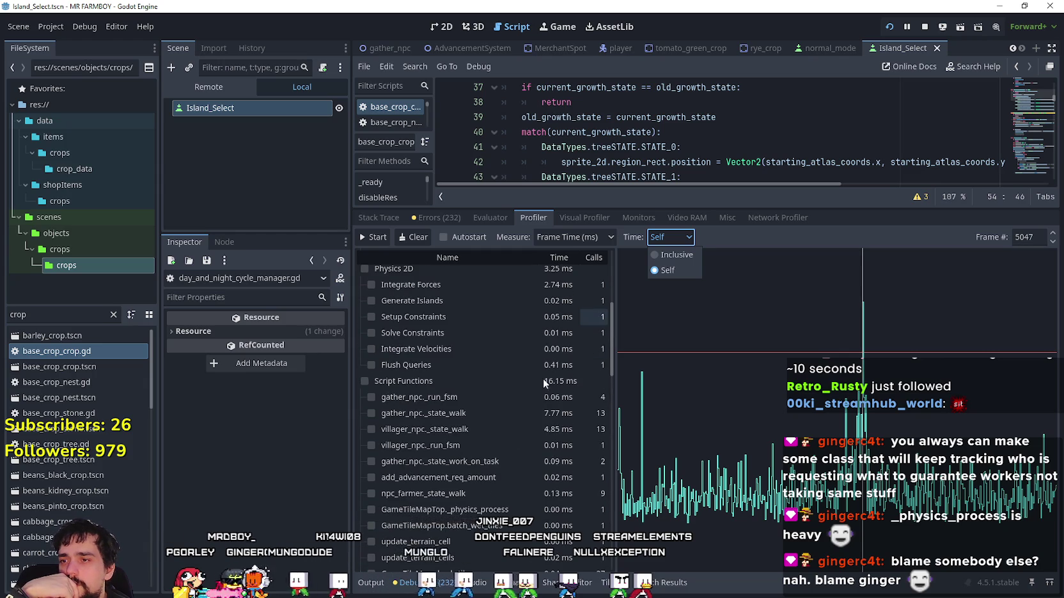
left_click(737, 234)
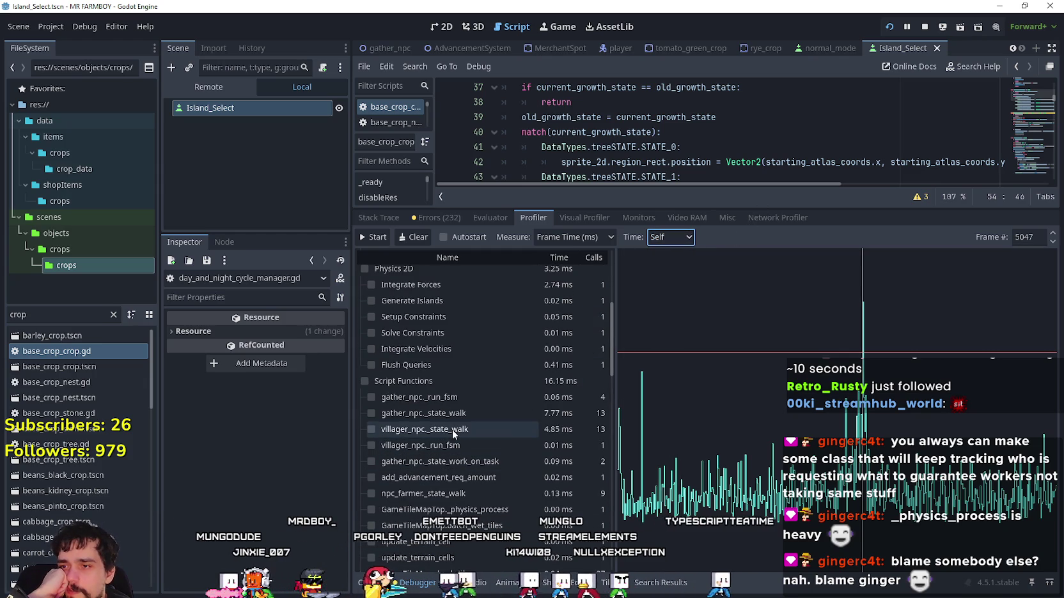
- Switch Time back to Inclusive and step to frame 5048
left_click(668, 255)
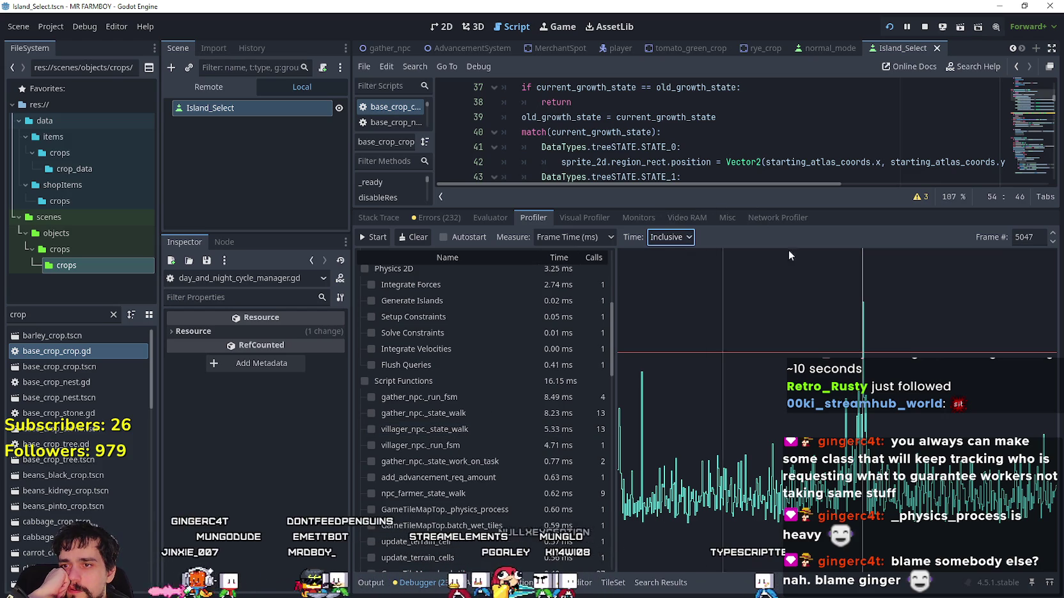
left_click(1052, 234)
scroll(588, 422, "up", 5)
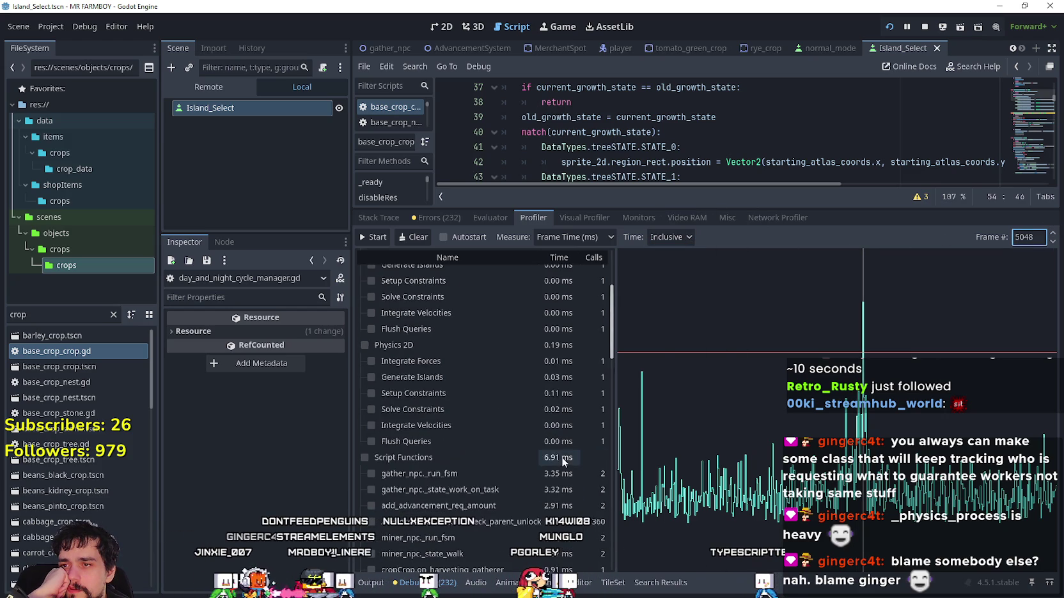
scroll(561, 454, "down", 10)
scroll(548, 492, "up", 3)
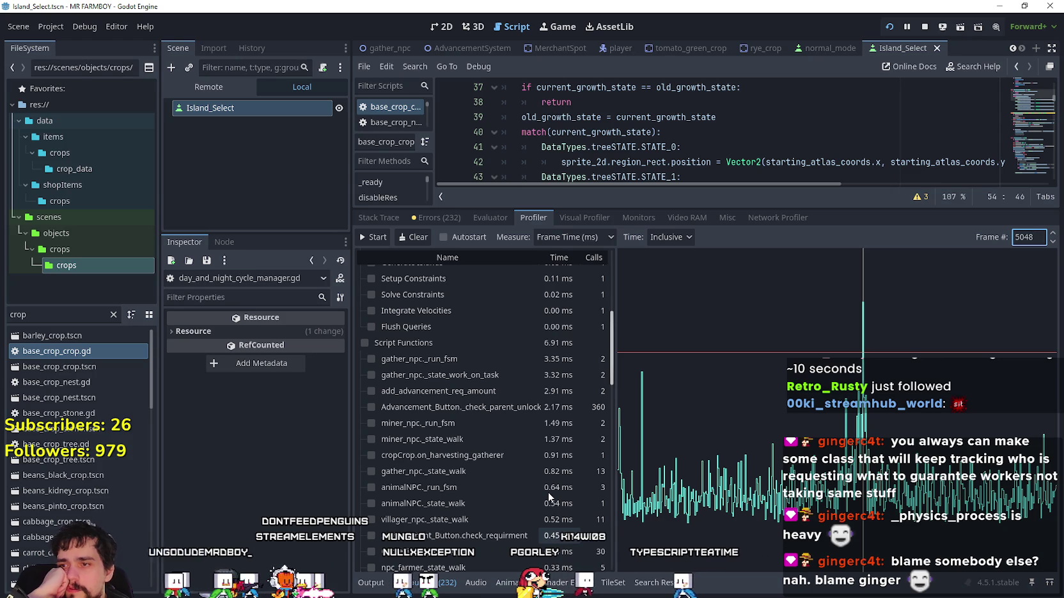
scroll(542, 489, "down", 3)
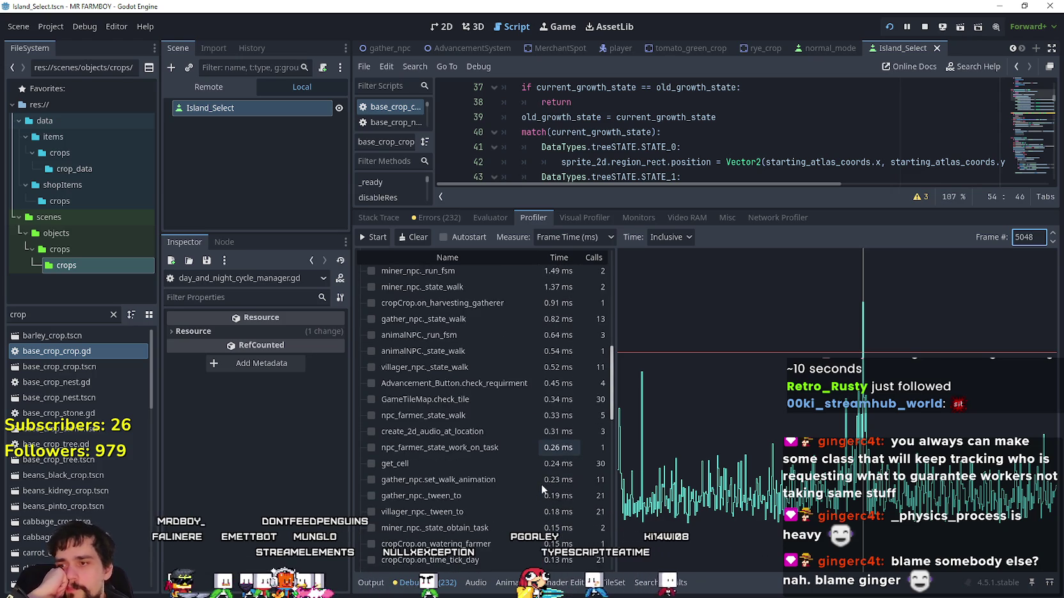
scroll(542, 489, "up", 3)
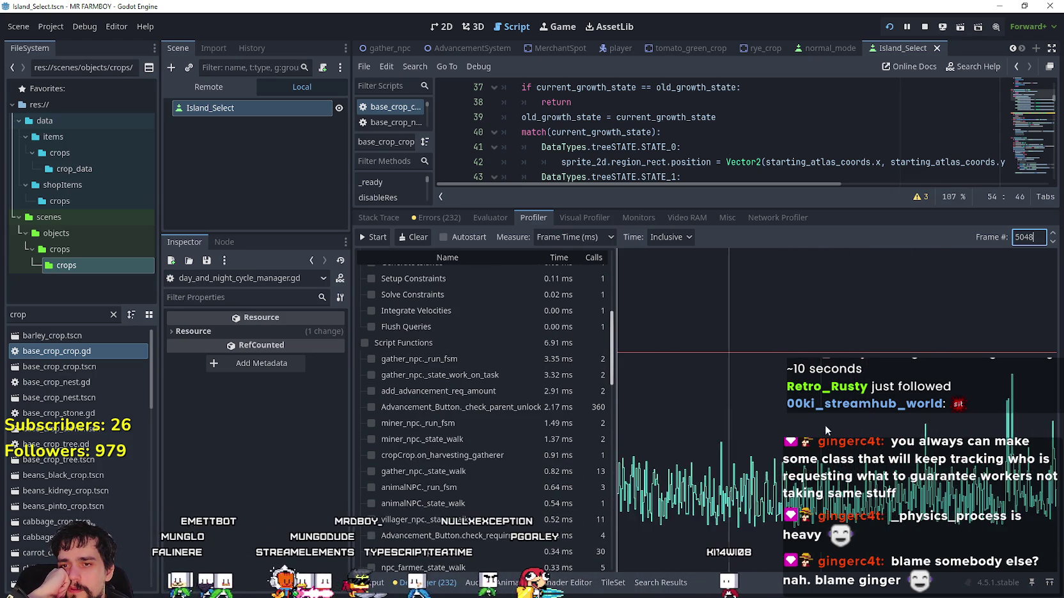
- Select the graph spike, settle on frame 6820, and switch Time to Self
left_click(730, 379)
scroll(551, 324, "up", 6)
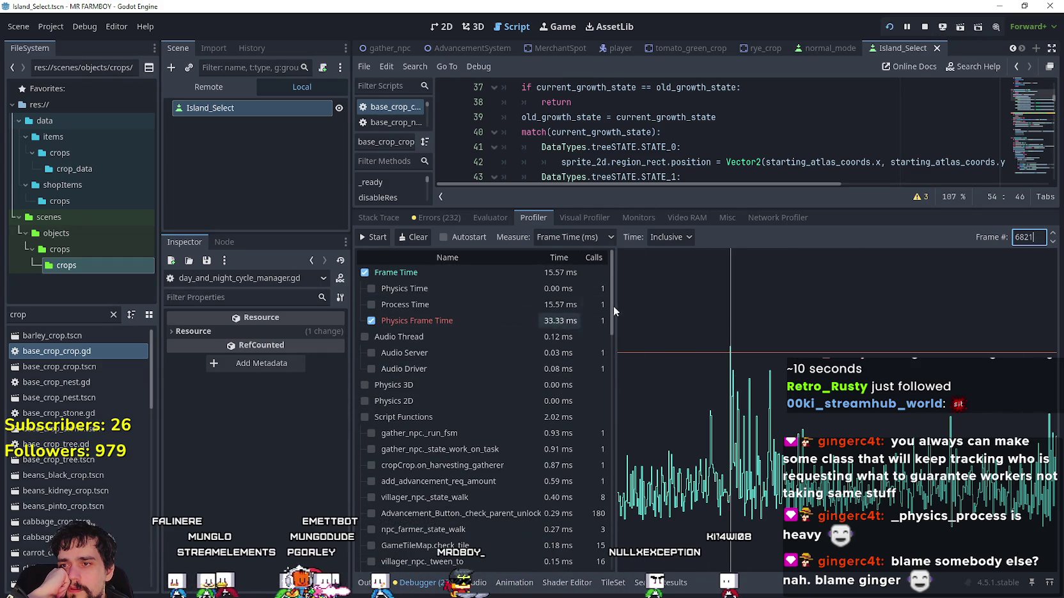
left_click(1054, 244)
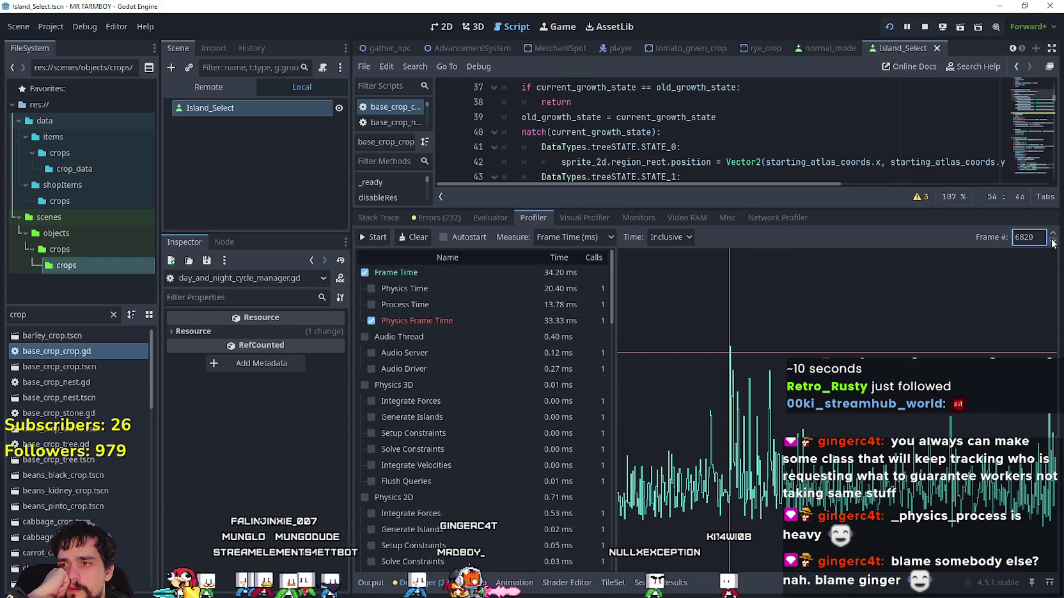
left_click(1053, 244)
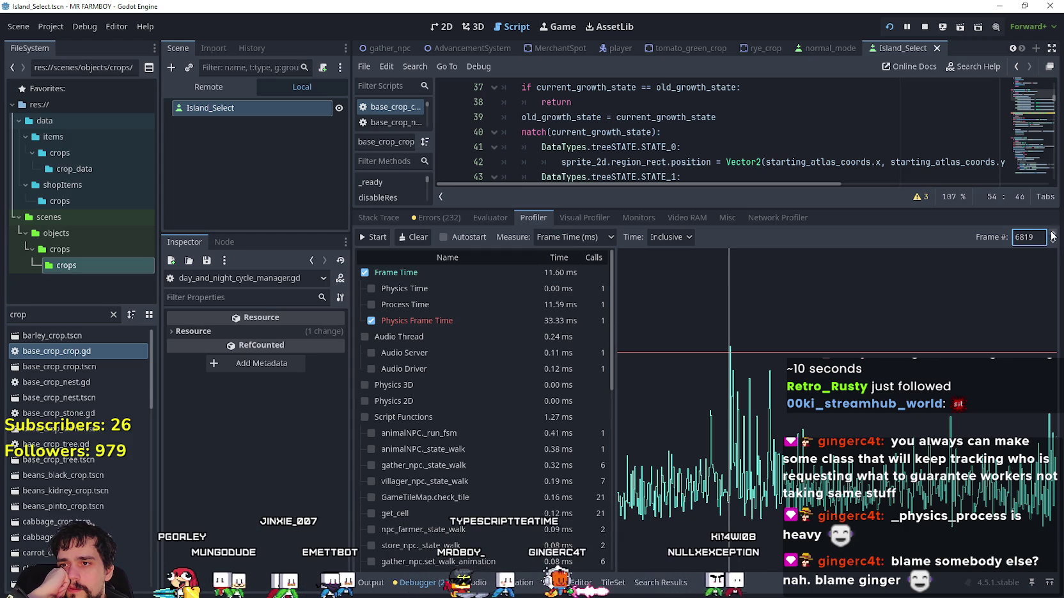
left_click(1052, 233)
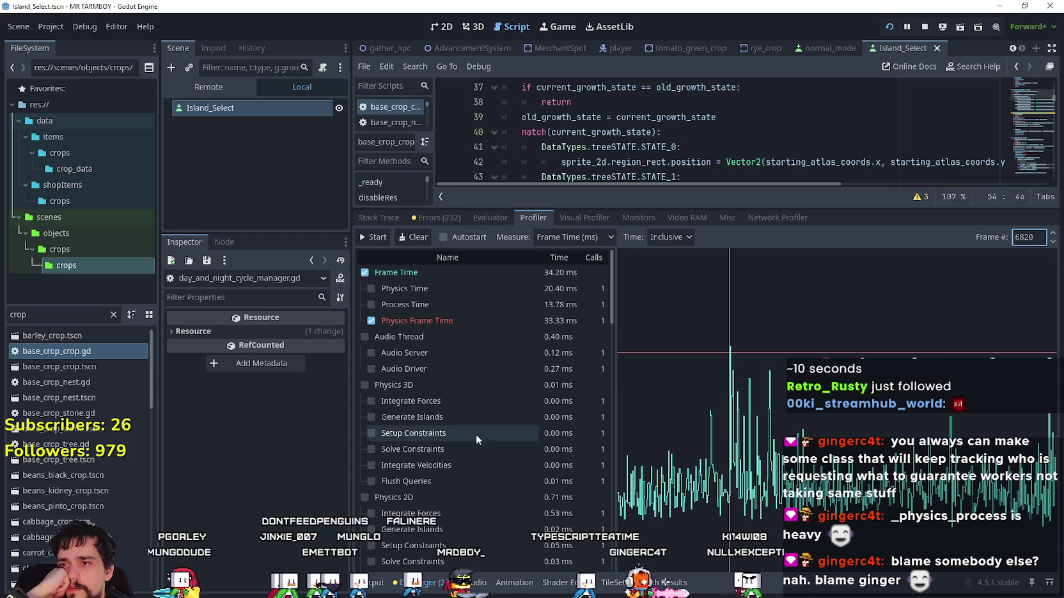
scroll(477, 440, "down", 5)
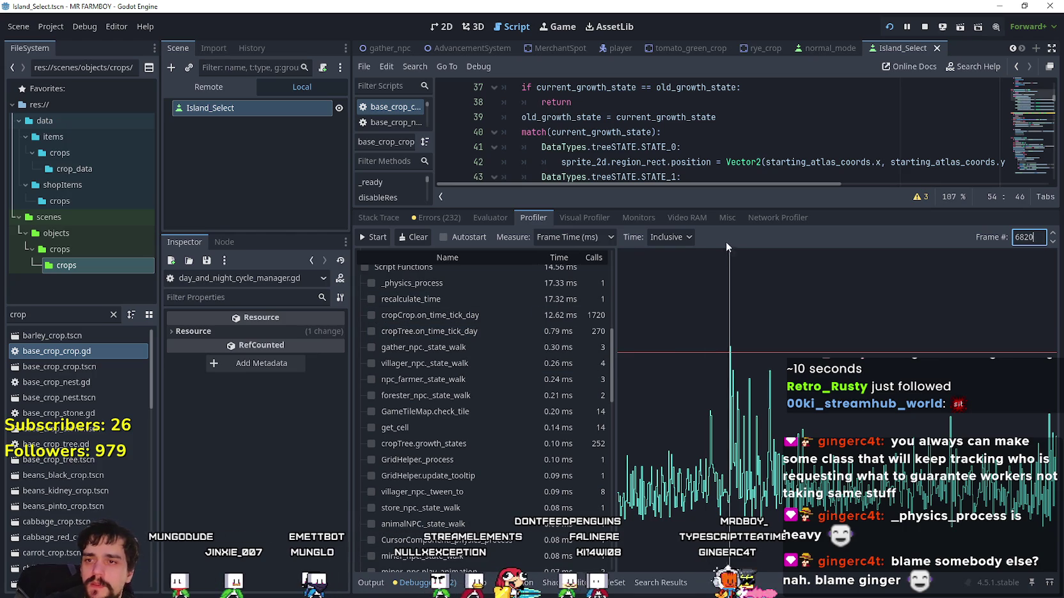
left_click(683, 241)
left_click(686, 270)
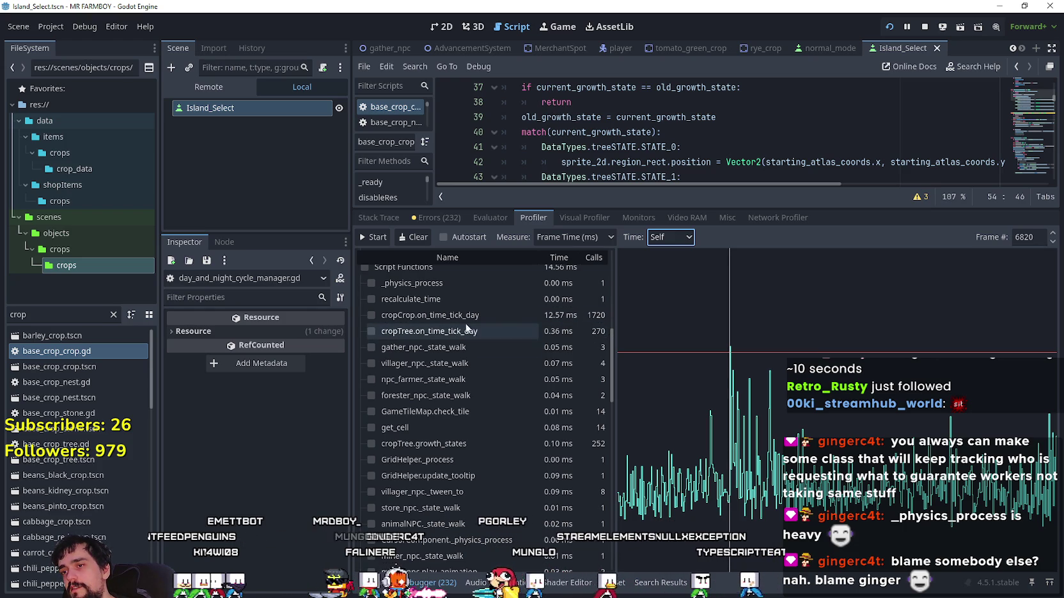
- Review frame 6820's self times: cropCrop.on_time_tick_day 12.57 ms, cropTree.on_time_tick_day 0.36 ms
mouse_move(439, 337)
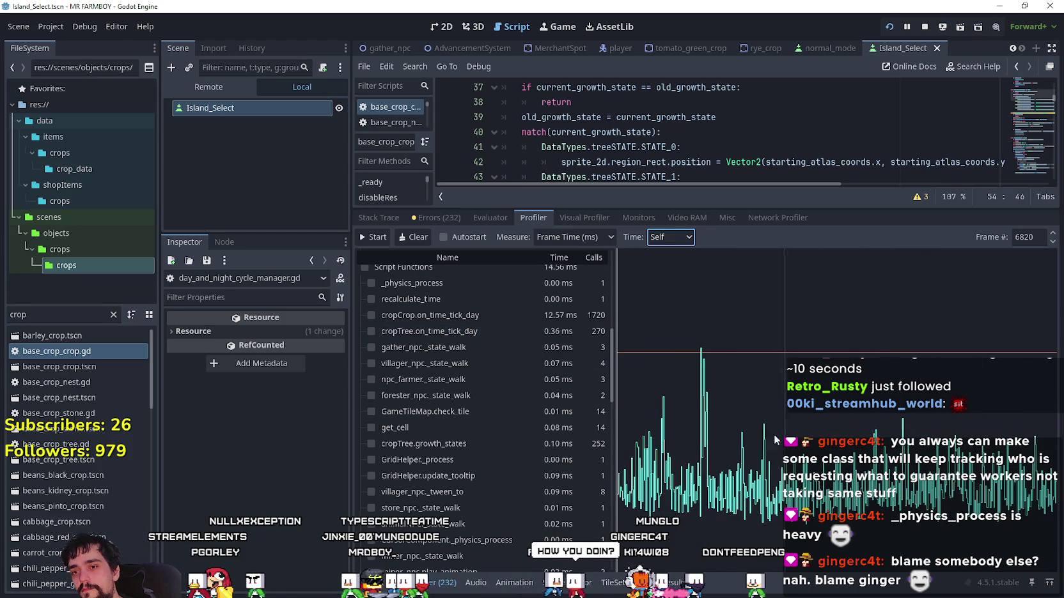
- Move to frame 7938, review its timings, then shrink the debugger to give the code more room
left_click(703, 392)
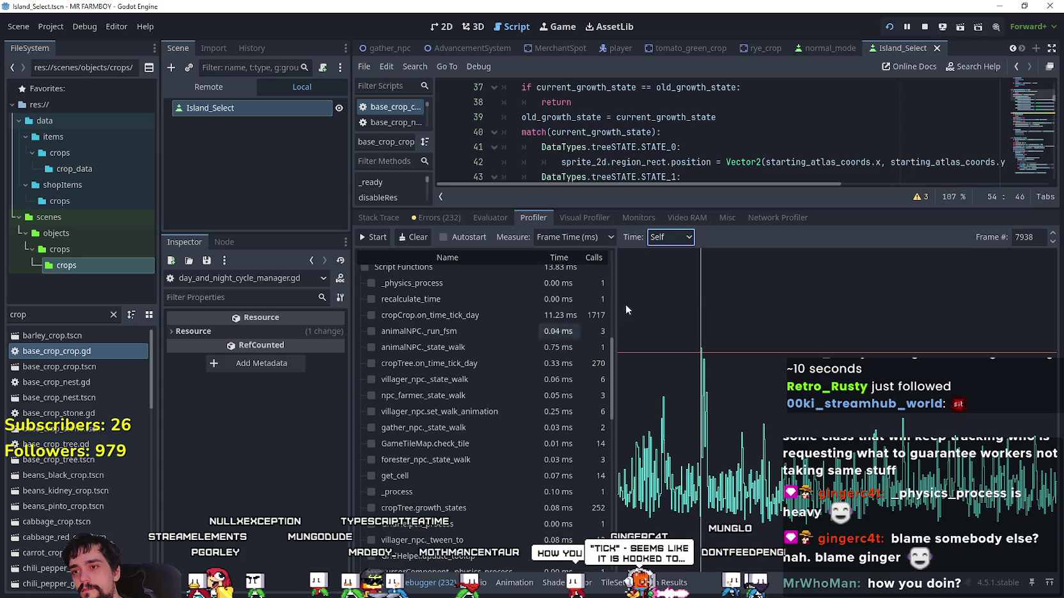
left_click(1052, 234)
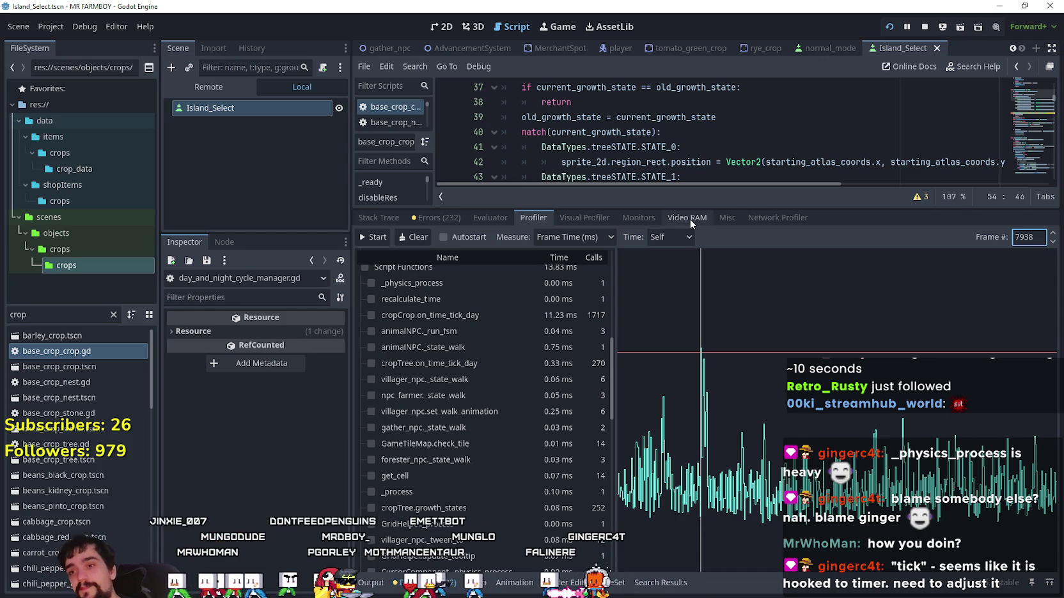
scroll(511, 369, "up", 3)
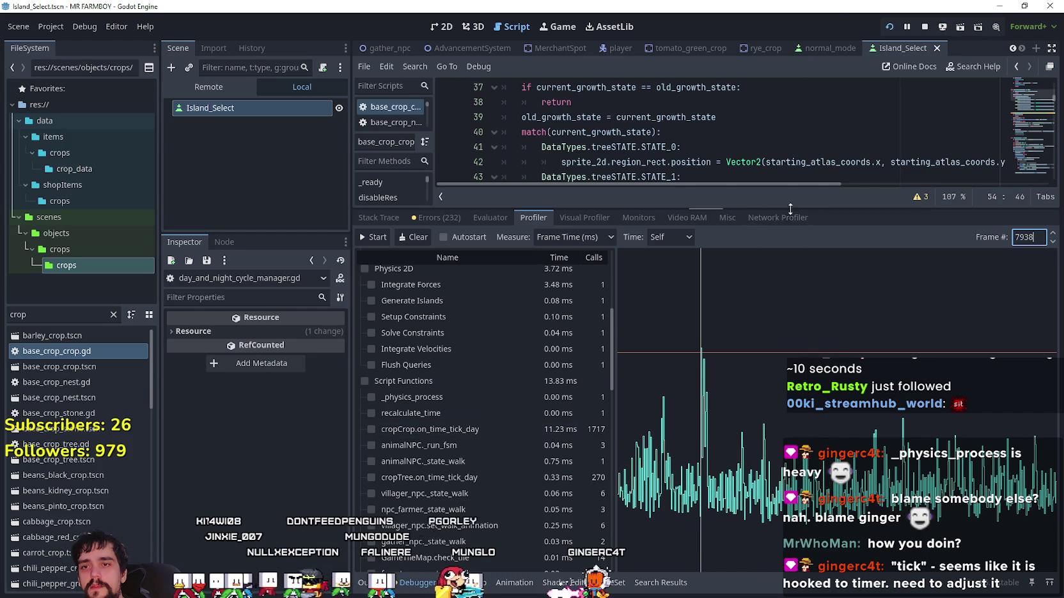
left_click_drag(788, 208, 788, 575)
- Delete the signal_checked guard lines 51–55 from on_time_tick_day in base_crop.gd
left_click(608, 293)
scroll(609, 293, "down", 2)
left_click(645, 240)
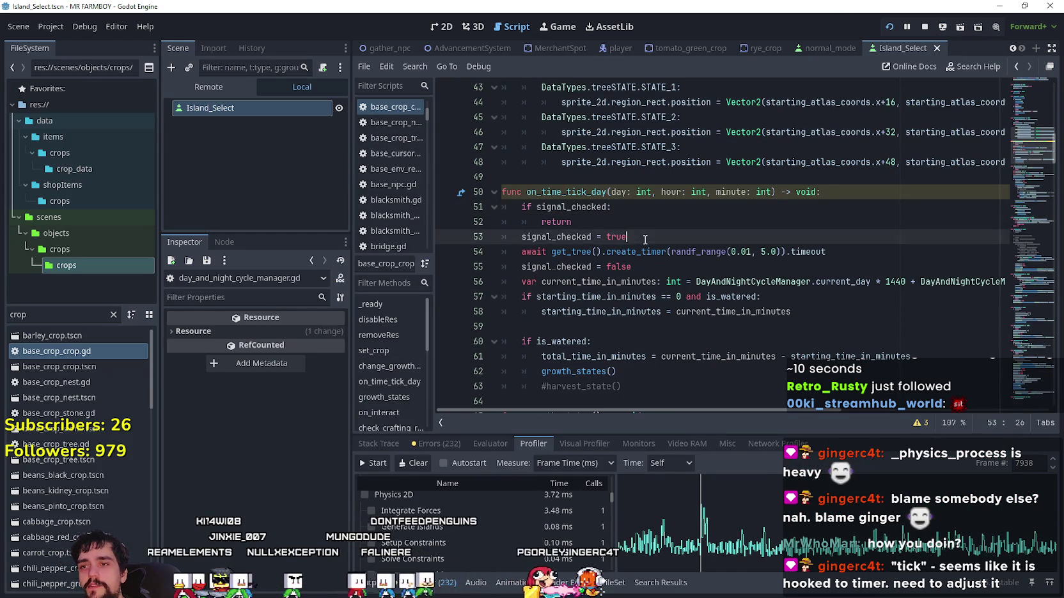
left_click(694, 264)
mouse_move(695, 265)
left_mouse_down()
mouse_move(467, 231)
mouse_move(503, 216)
left_mouse_up()
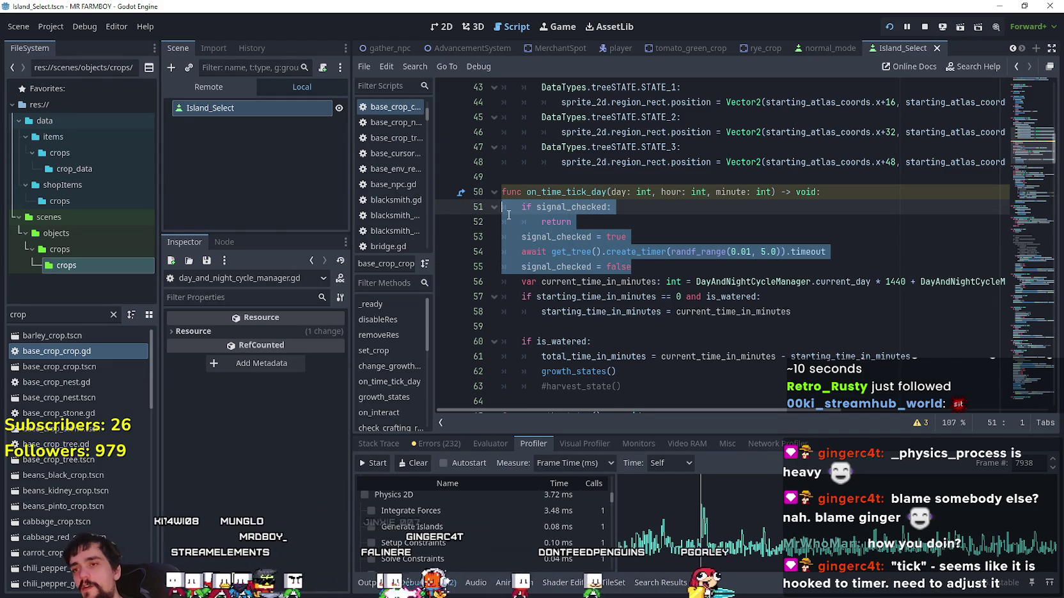
key("BackSpace")
key("BackSpace")
- Delete the var signal_checked declaration and stop the running game
scroll(509, 215, "up", 12)
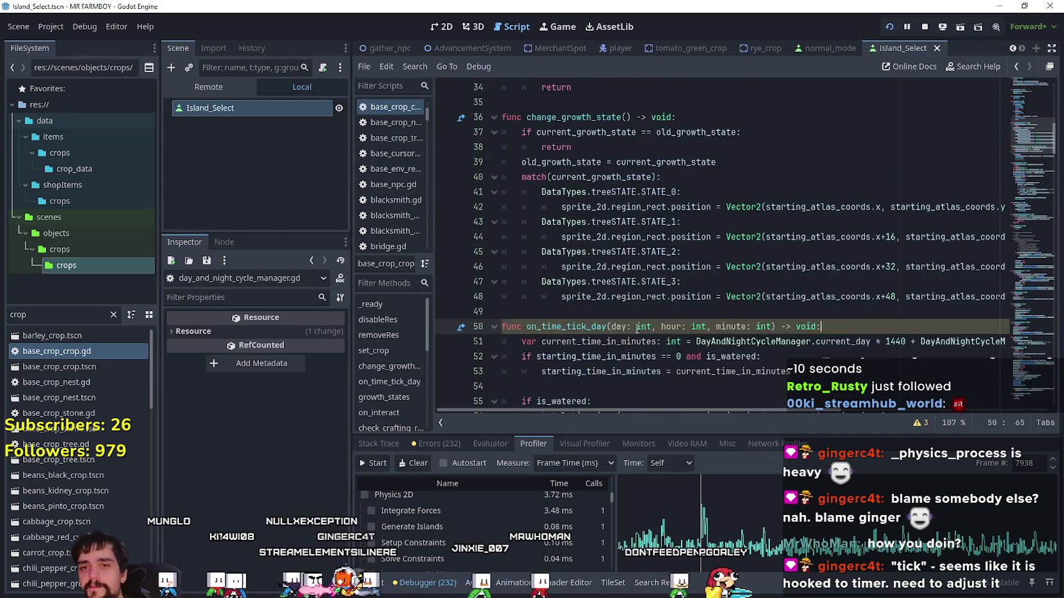
scroll(611, 222, "up", 2)
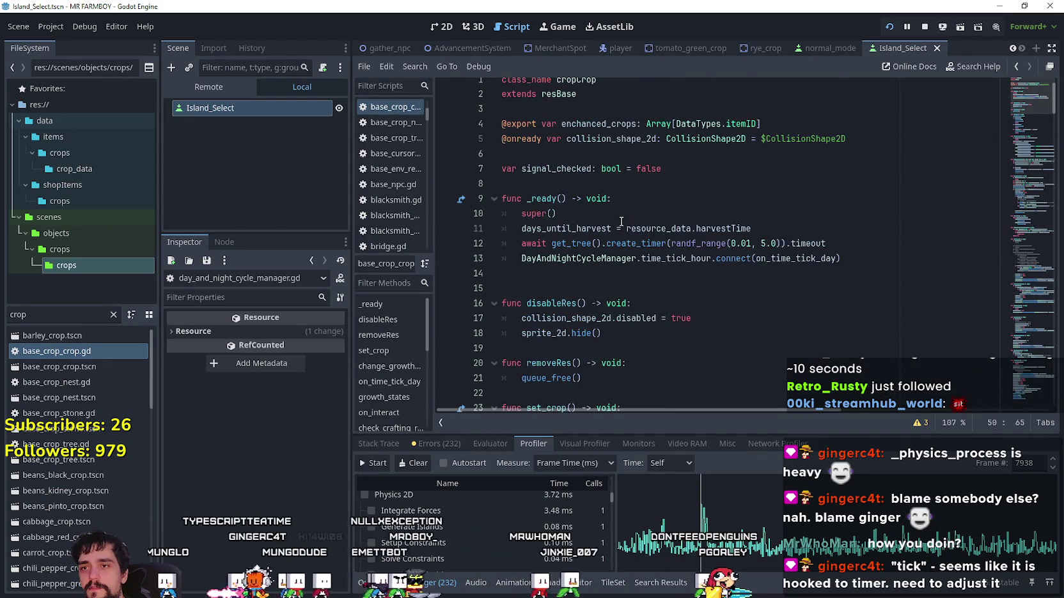
scroll(693, 234, "up", 1)
left_click_drag(700, 189, 450, 165)
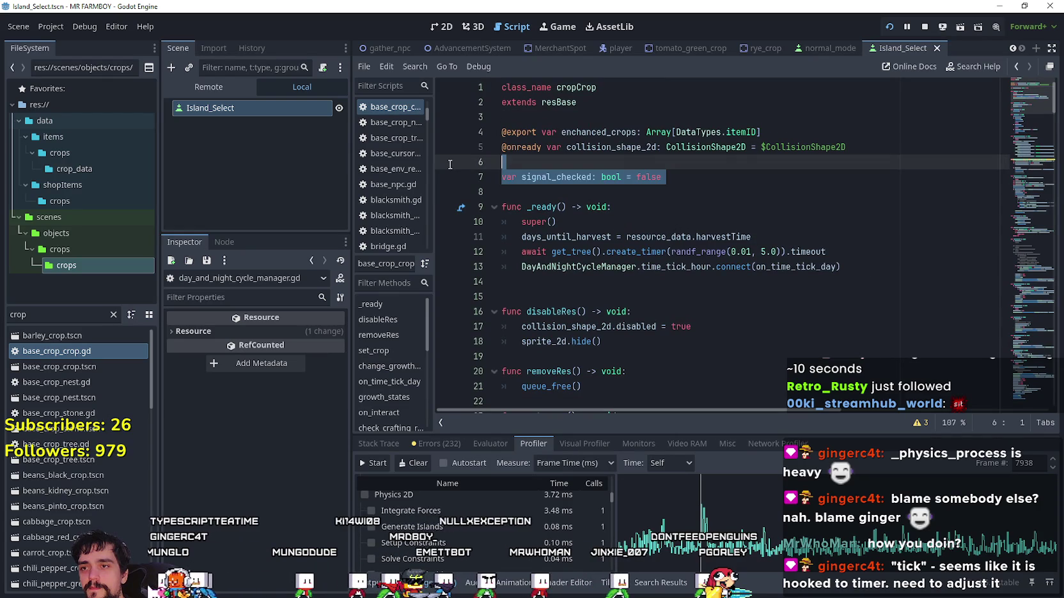
key("BackSpace")
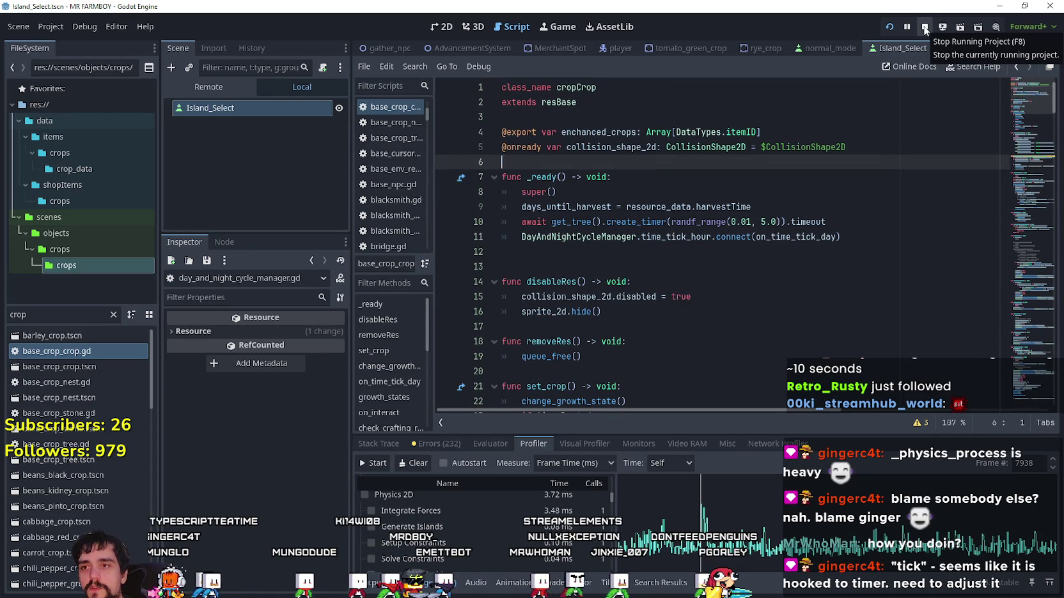
left_click(925, 28)
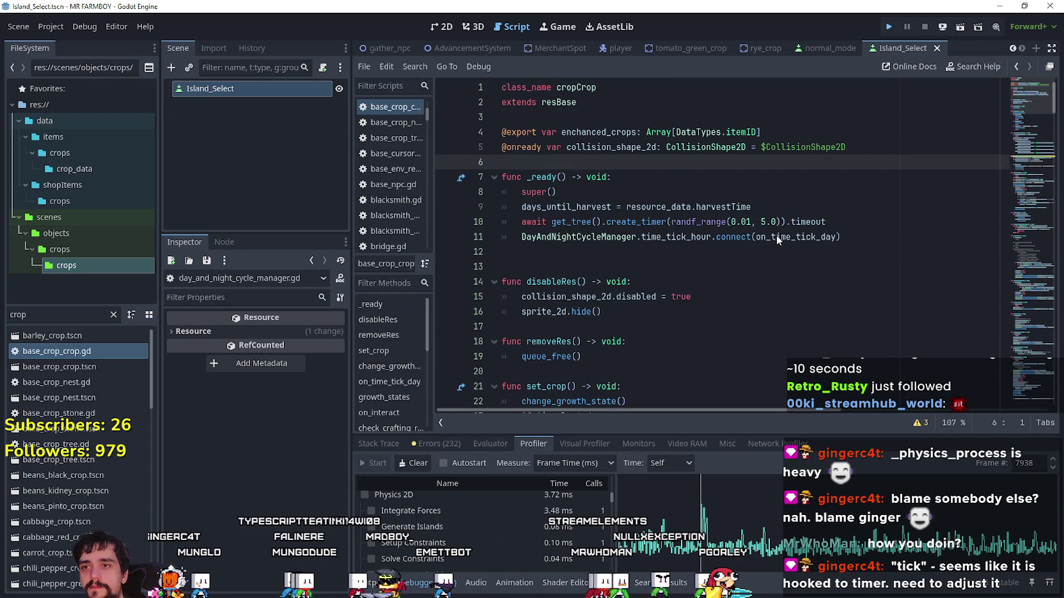
- Relaunch the farm game with F5, maximize its window, and open the save list
key("F5")
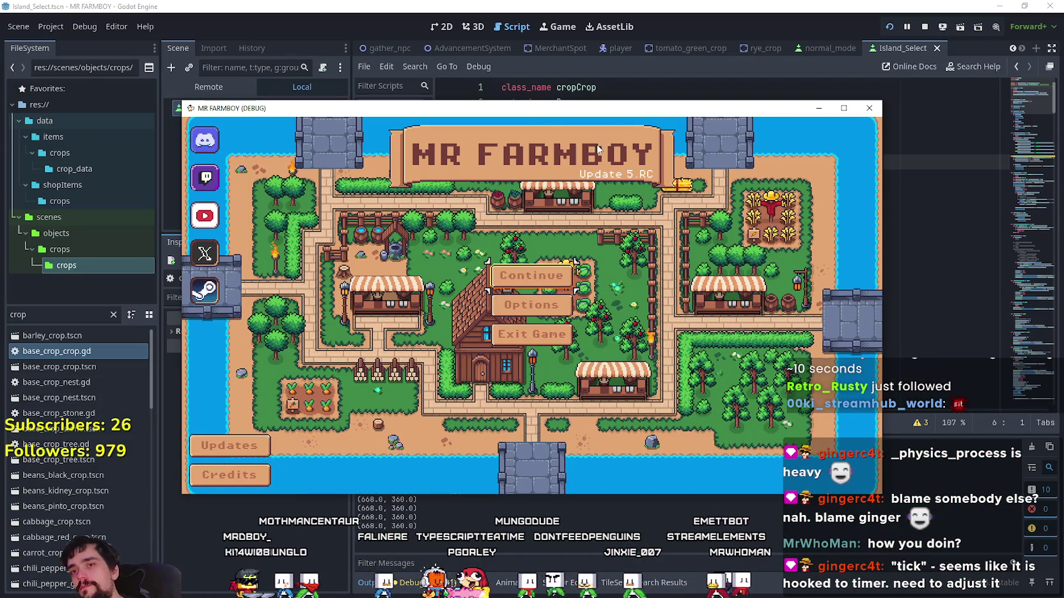
left_click(844, 108)
left_click(531, 261)
scroll(585, 344, "down", 2)
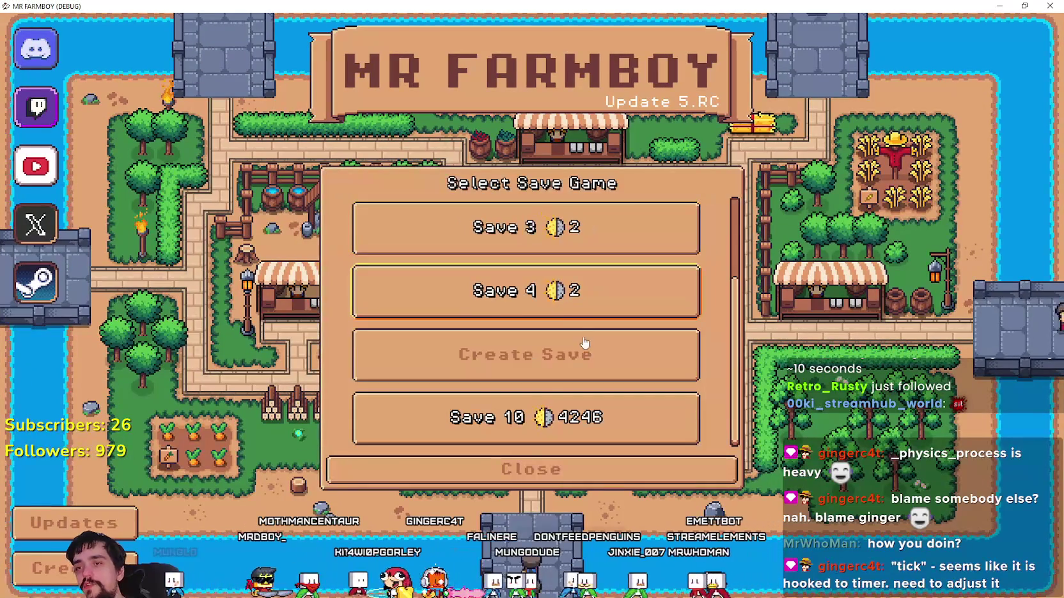
scroll(511, 349, "up", 1)
scroll(510, 349, "down", 1)
scroll(510, 349, "up", 1)
- Delete Save 4, Save 3 and Save 2, confirming each deletion
left_click(510, 349)
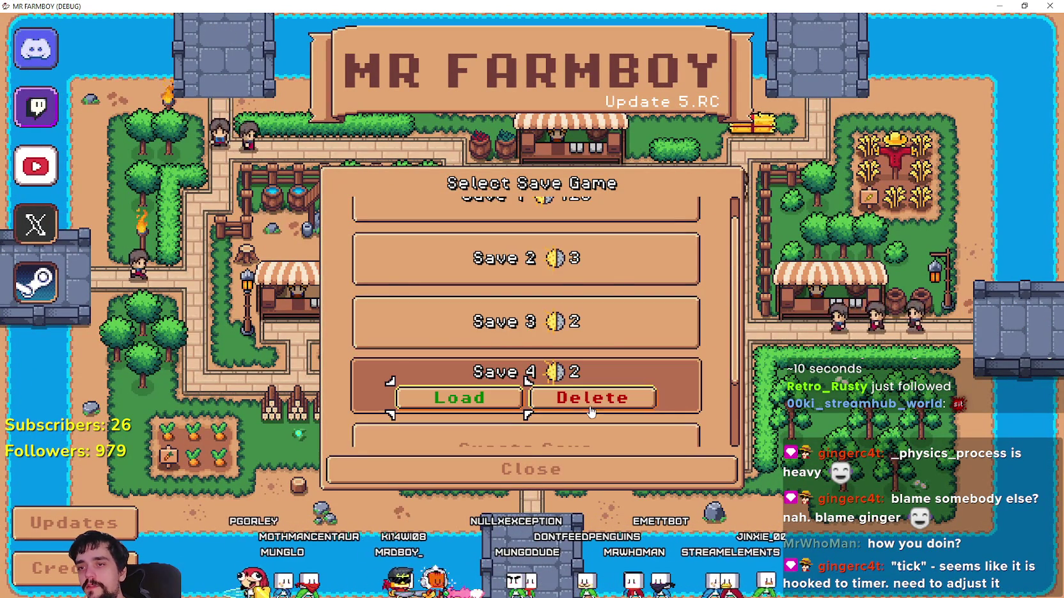
left_click(531, 390)
left_click(502, 352)
left_click(540, 335)
left_click(505, 348)
scroll(536, 349, "up", 1)
left_click(531, 281)
left_click(592, 299)
left_click(473, 346)
- Close the game with F8 and return to base_crop.gd and its output log
scroll(575, 368, "up", 1)
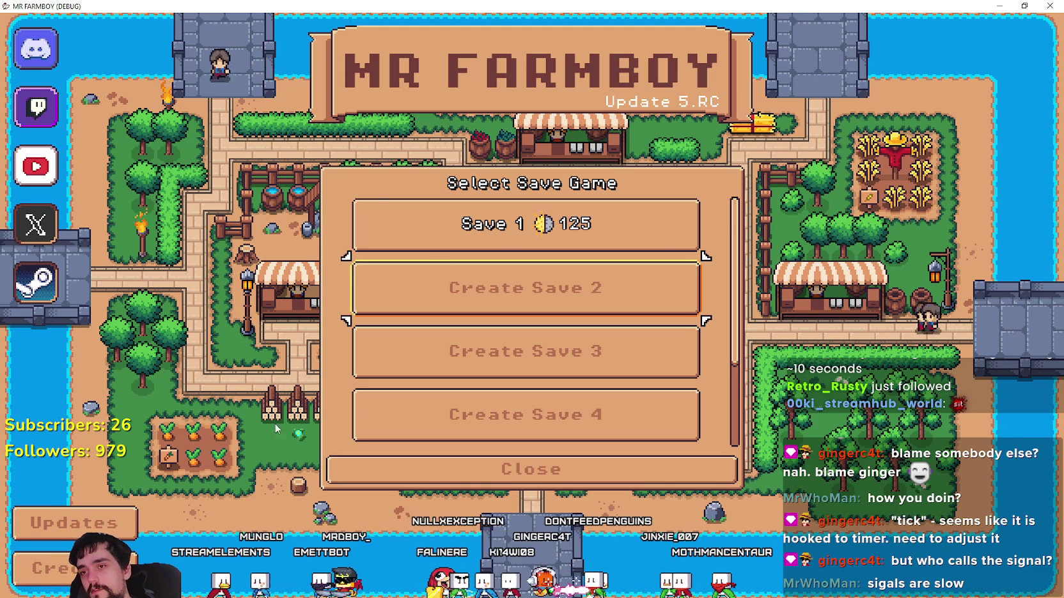
scroll(612, 437, "down", 5)
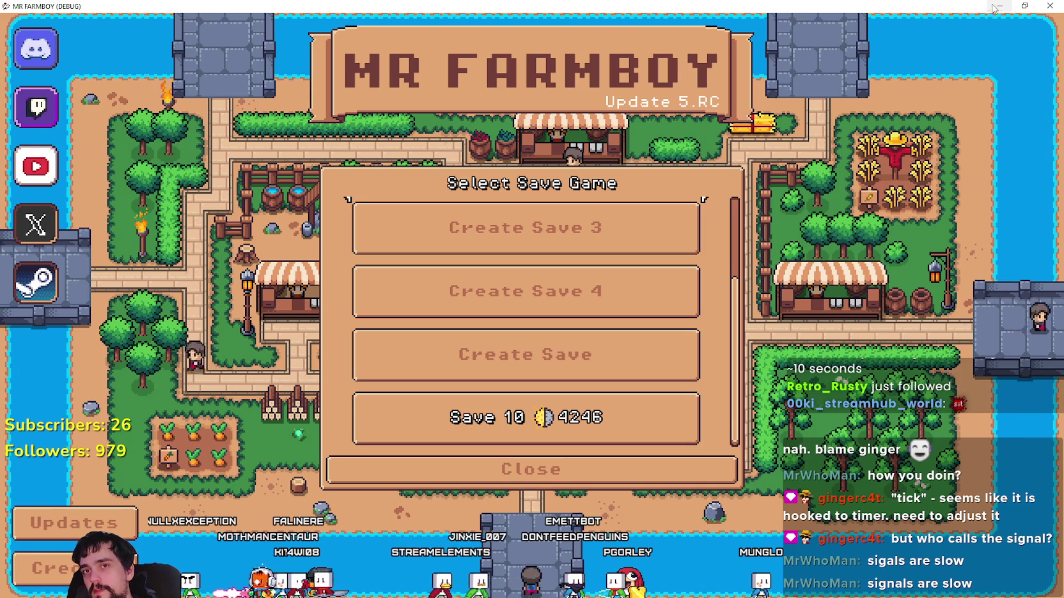
key("F8")
scroll(599, 275, "down", 5)
scroll(599, 275, "down", 9)
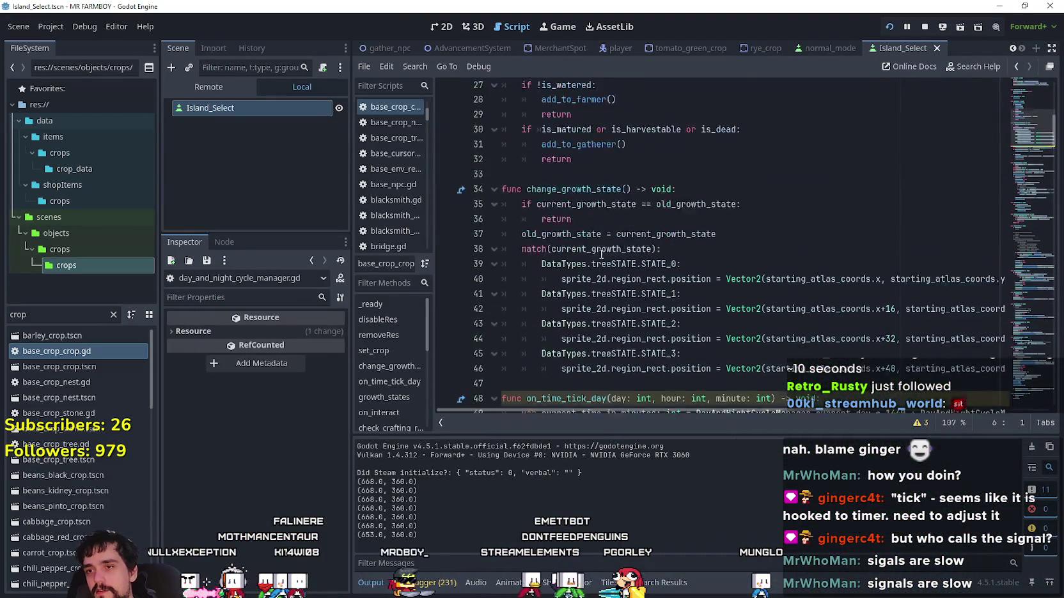
- On line 49, replace DayAndNightCycleManager.current_day, current_hour and current_minute with day, hour and minute
left_click(583, 190)
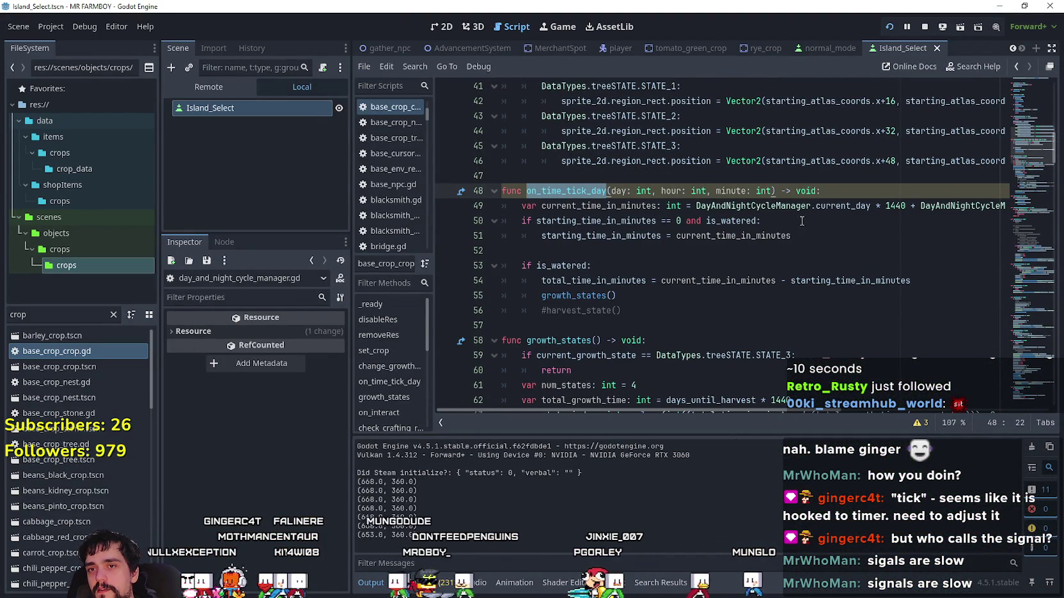
left_click(631, 191)
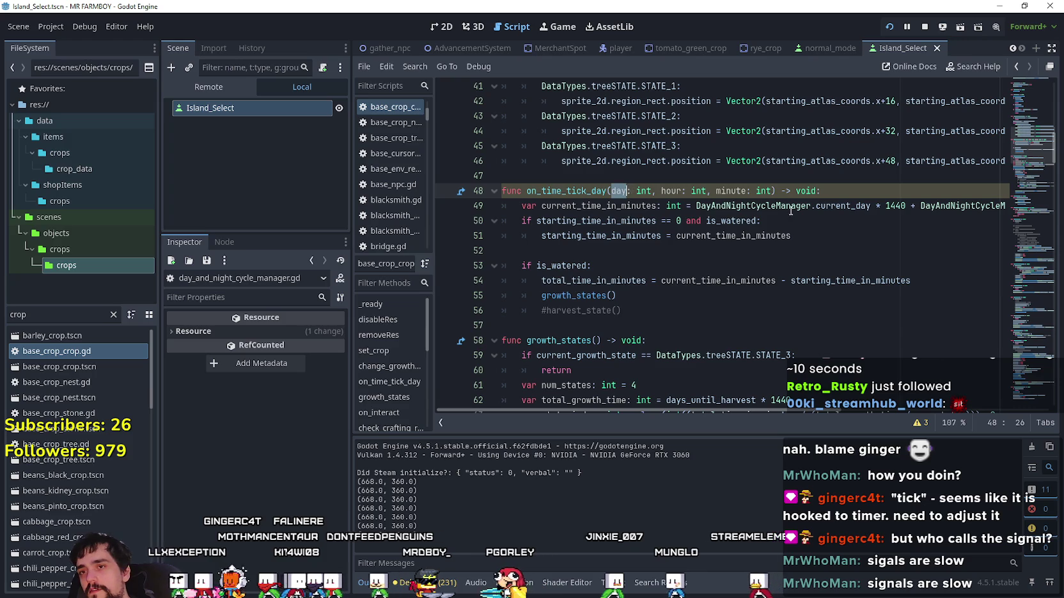
double_click(845, 206)
left_click(697, 206, "shift")
type("day * 1440 +")
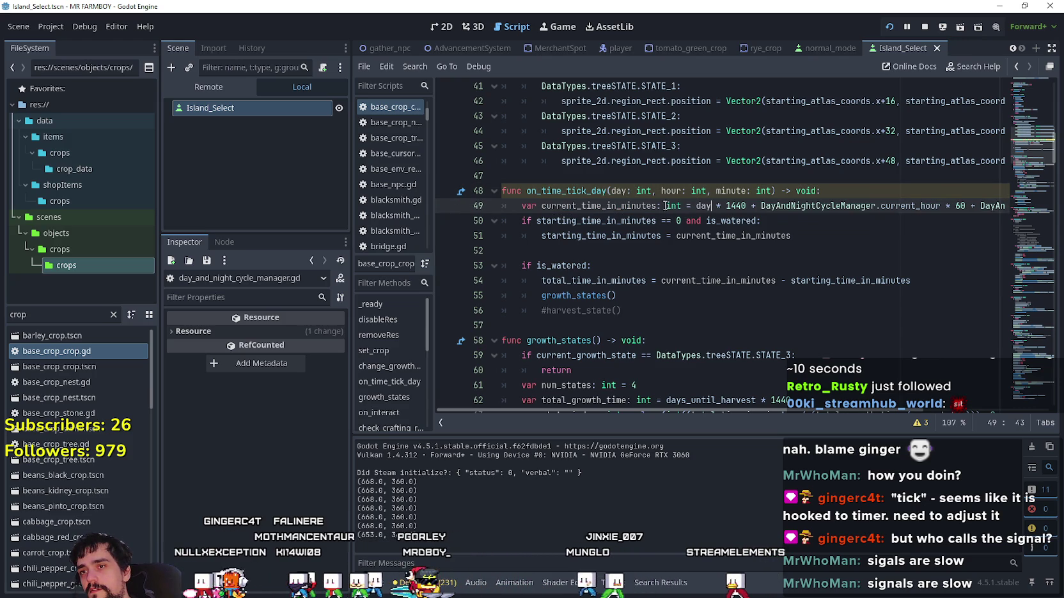
left_click(669, 191)
double_click(902, 206)
left_click(760, 206, "shift")
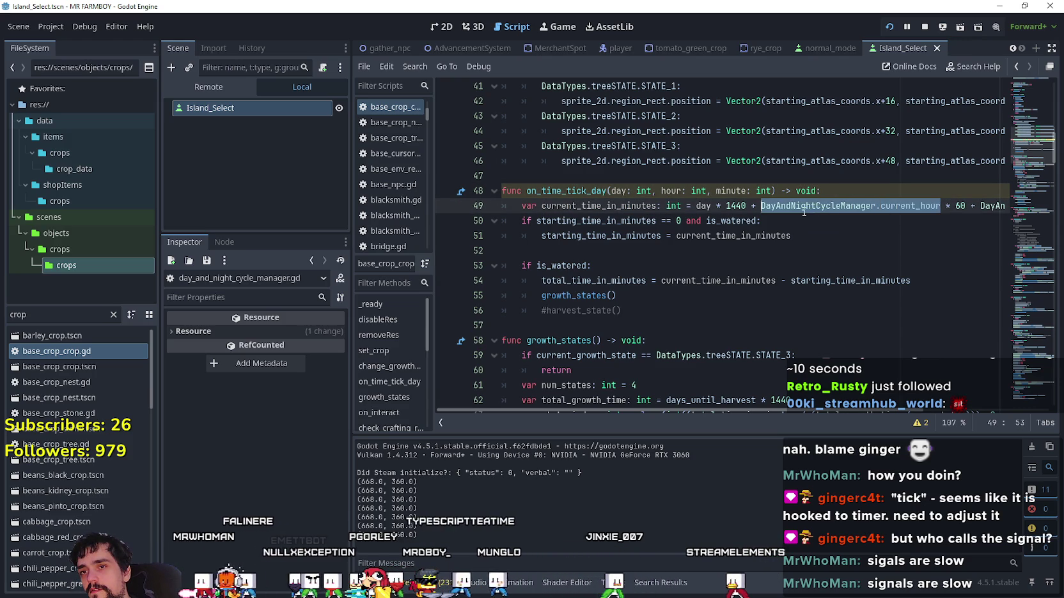
type("hour * 60 +")
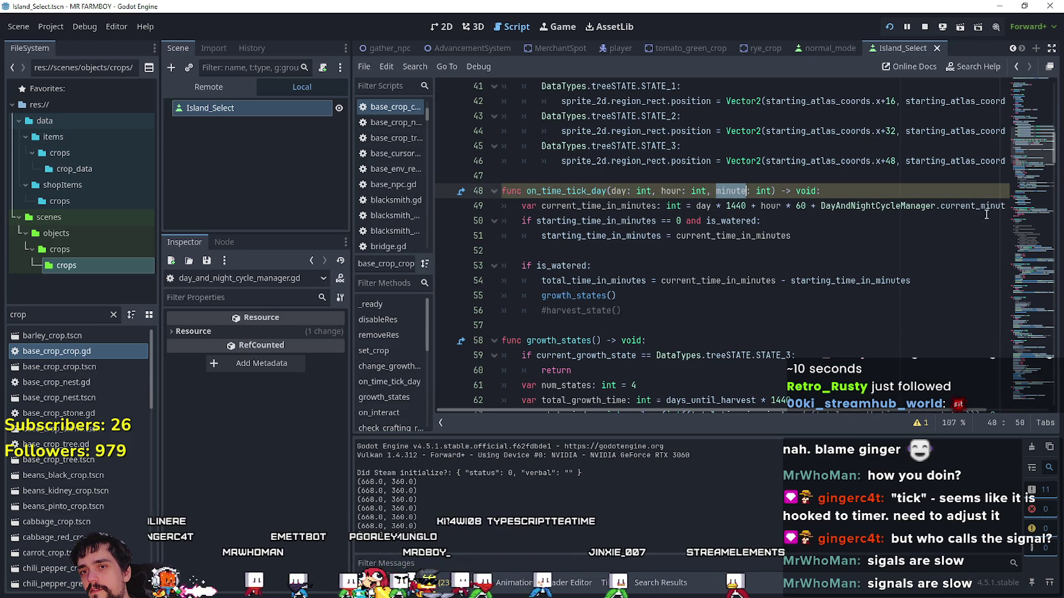
double_click(959, 206)
left_click(821, 206, "shift")
type("minute")
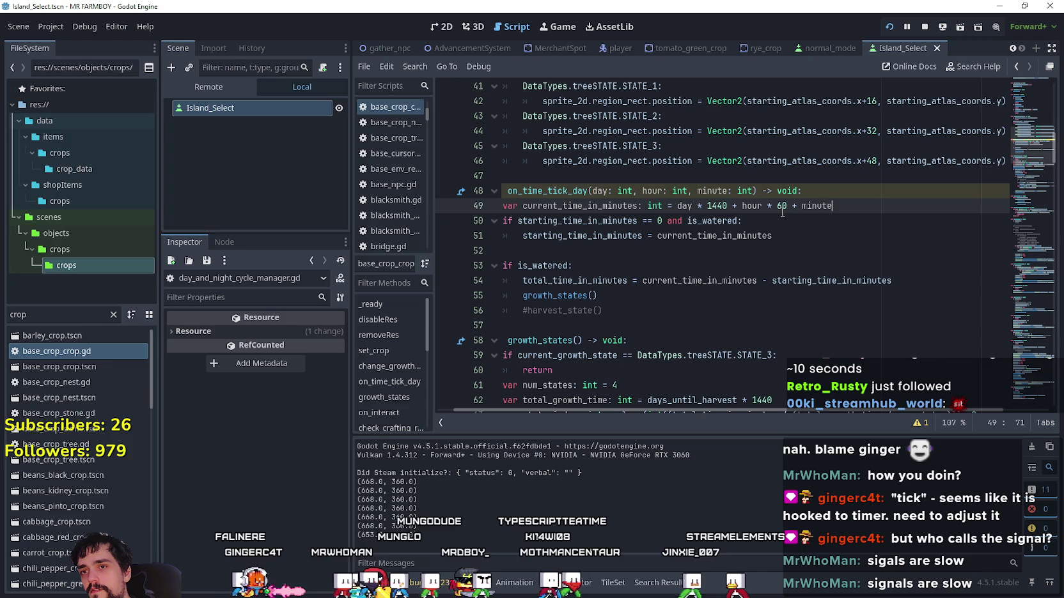
left_click(790, 224)
- Review the edited on_time_tick_day function and save the script with Ctrl+S
left_click_drag(604, 191, 525, 184)
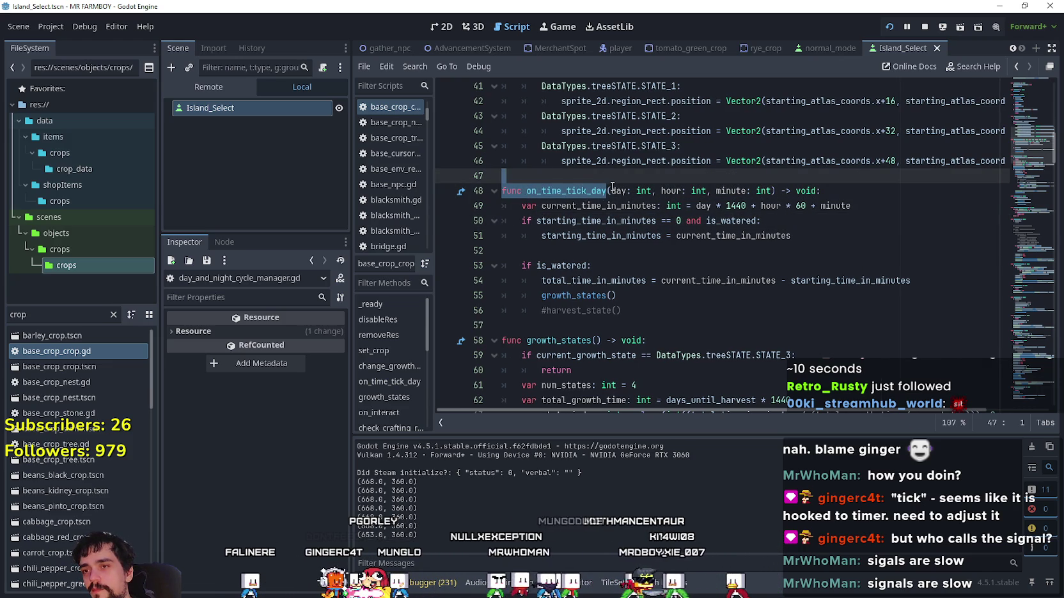
left_click(639, 250)
scroll(651, 278, "up", 5)
scroll(651, 278, "up", 6)
left_click_drag(840, 192, 369, 187)
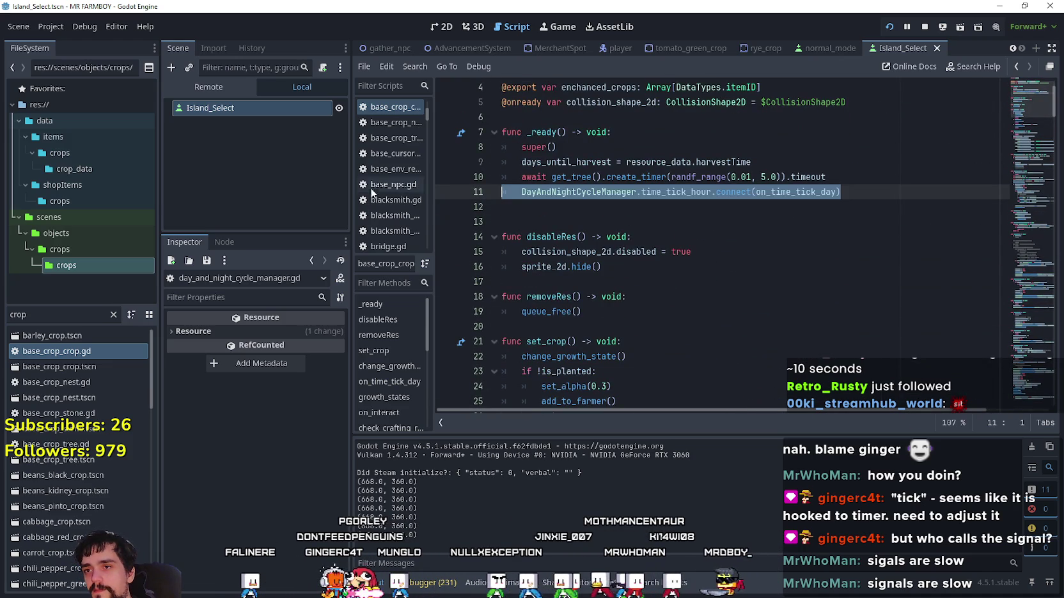
scroll(655, 263, "down", 11)
left_click(638, 251)
left_click(638, 239)
key("ctrl+s")
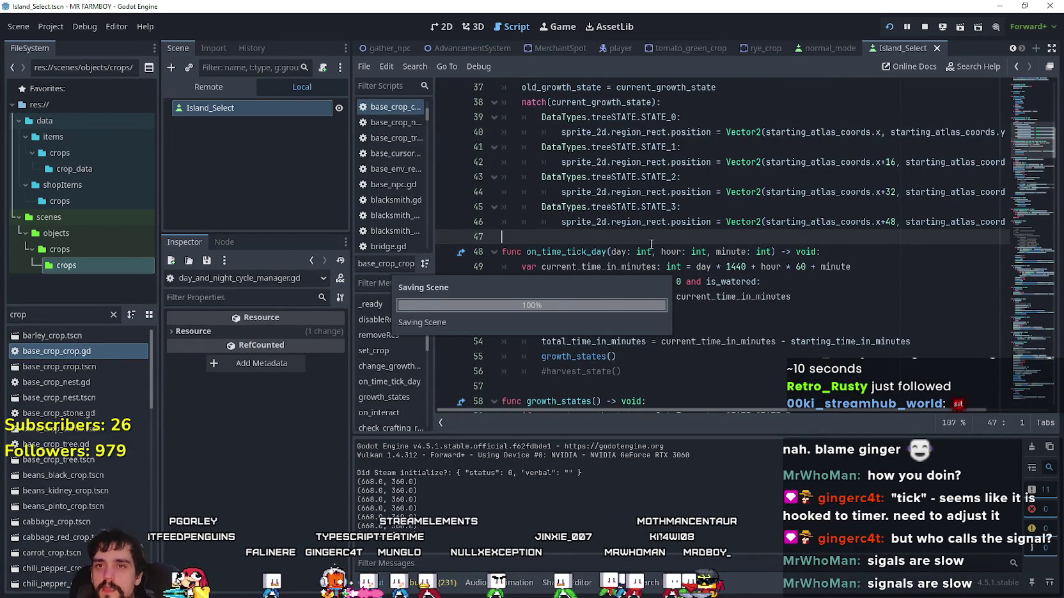
- Clear the 'crop' filter from the FileSystem dock search
left_click(61, 314)
key("ctrl+a")
key("BackSpace")
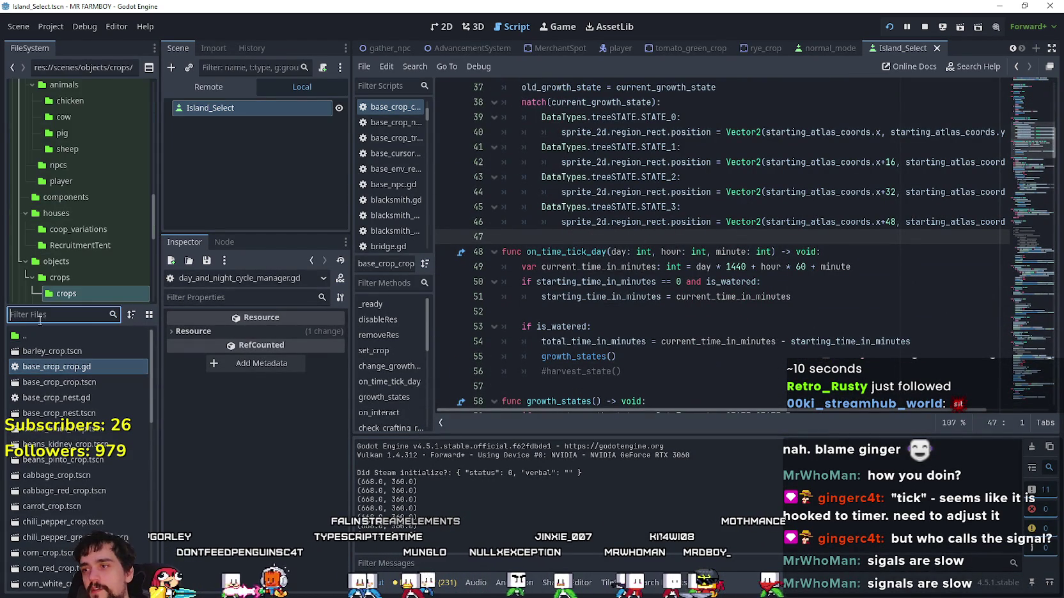
- Filter FileSystem by 'test', open test_scene_everything.tscn and scroll through its node tree
type("test")
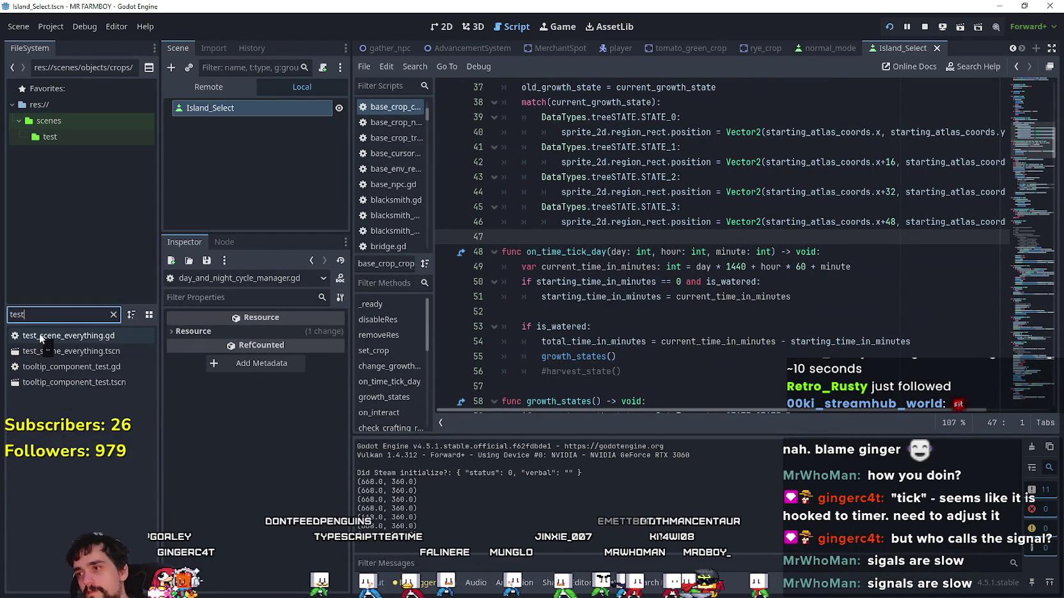
double_click(51, 351)
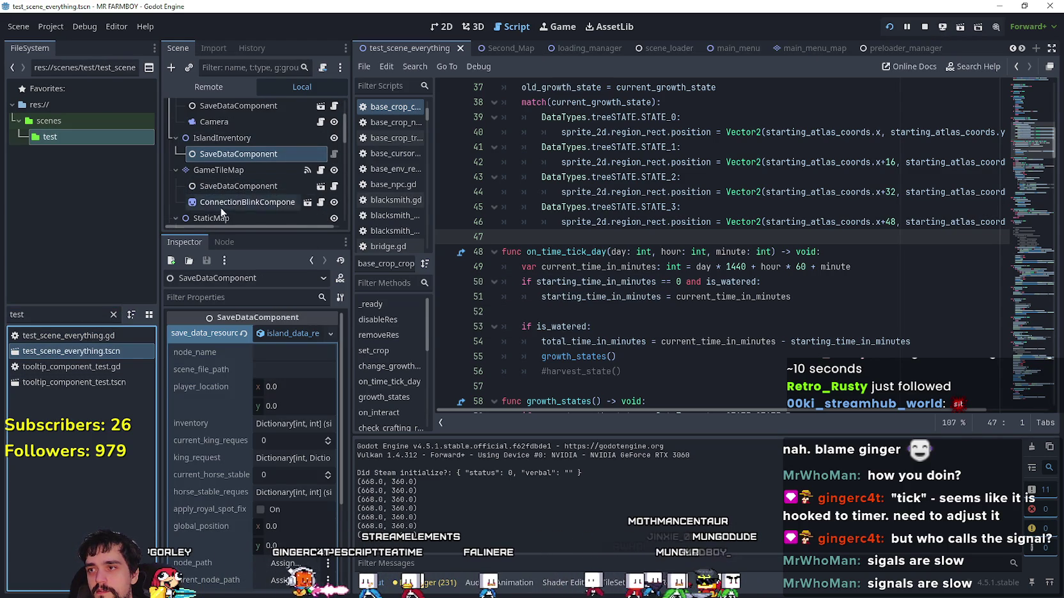
scroll(288, 160, "down", 4)
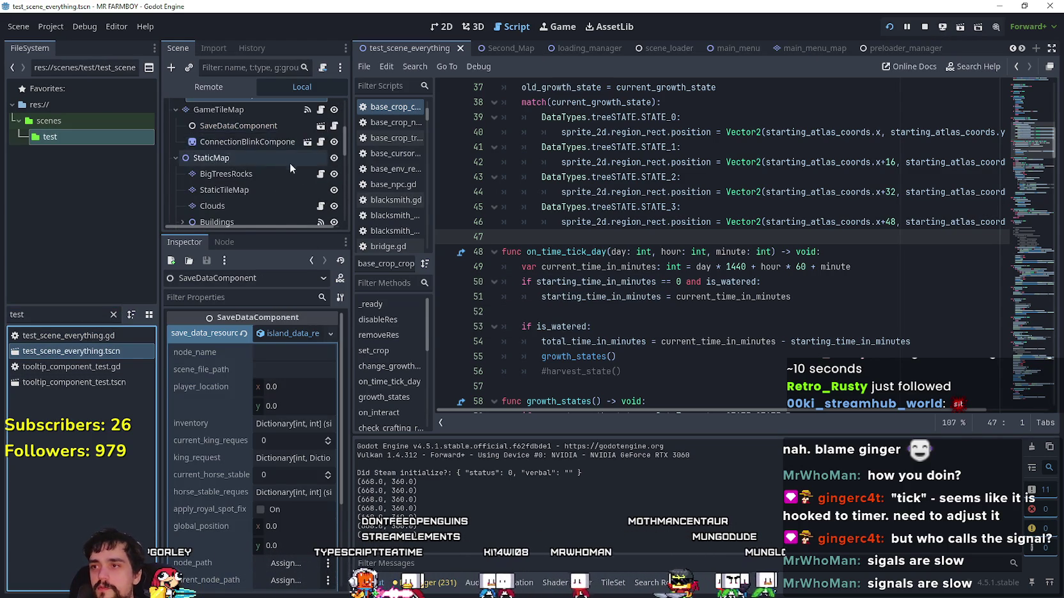
scroll(292, 170, "up", 3)
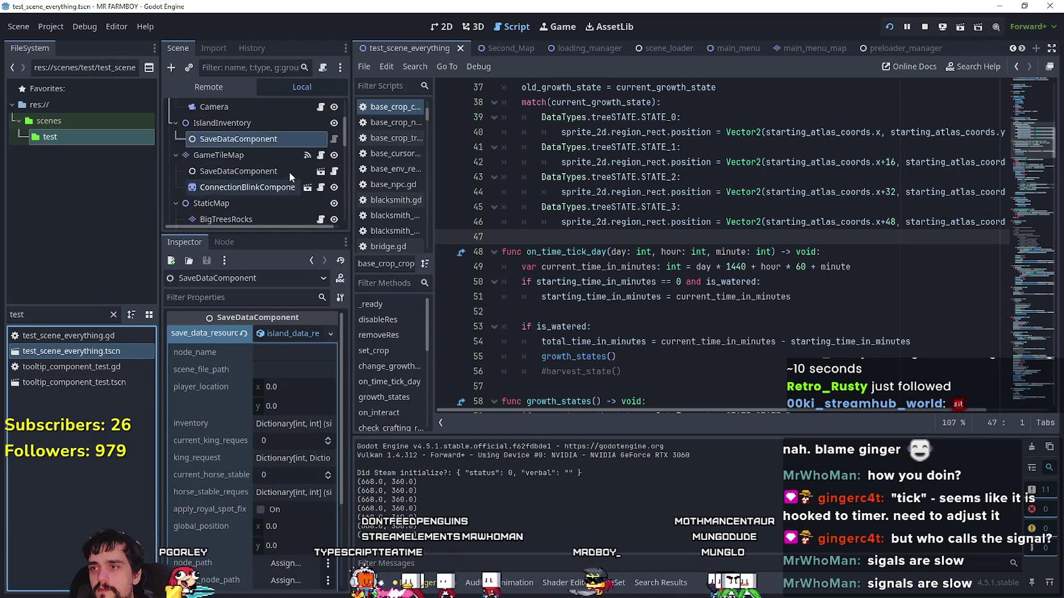
scroll(291, 139, "down", 5)
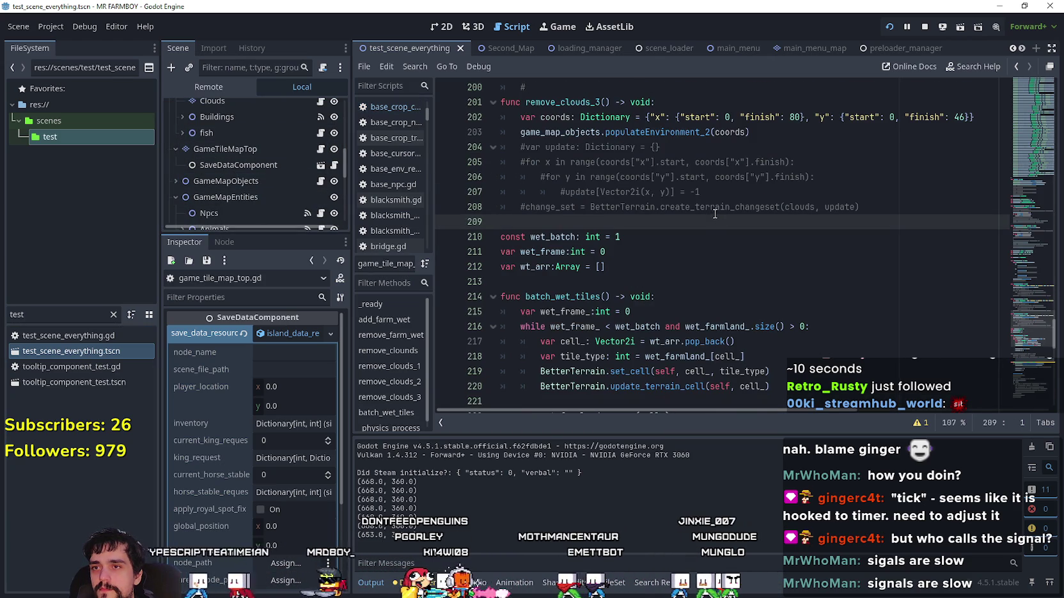
- Review the batch_wet_tiles loop and set_cell call on lines 210–220
scroll(714, 214, "down", 4)
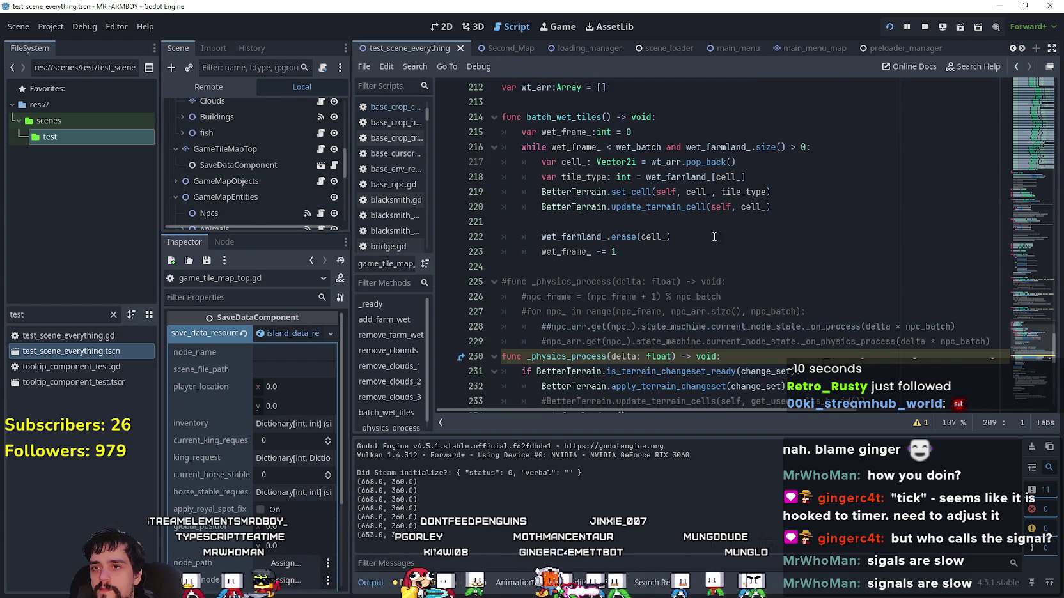
scroll(702, 228, "up", 2)
left_click(562, 147)
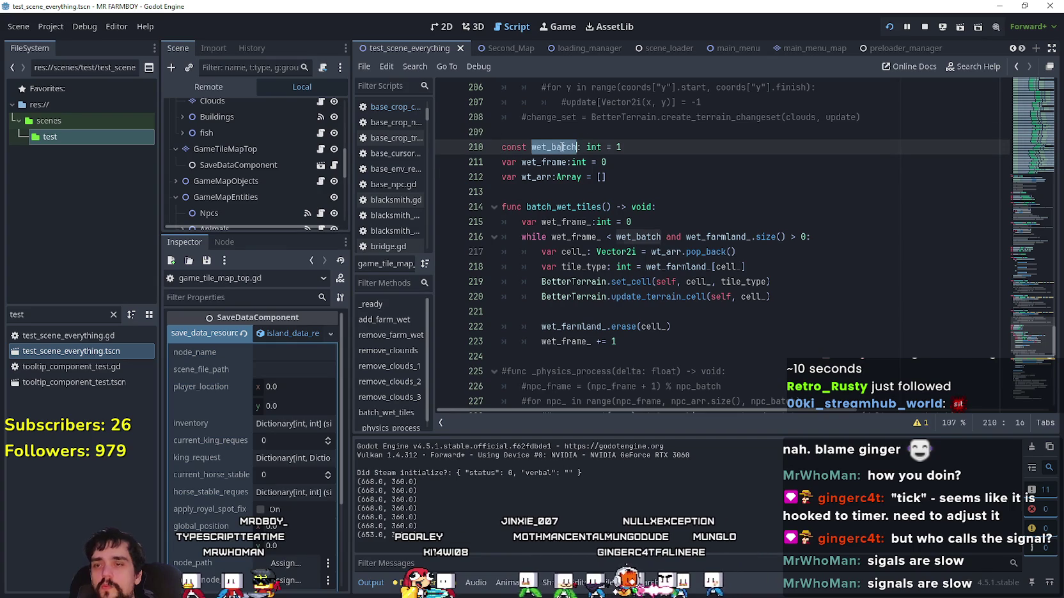
key("Down")
key("Down")
key("Down")
mouse_move(785, 298)
left_mouse_down()
mouse_move(543, 256)
mouse_move(544, 281)
left_mouse_up()
left_click(728, 312)
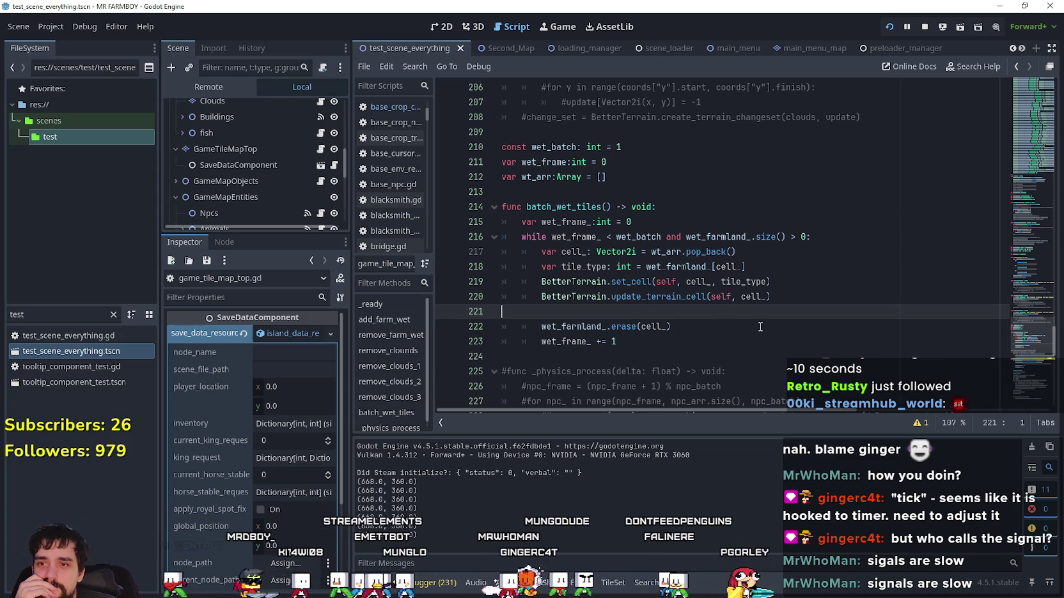
left_click(799, 286)
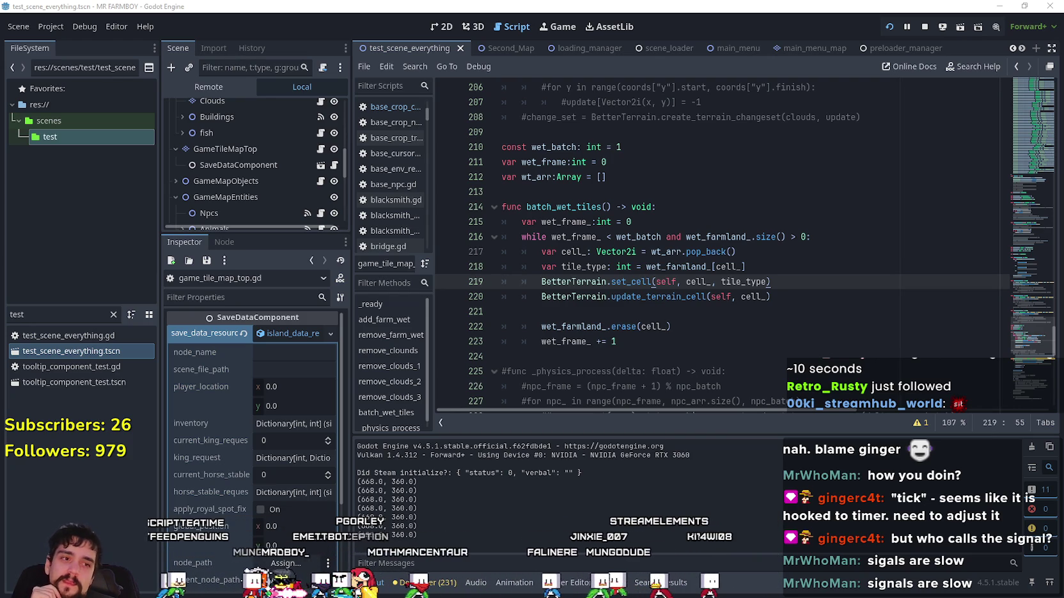
- Switch from Godot to the Steam window and show its notifications list
left_click(571, 329)
left_click(595, 352)
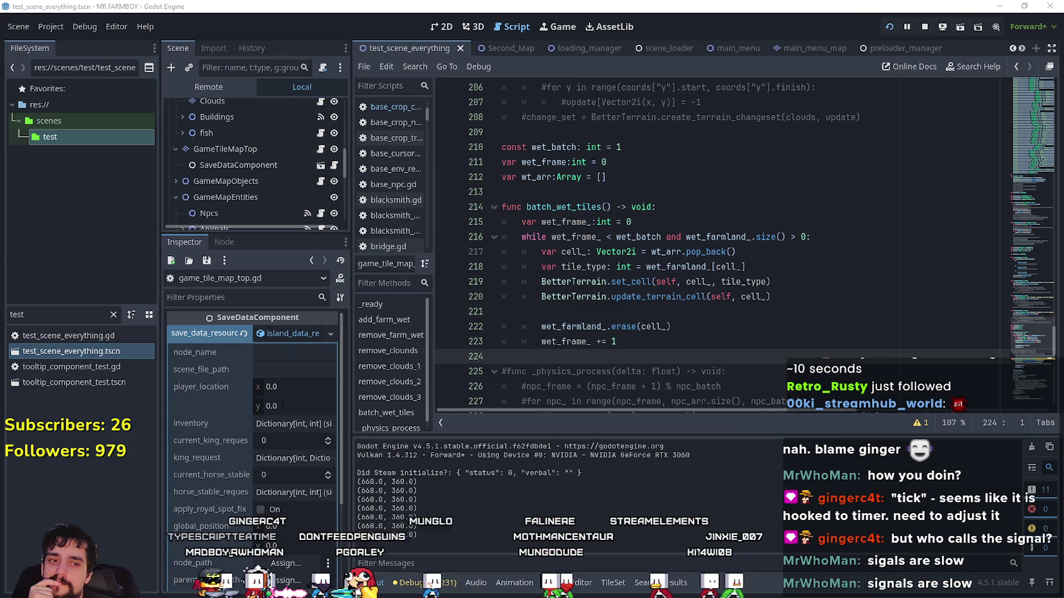
key("alt+Tab")
left_click(827, 27)
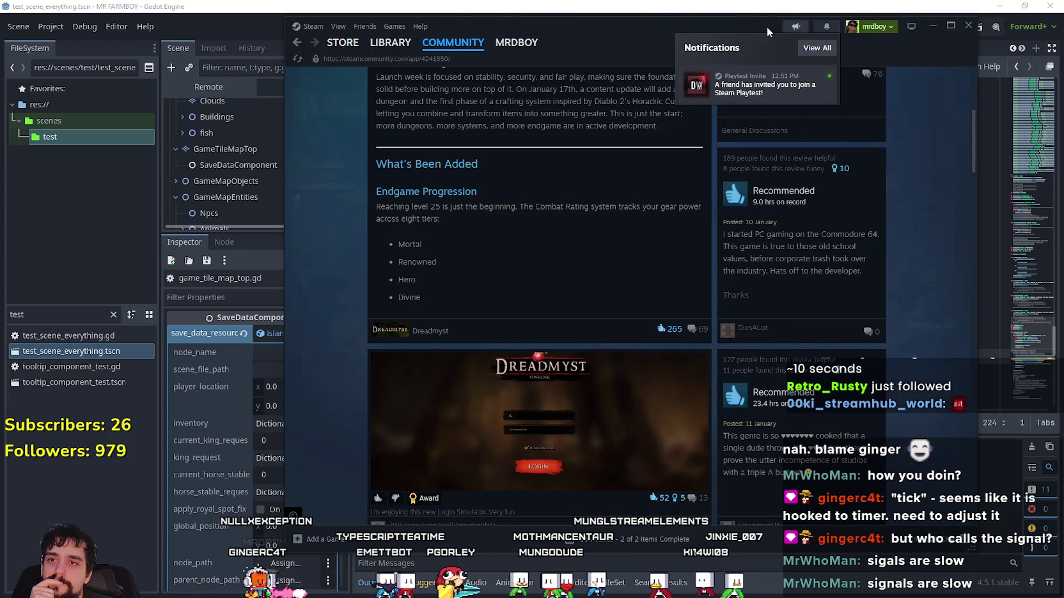
- Minimize the Steam window
left_click(932, 25)
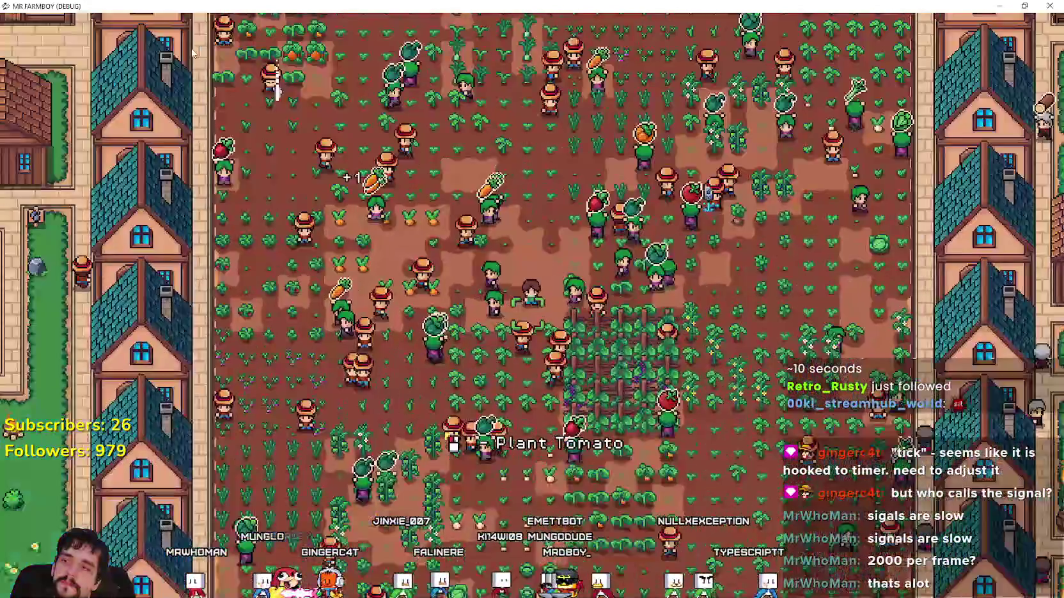
- Restore and maximize the MR FARMBOY game window, then pause it with Escape
key("super+Down")
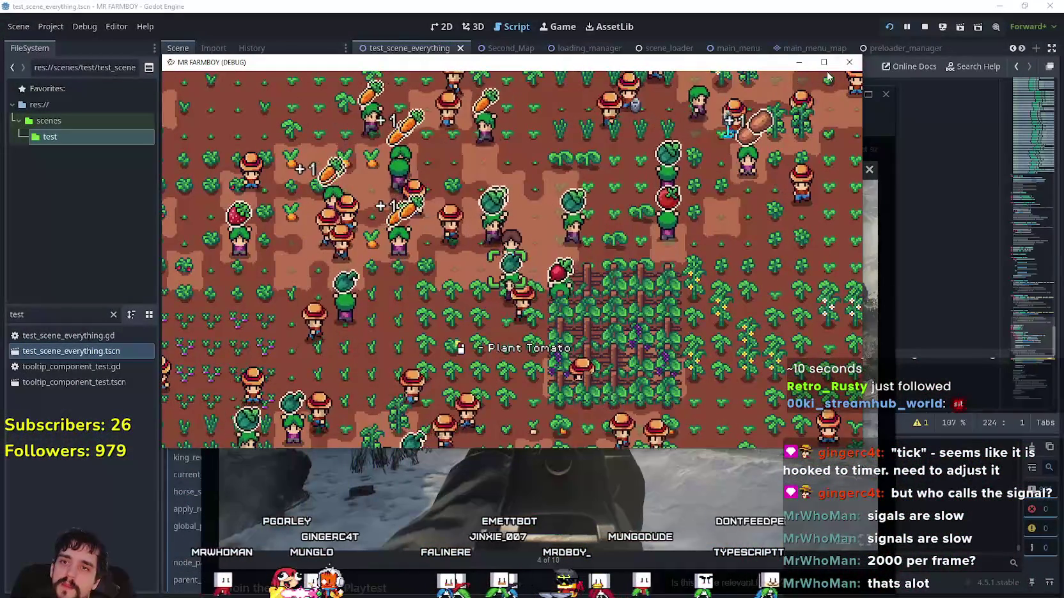
left_click(827, 64)
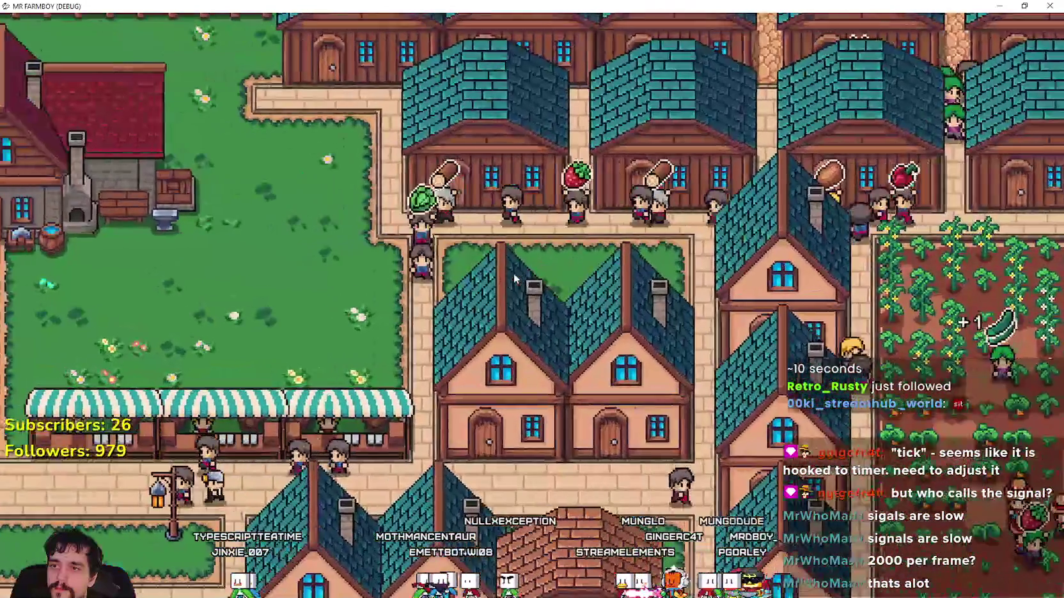
key("Escape")
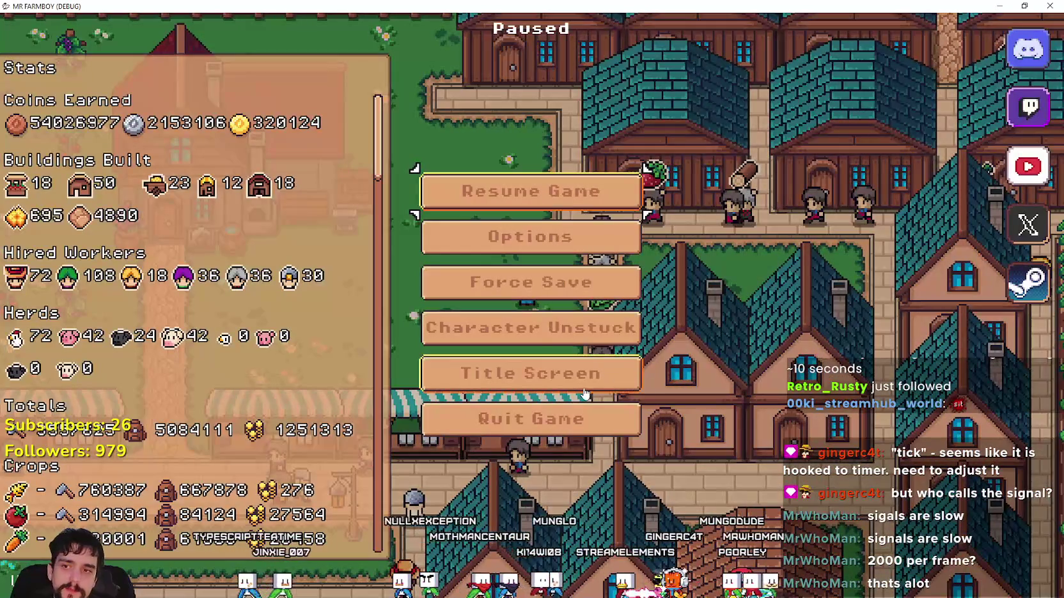
- Quit to the title screen and load the Save 1 game (125 coins)
key("Return")
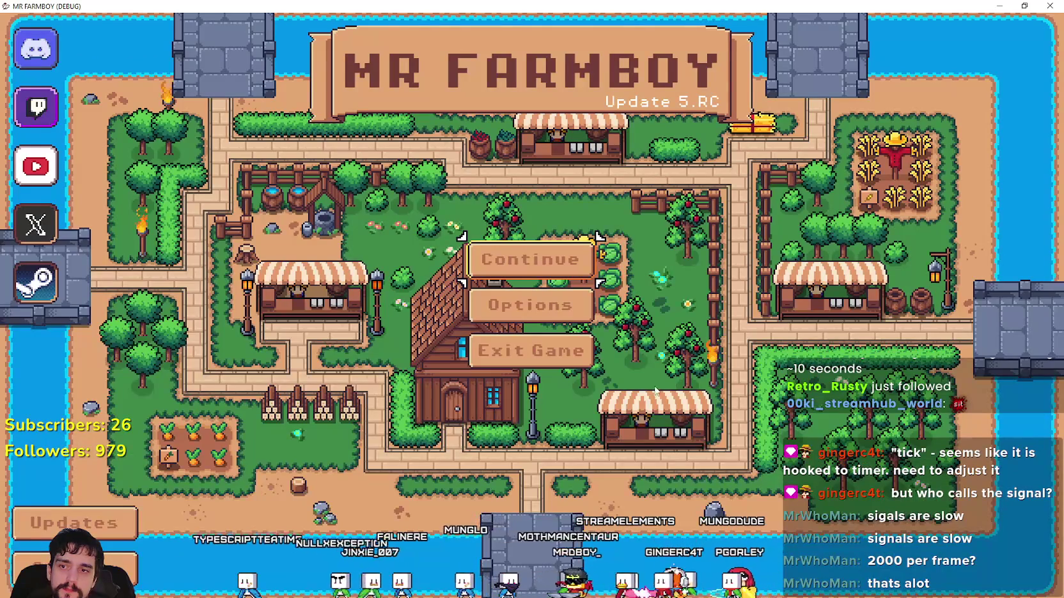
left_click(548, 286)
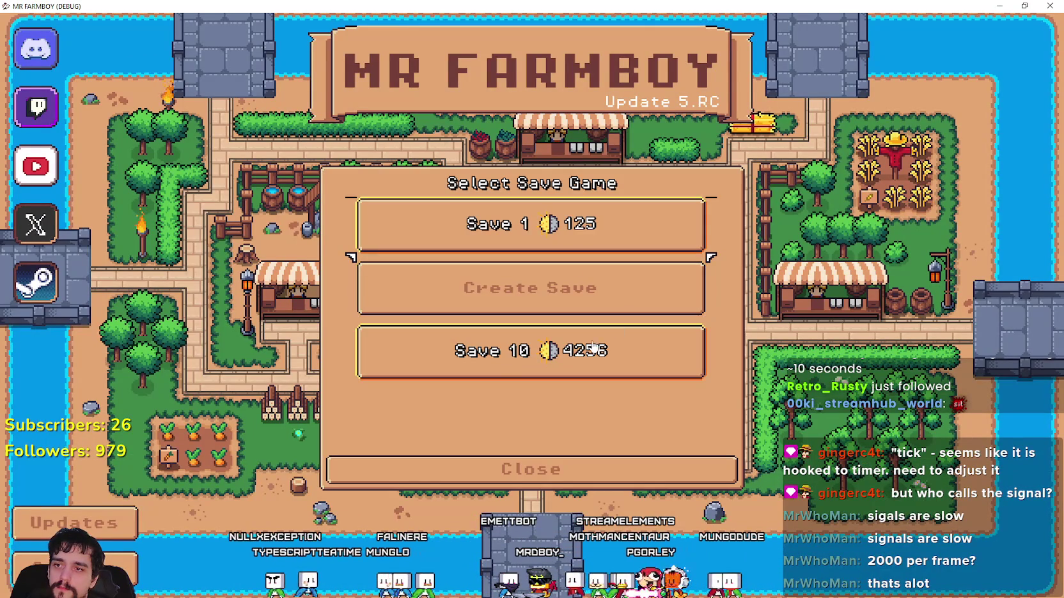
left_click(557, 237)
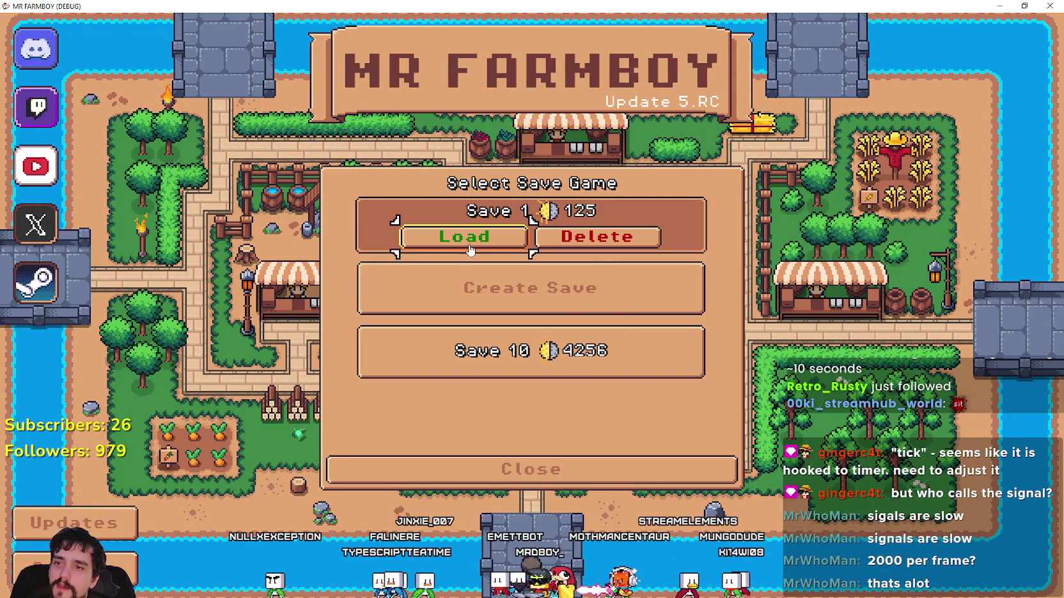
left_click(469, 249)
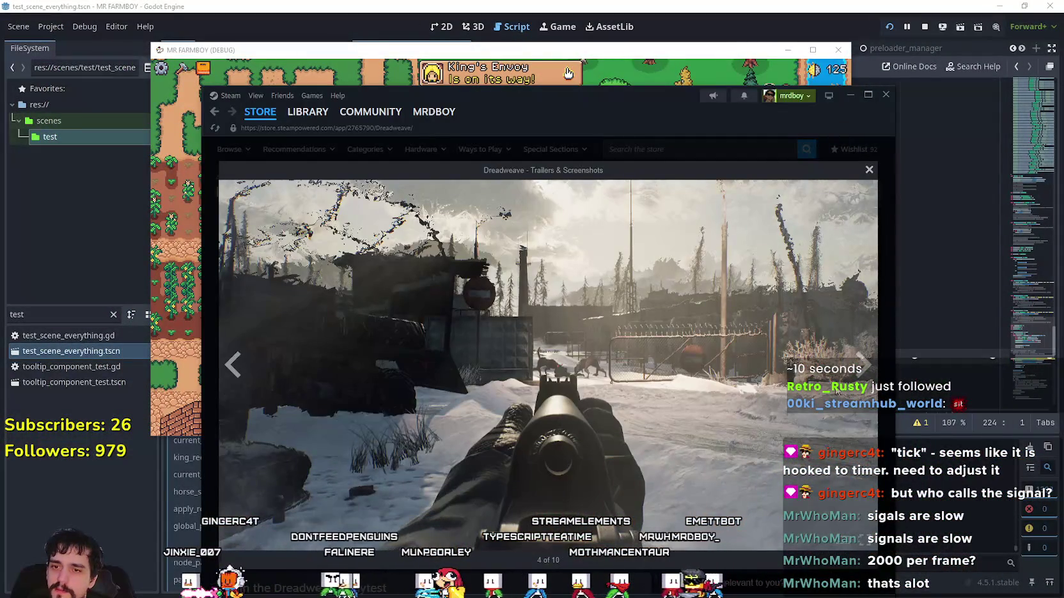
- Page through all 10 Dreadweave screenshots, then close the screenshot viewer
left_click(860, 378)
left_click(860, 378)
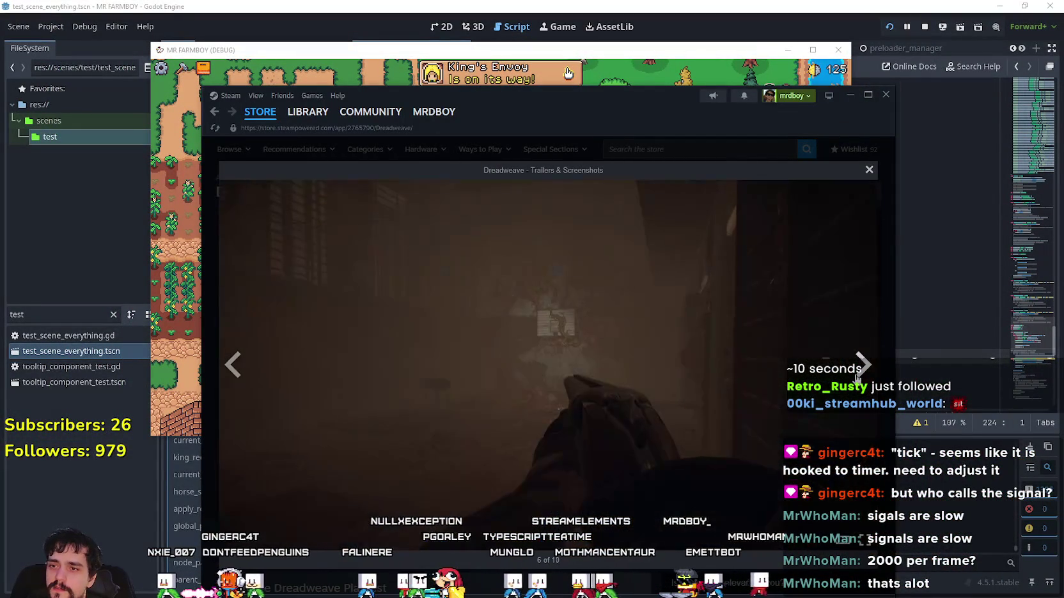
left_click(860, 379)
left_click(859, 378)
left_click(858, 377)
left_click(858, 377)
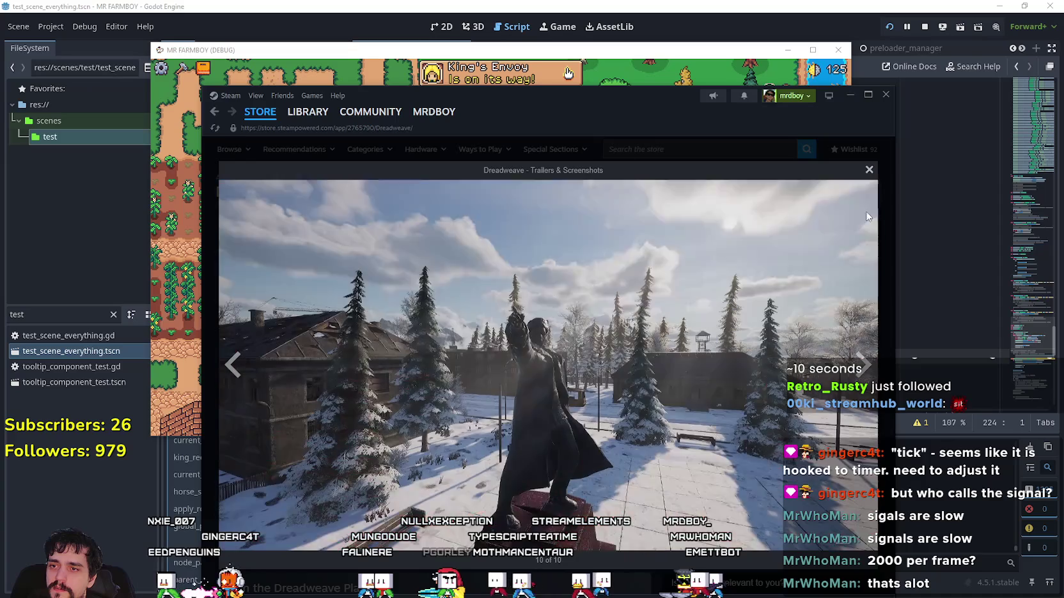
left_click(869, 171)
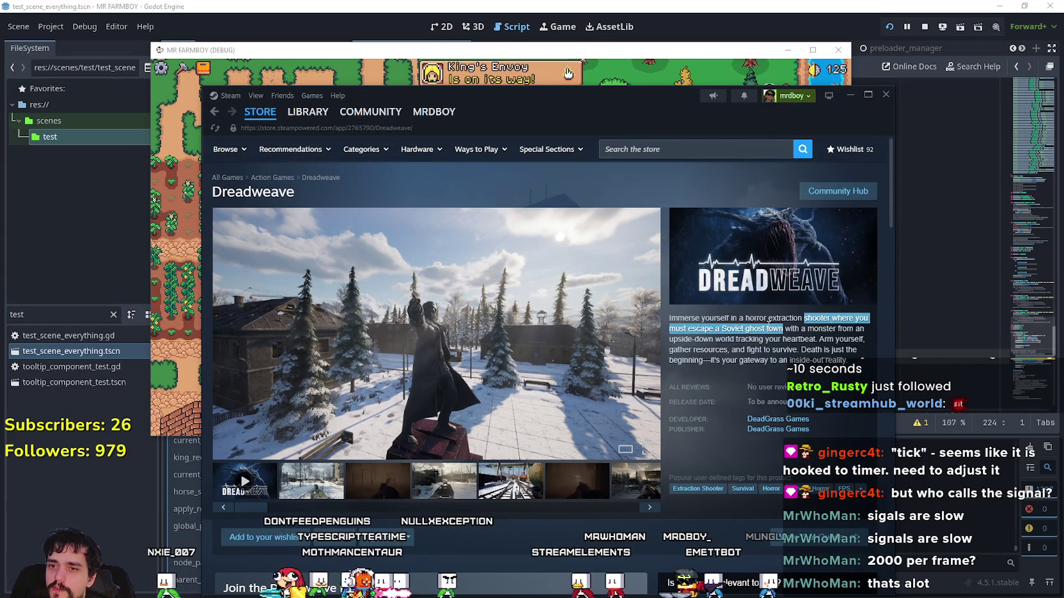
- Scroll down to Recent Events and open the 'Development Update - What We've Been Working On' post
left_click_drag(830, 317, 676, 316)
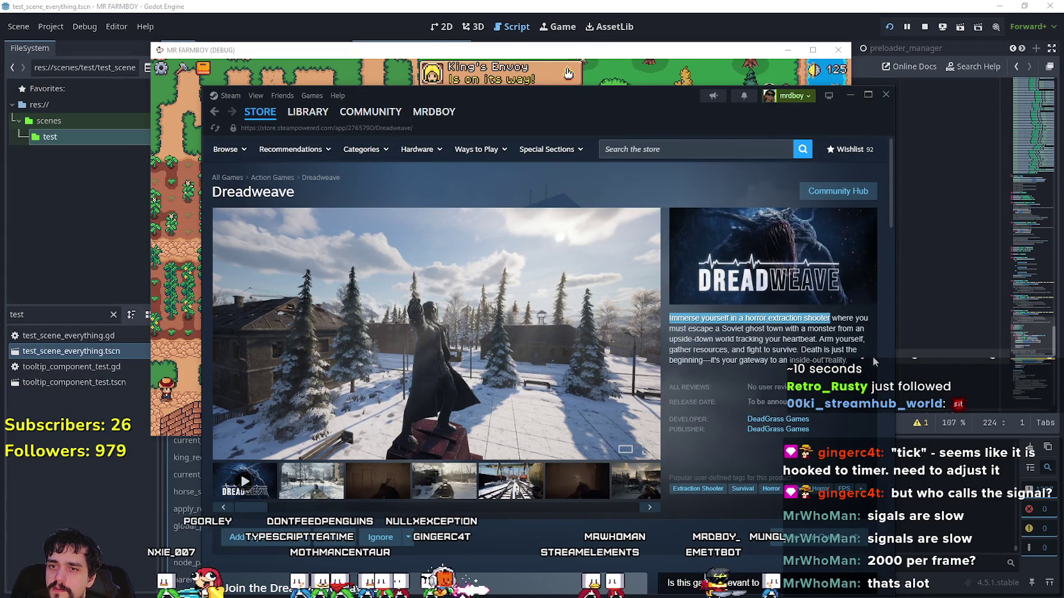
scroll(829, 352, "down", 1)
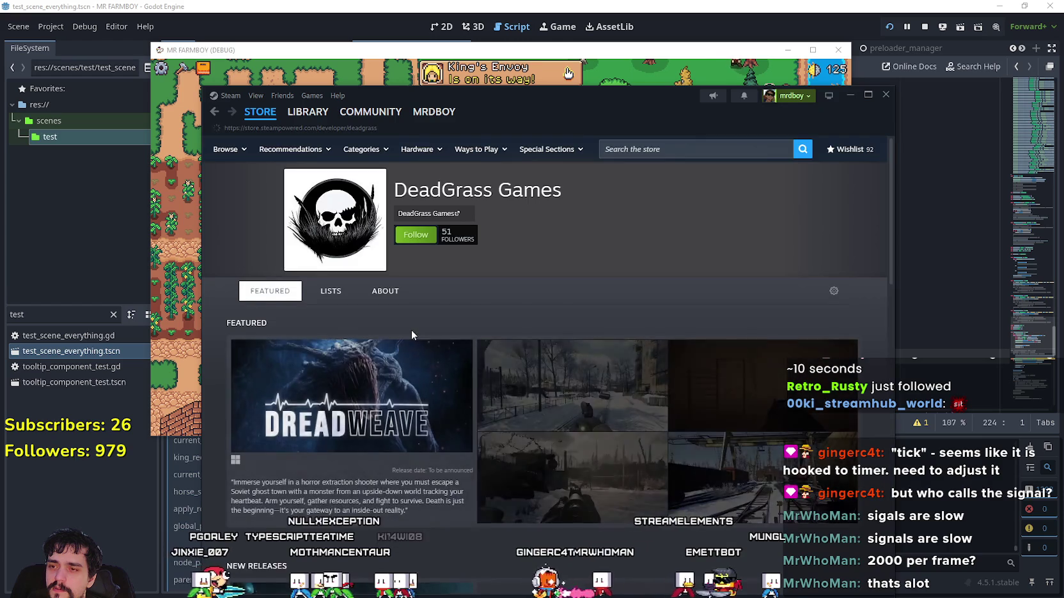
scroll(412, 330, "down", 8)
mouse_move(254, 326)
scroll(360, 357, "down", 3)
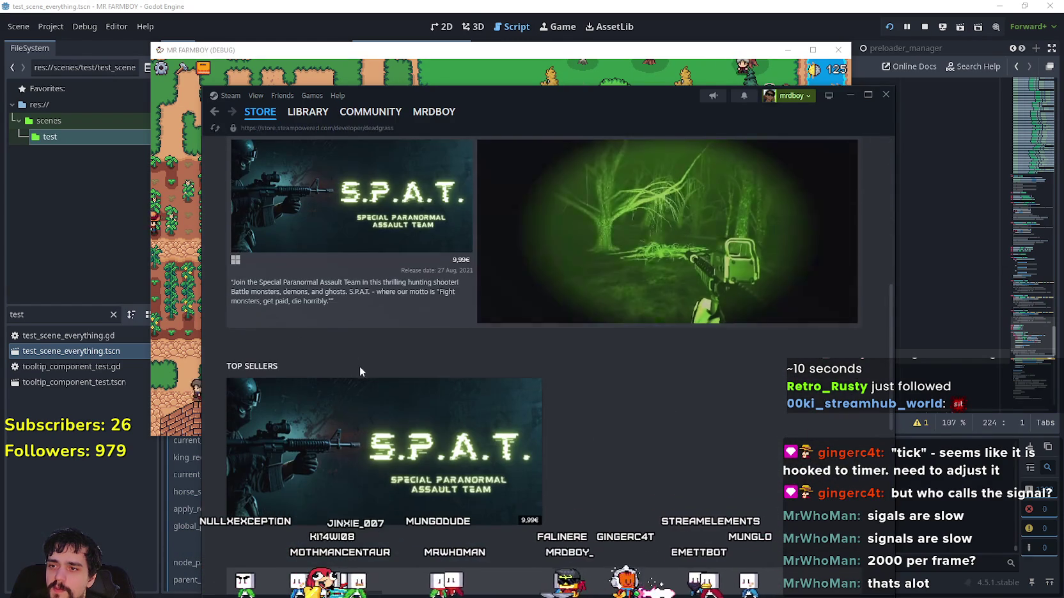
scroll(384, 417, "down", 2)
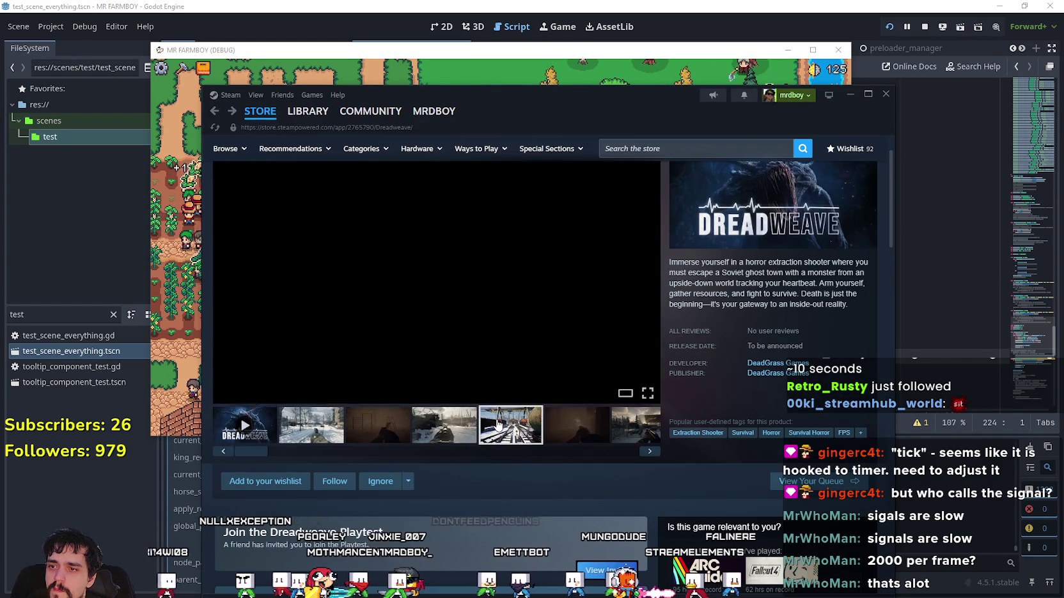
scroll(568, 429, "down", 5)
scroll(465, 409, "down", 3)
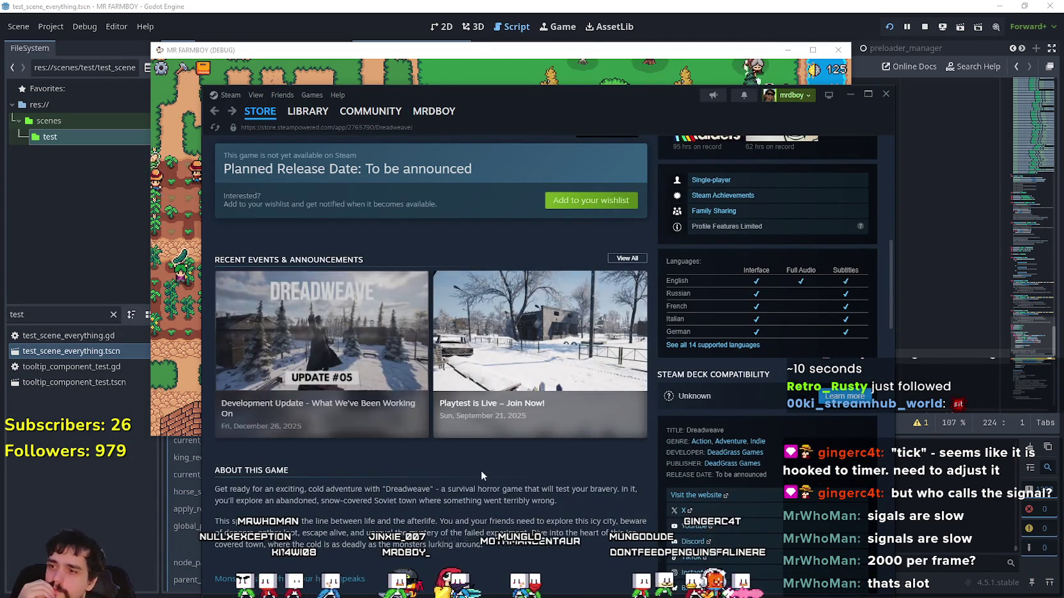
left_click(322, 383)
- Read the post through its 'What's Next' section and open its discussion thread
scroll(571, 439, "down", 3)
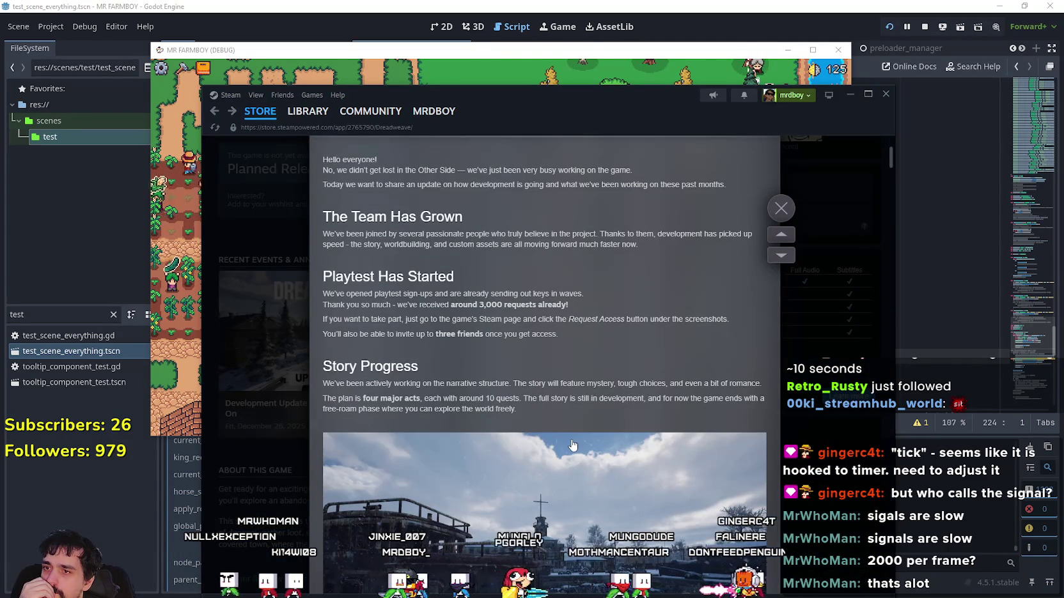
scroll(573, 445, "down", 4)
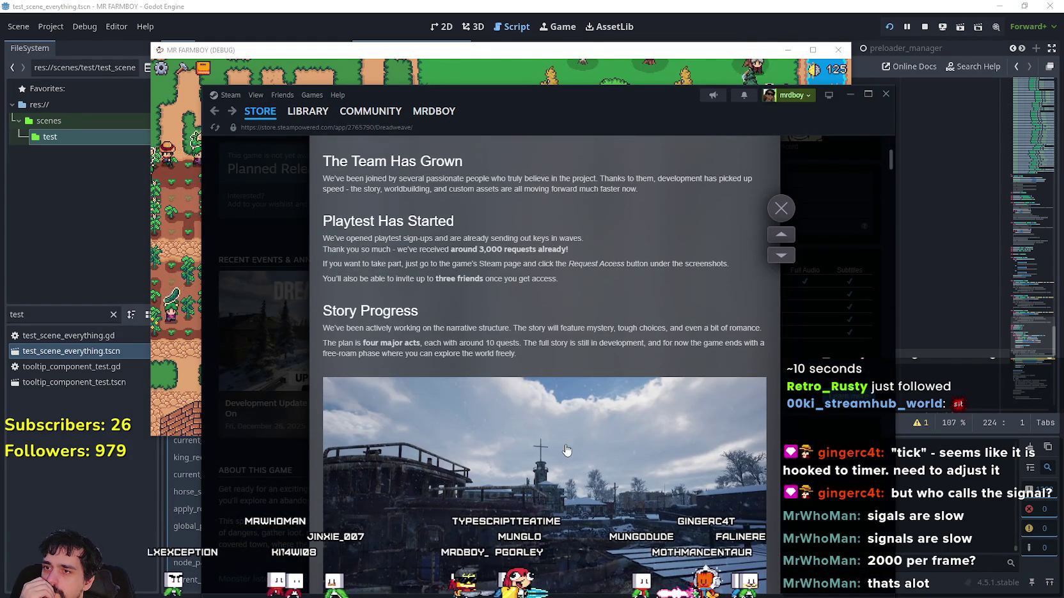
scroll(456, 406, "down", 10)
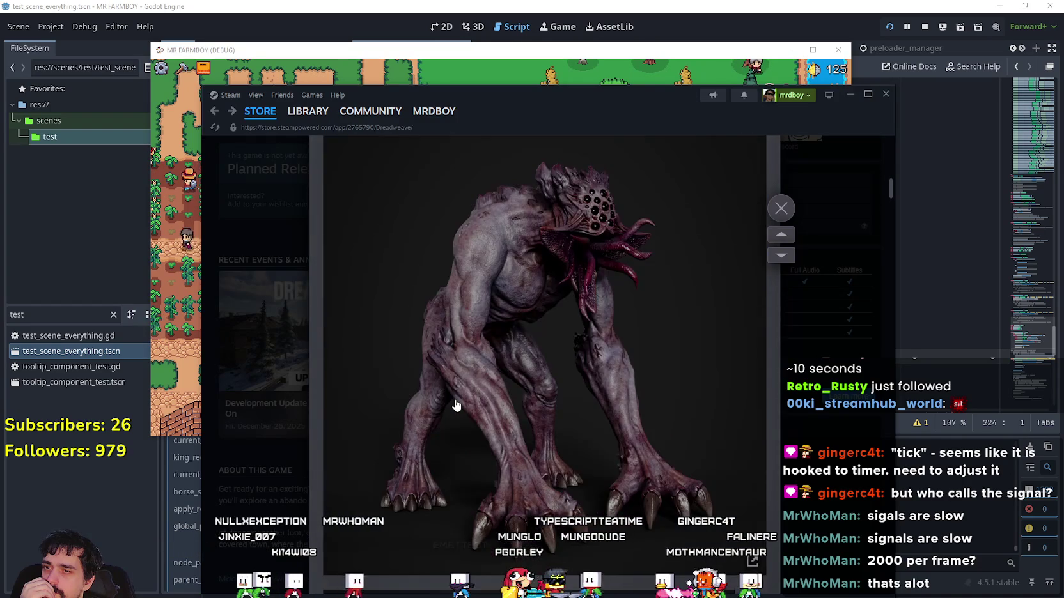
scroll(455, 406, "down", 8)
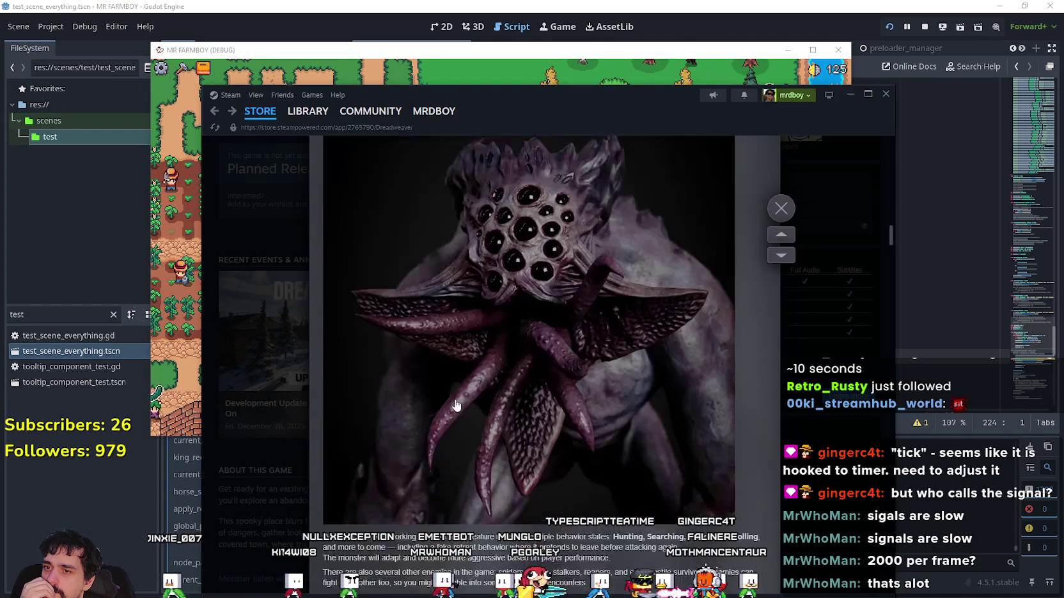
scroll(455, 403, "down", 7)
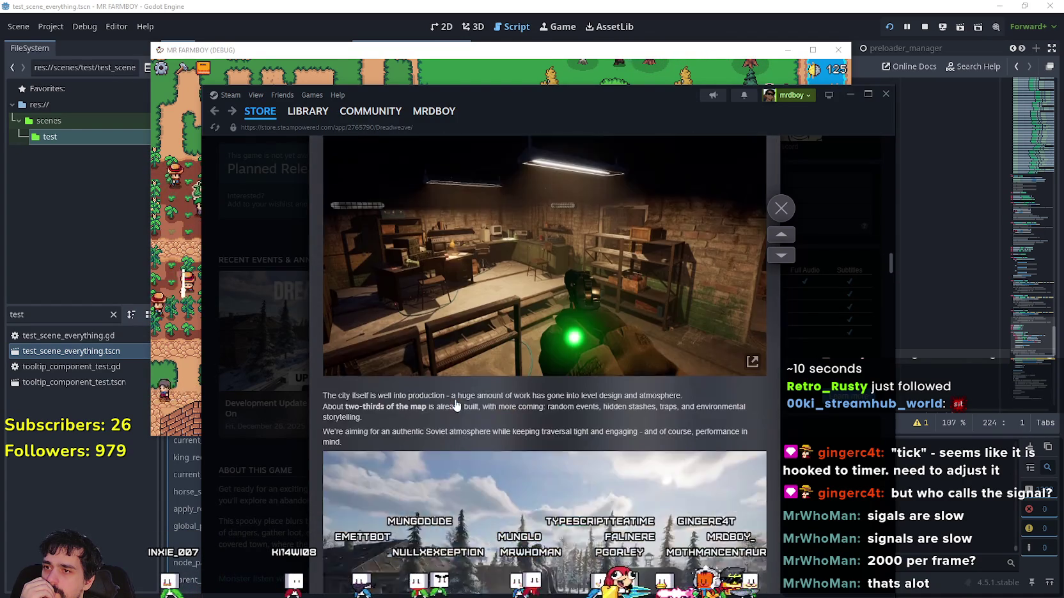
scroll(457, 402, "down", 15)
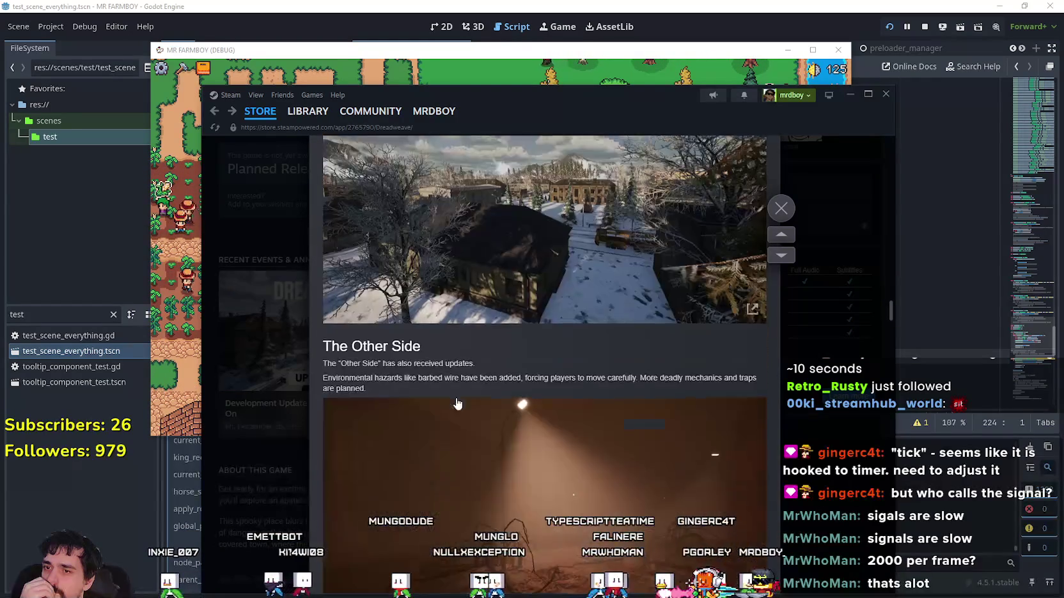
scroll(458, 402, "down", 2)
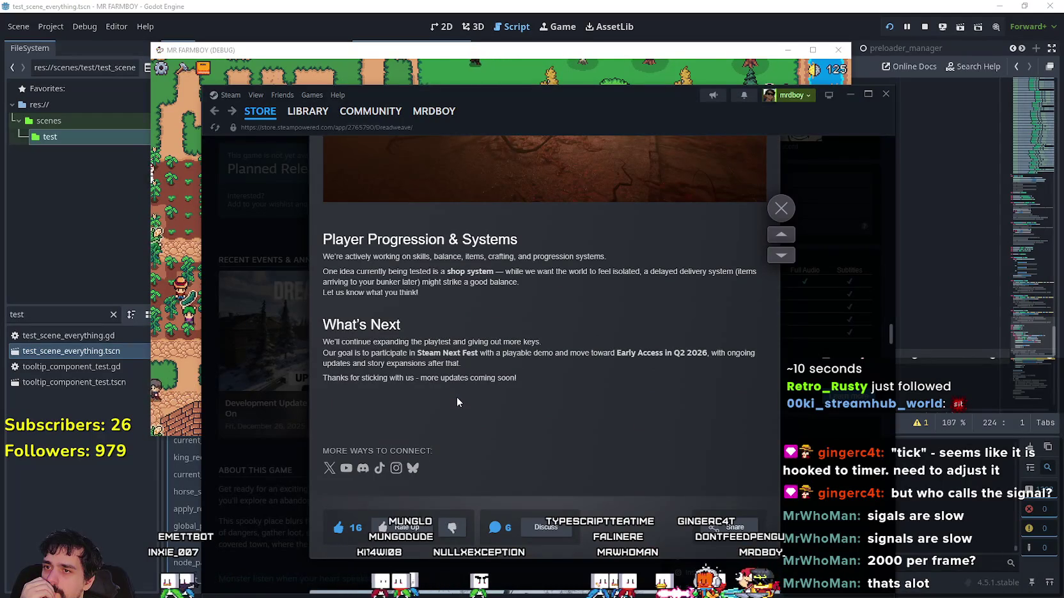
left_click(545, 526)
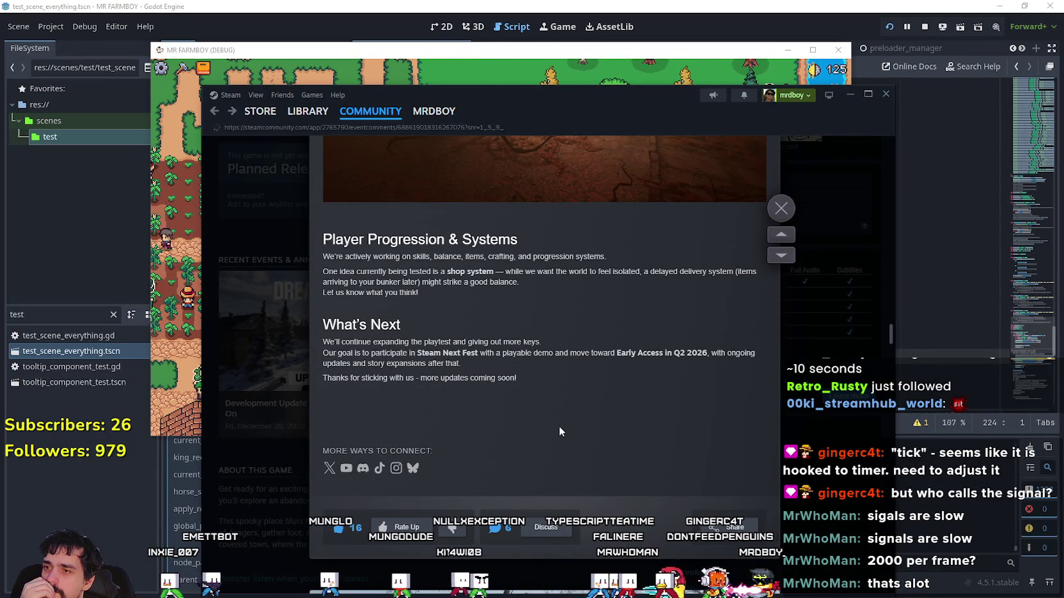
- Scroll through the development update's comments, then return to the Dreadweave store page
scroll(559, 427, "down", 3)
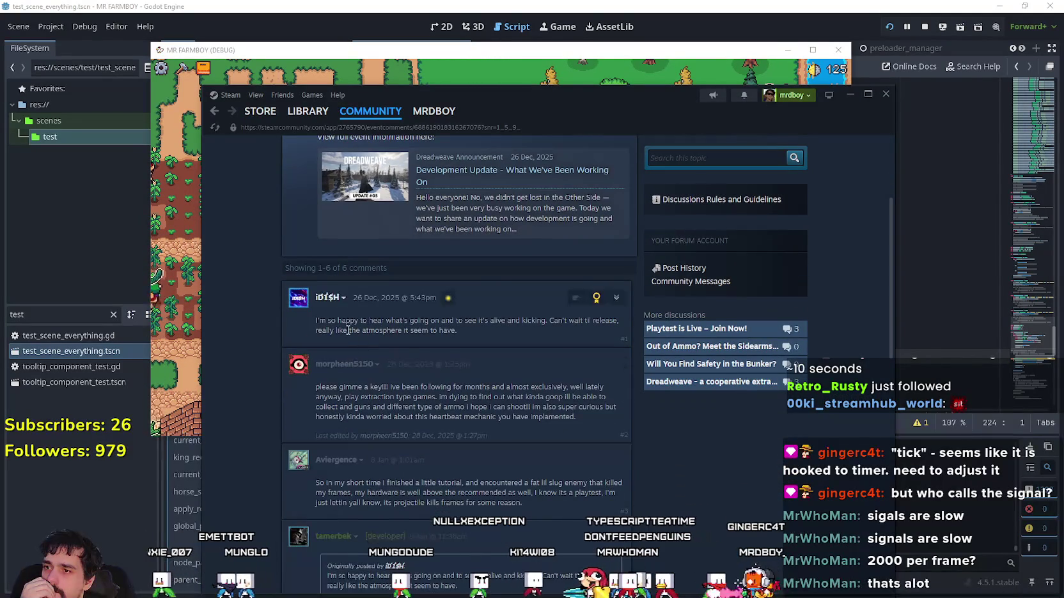
left_click_drag(312, 317, 480, 340)
scroll(530, 346, "down", 3)
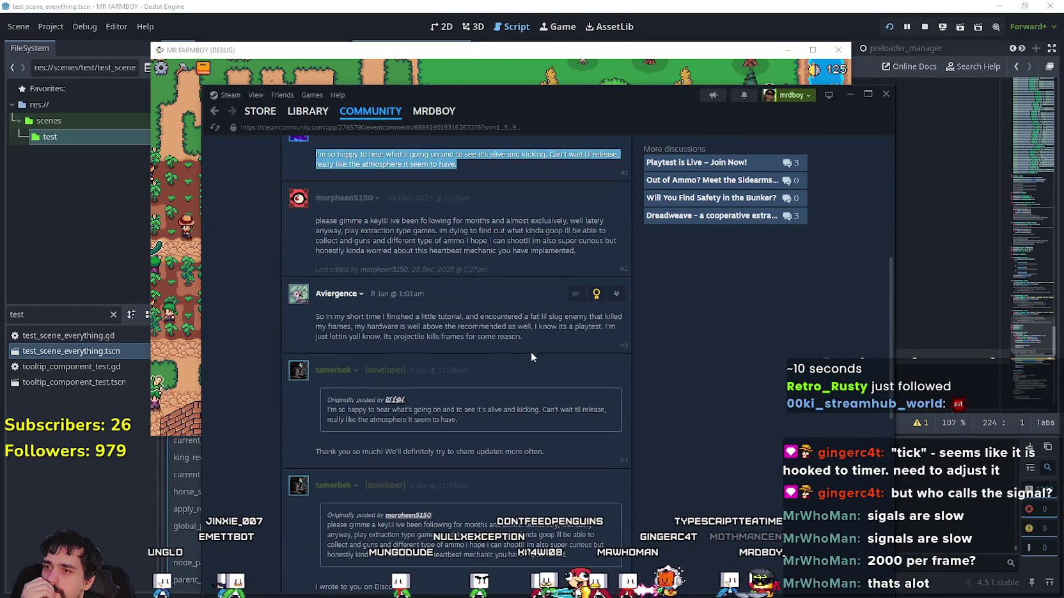
scroll(349, 434, "down", 4)
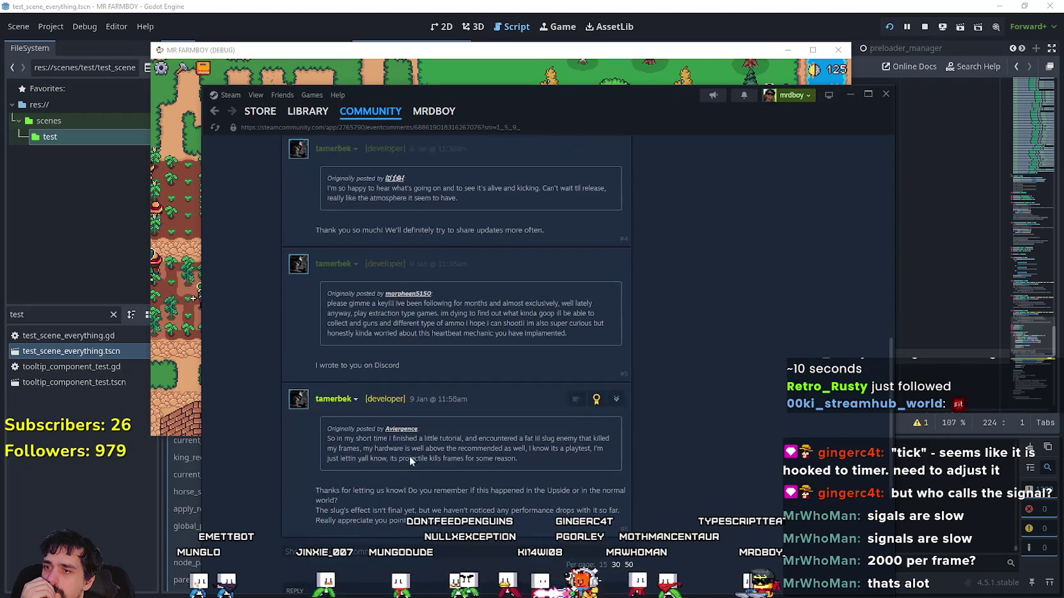
scroll(592, 494, "down", 2)
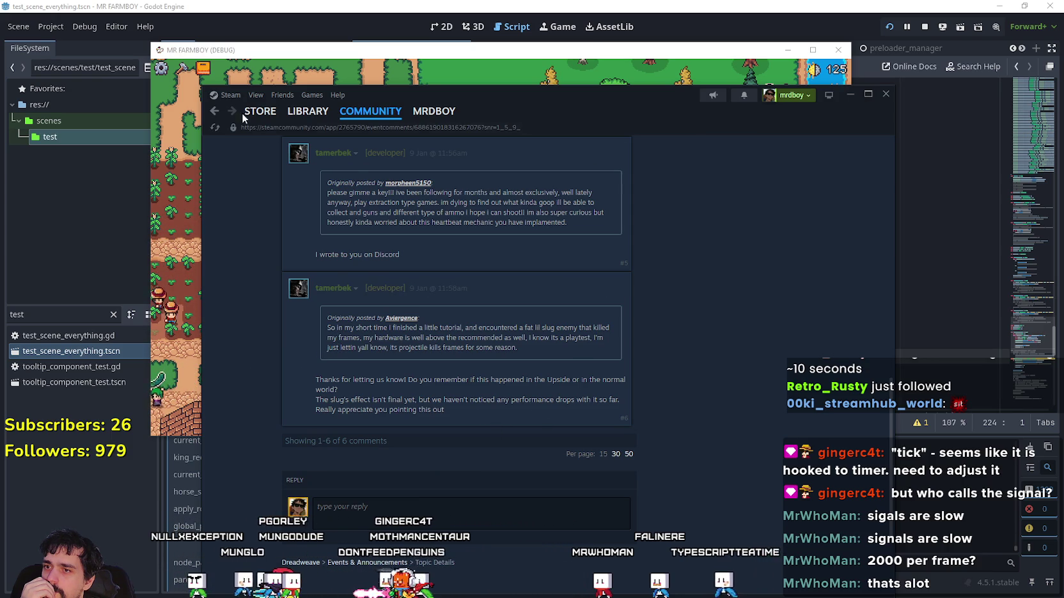
left_click(213, 113)
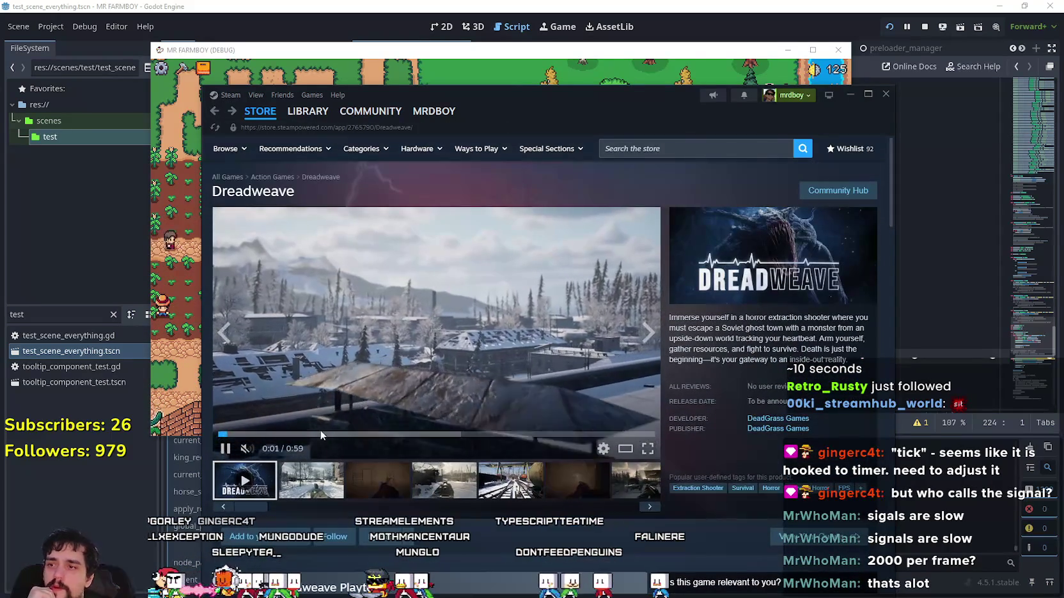
- Skip the Dreadweave trailer ahead to about 0:30, 0:40 and 0:50, then go back to the Store front page
left_click(445, 434)
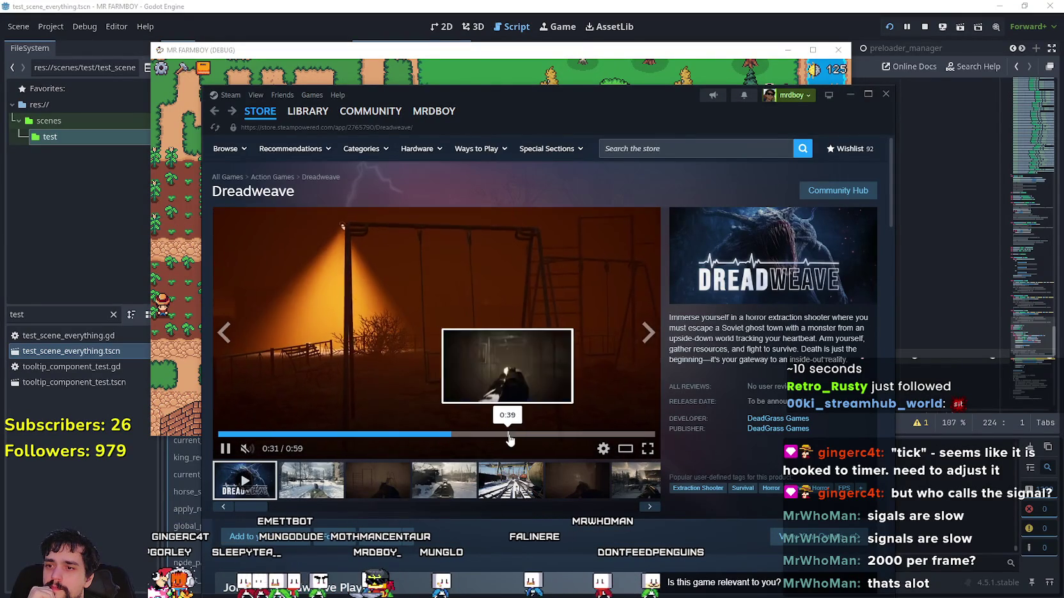
left_click(514, 434)
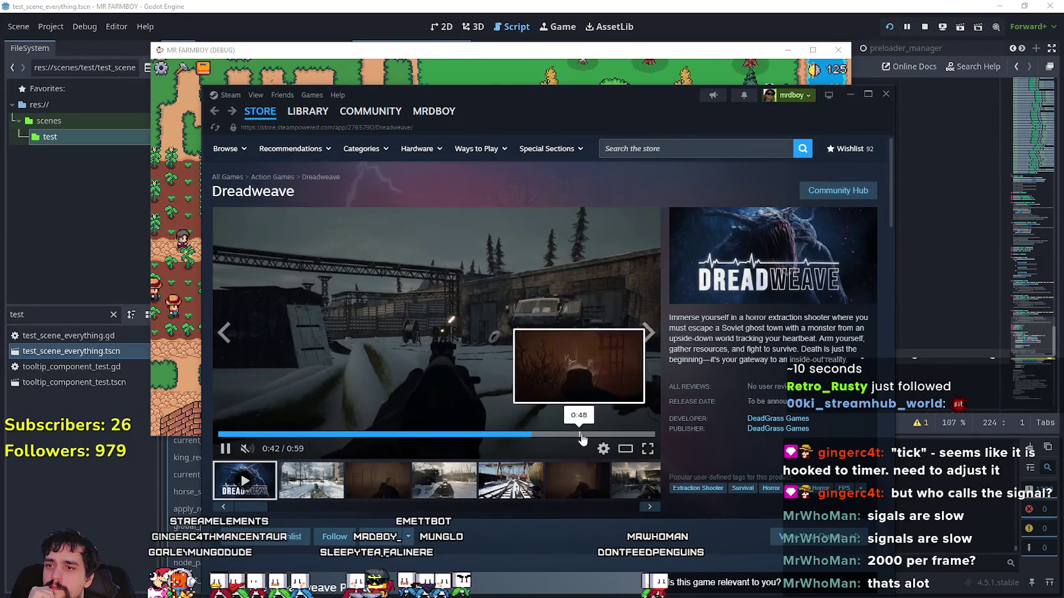
left_click(581, 434)
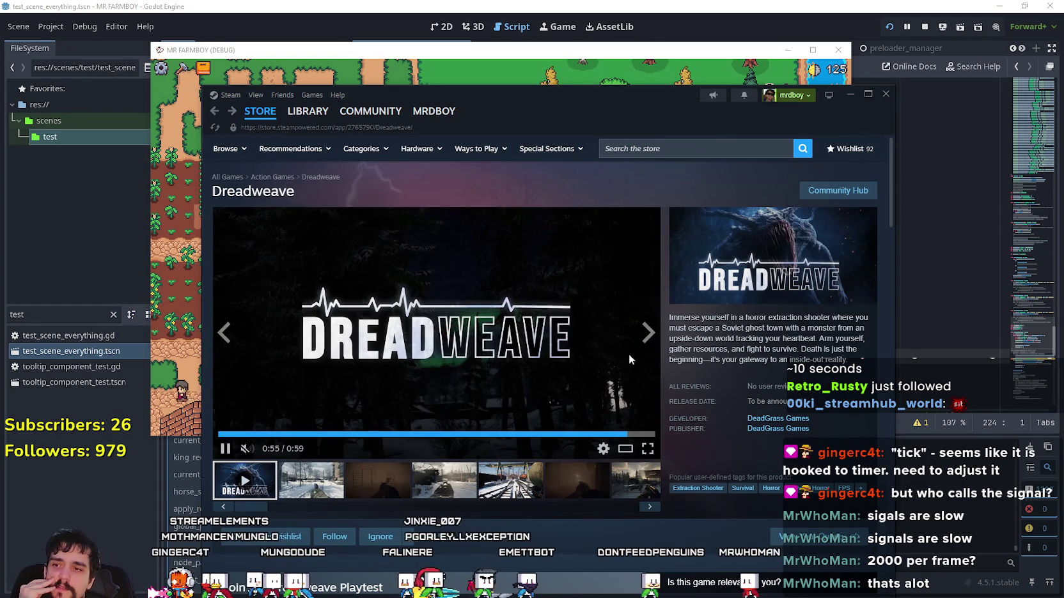
left_click(271, 116)
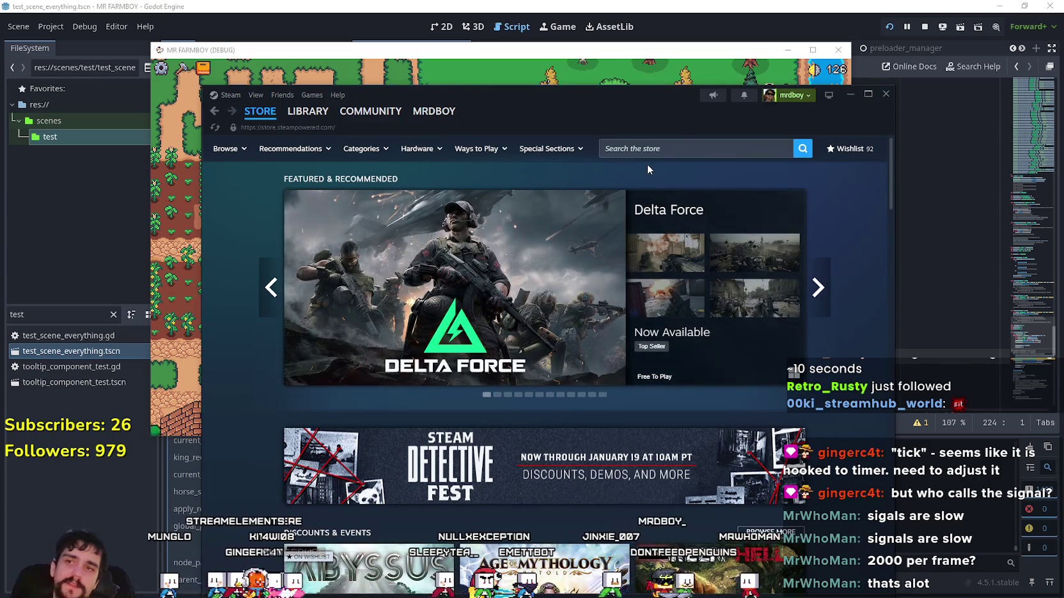
- Search the store for 'Arc ra' and open the ARC Raiders store page
left_click(649, 151)
type("c ra")
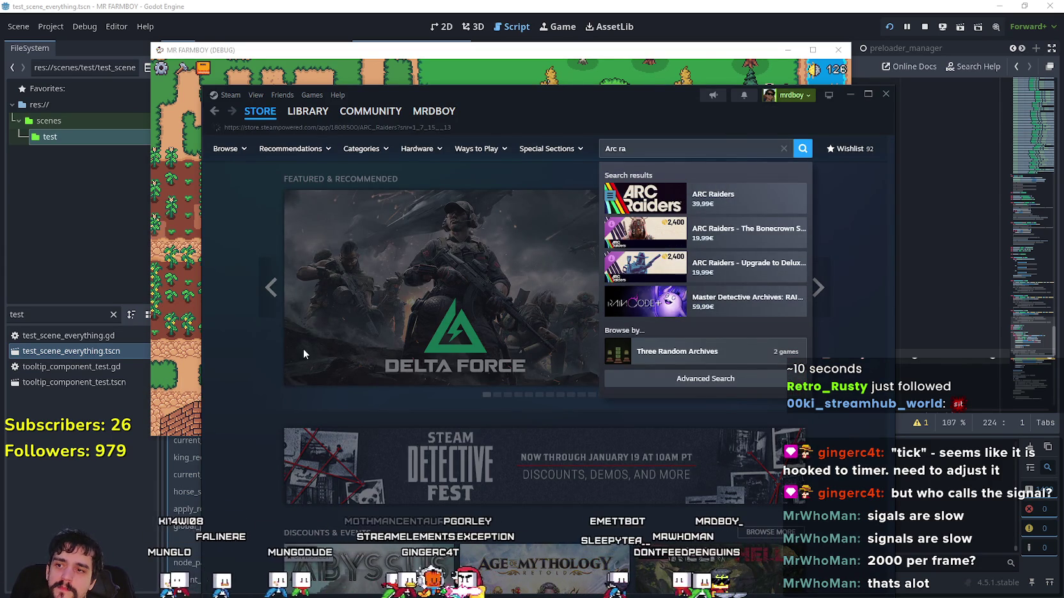
left_click(735, 199)
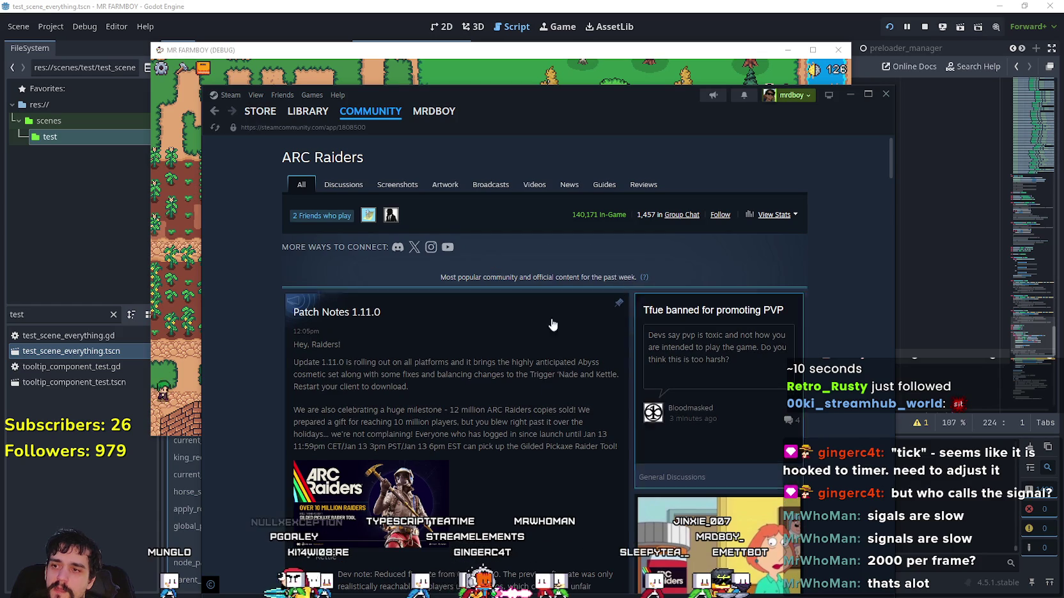
scroll(448, 402, "down", 3)
scroll(447, 415, "down", 12)
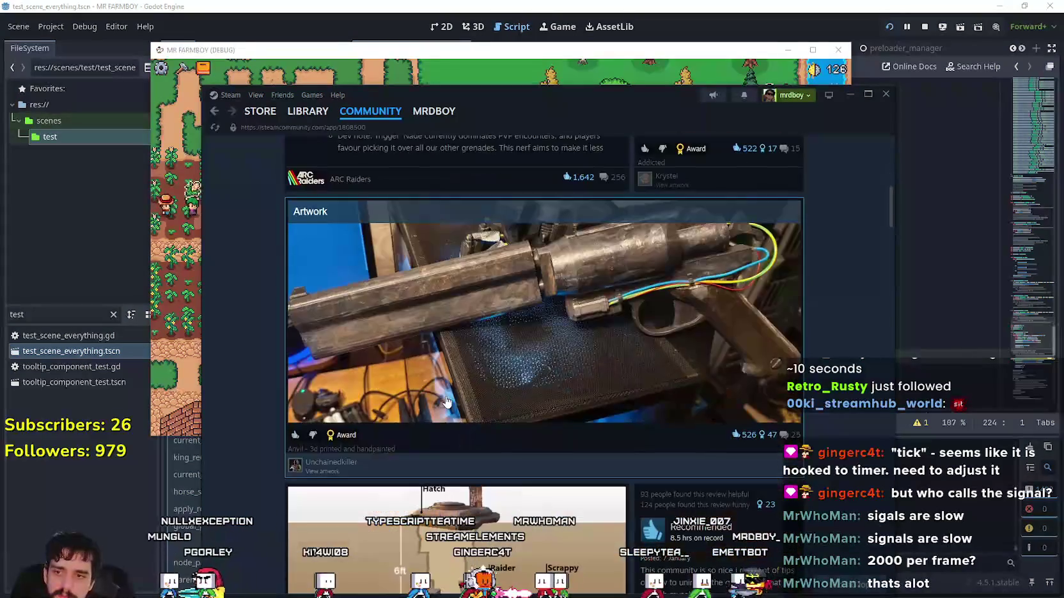
scroll(453, 438, "up", 12)
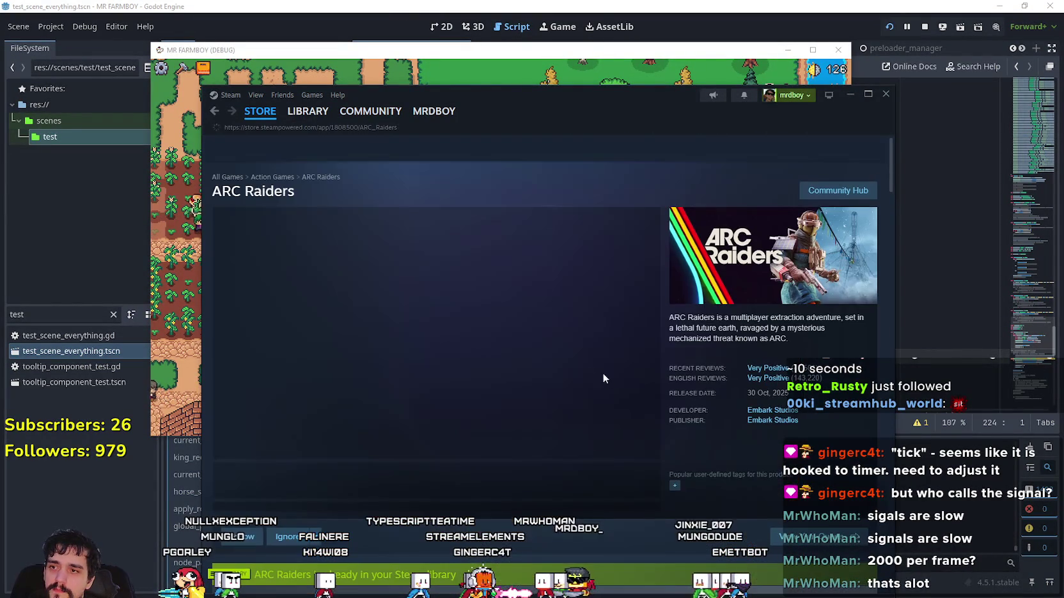
- Open Patch Notes 1.11.0 from the ARC Raiders Community Hub, then enter 12,00 in Calculator
left_click(214, 111)
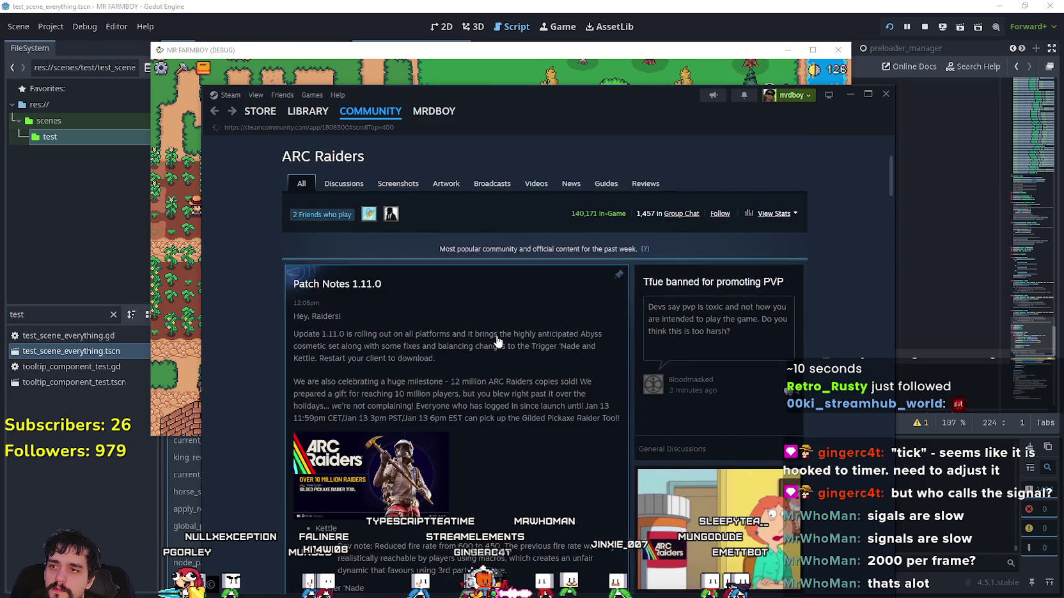
left_click(499, 340)
scroll(652, 258, "down", 5)
scroll(363, 310, "down", 2)
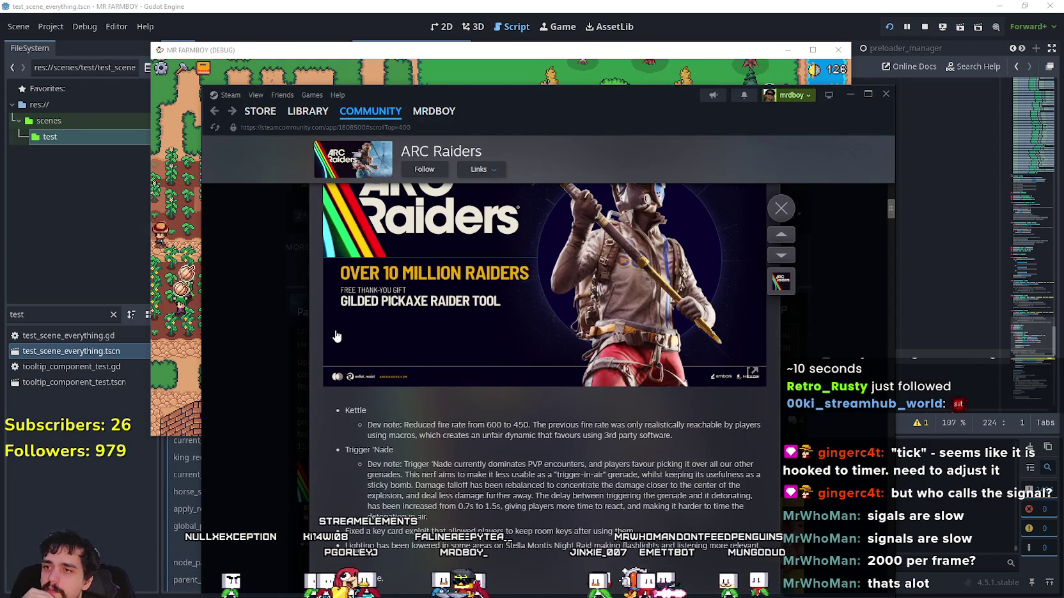
scroll(559, 393, "up", 3)
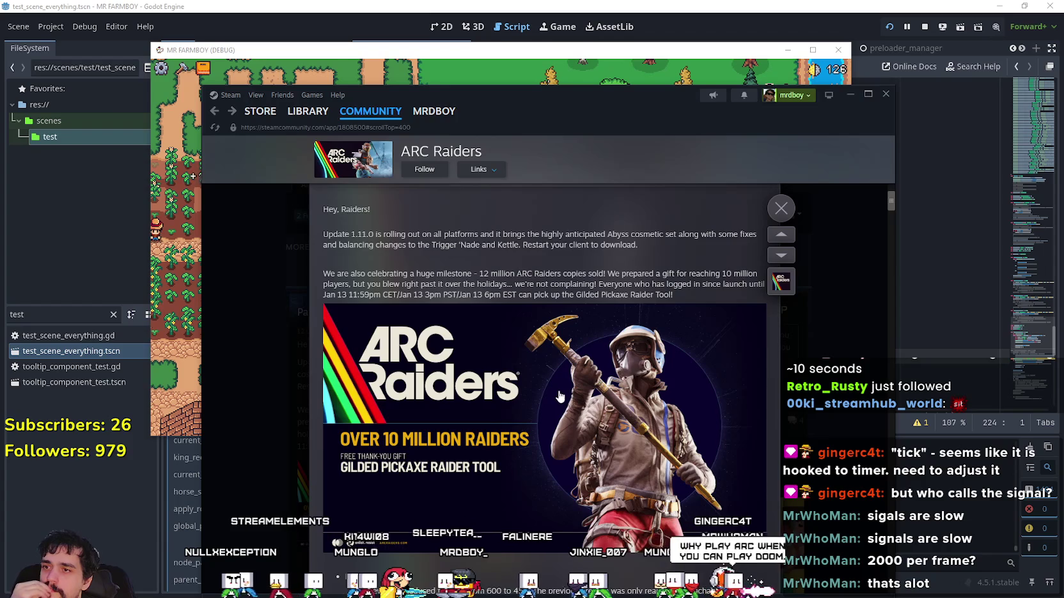
scroll(430, 343, "up", 1)
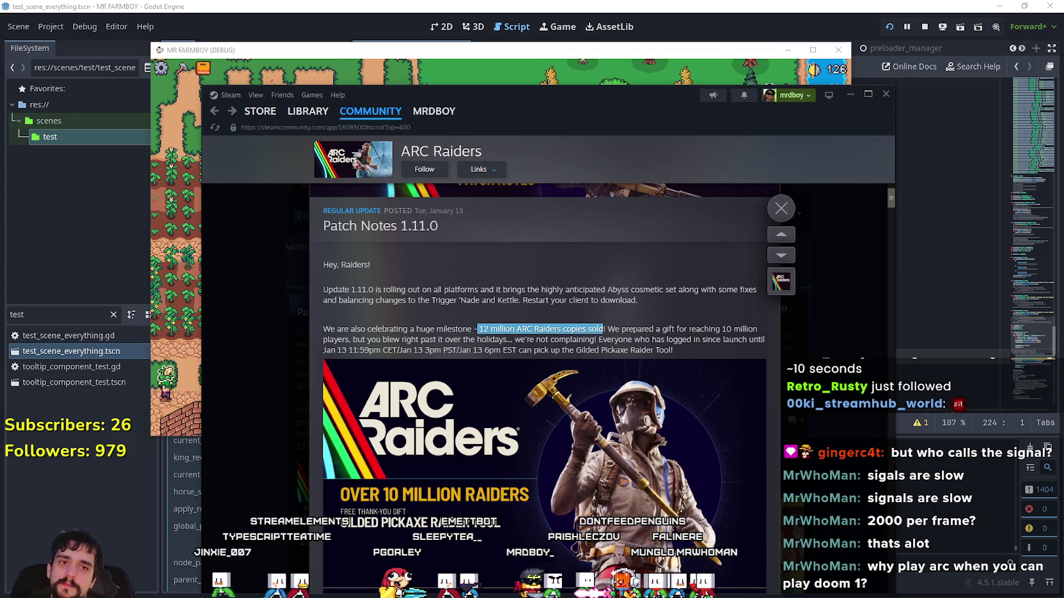
type("12")
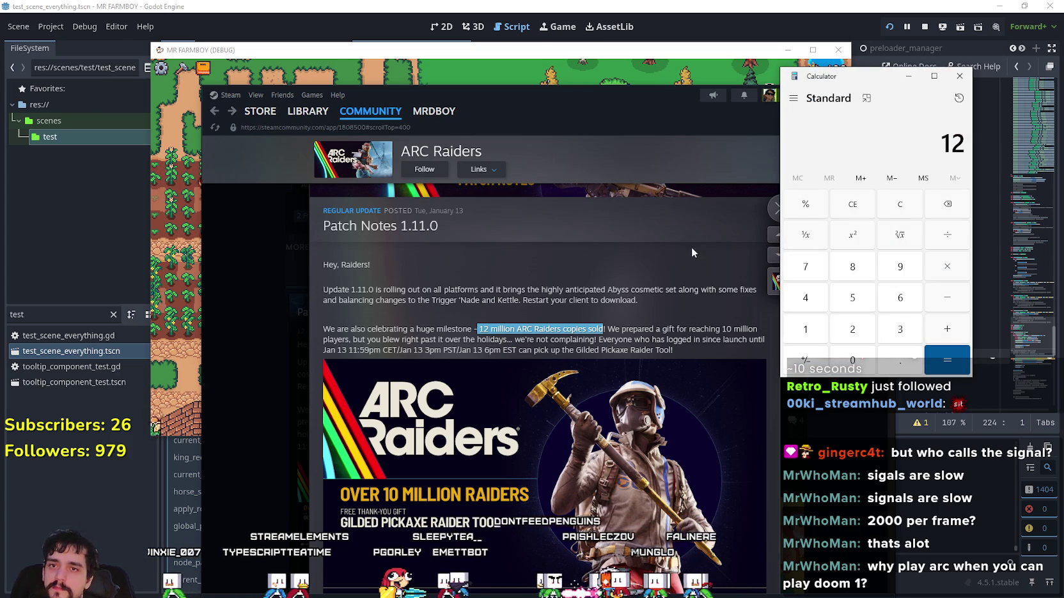
type(",00")
- Multiply 12,000,000 by 40 in Calculator to get 480,000,000
left_click(958, 273)
type("40")
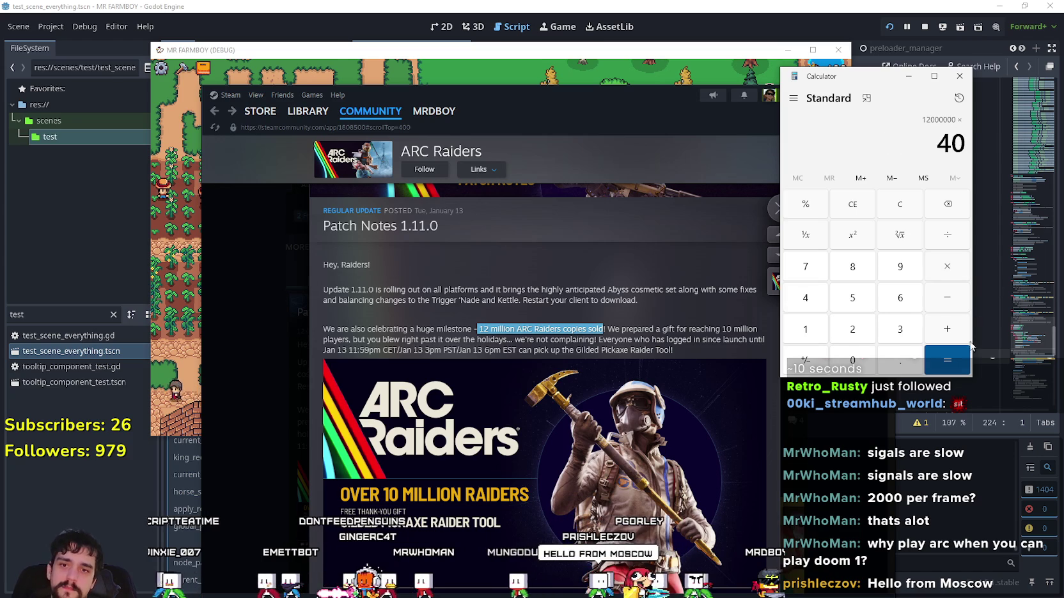
left_click(948, 358)
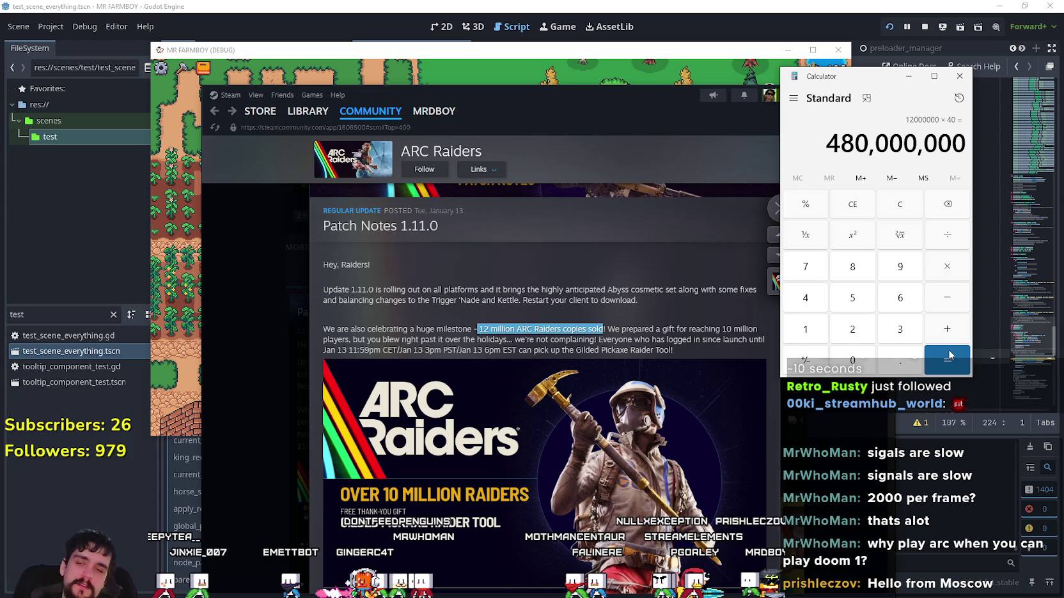
- Subtract 20% to reach 384,000,000, then bring Steam back to the front
type("-20")
key("percent")
left_click(949, 355)
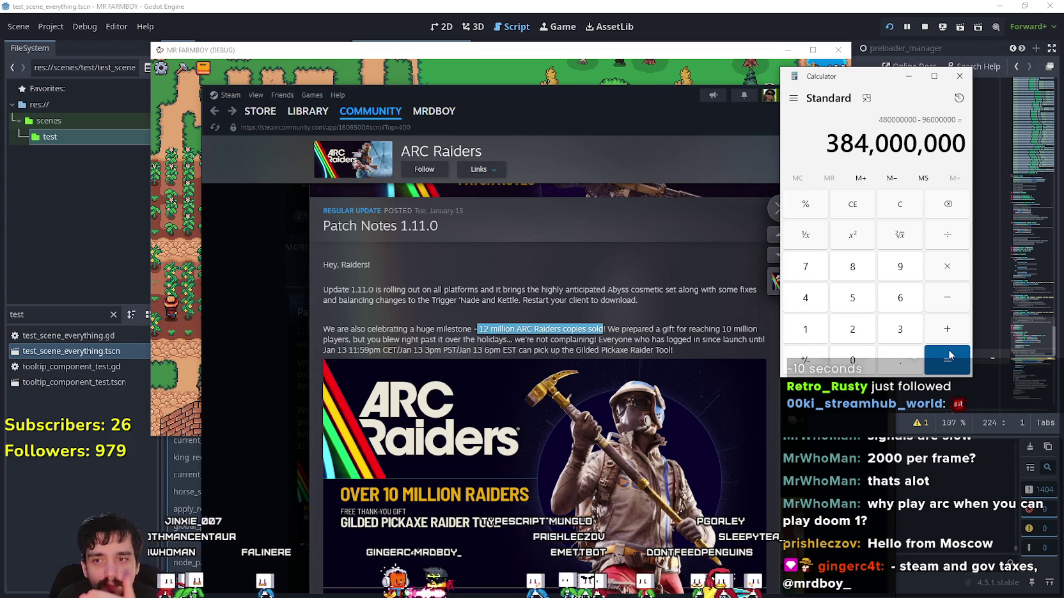
left_click(776, 208)
left_click(776, 208)
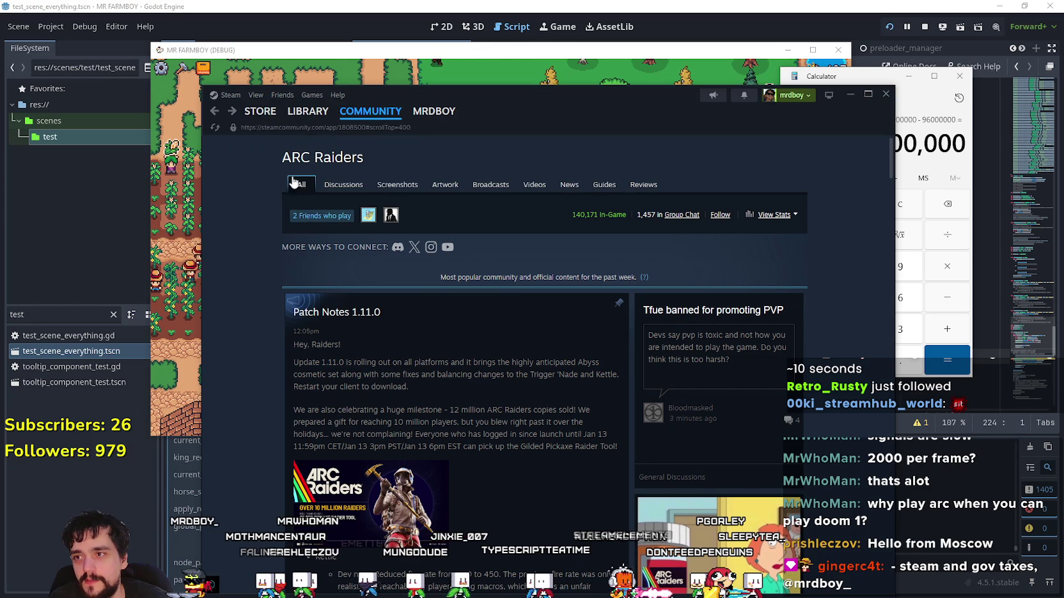
- Go from the library to the ARC Raiders store page and scroll to its announcements
left_click(308, 111)
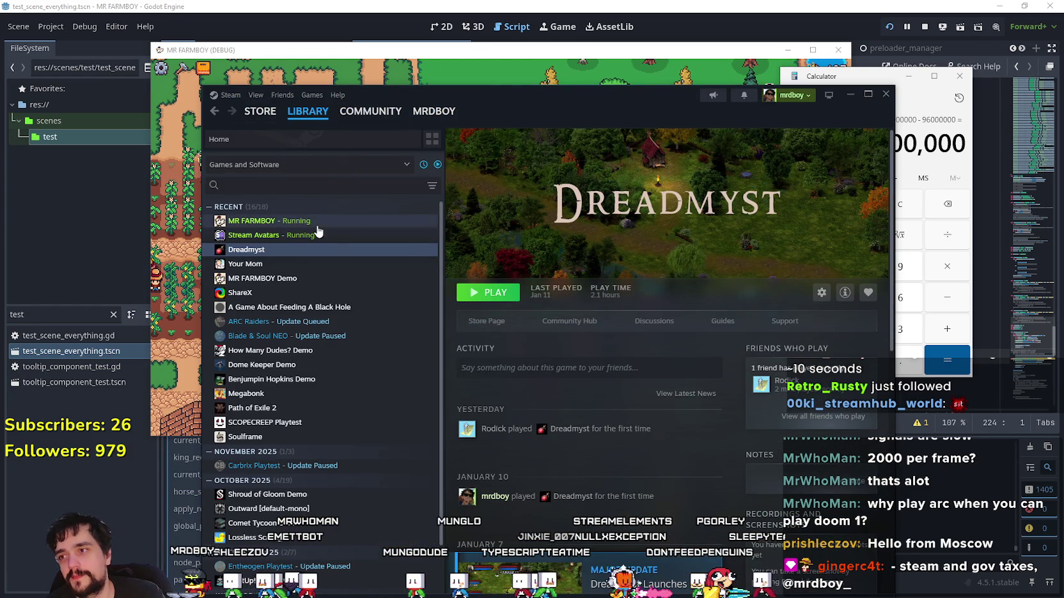
left_click(319, 321)
left_click(486, 325)
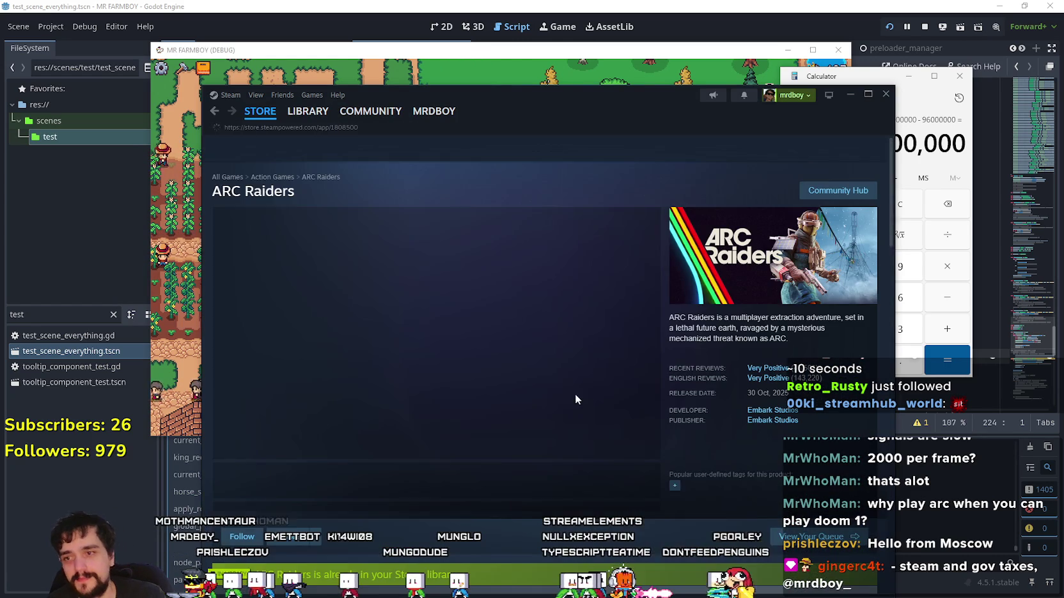
scroll(419, 433, "down", 2)
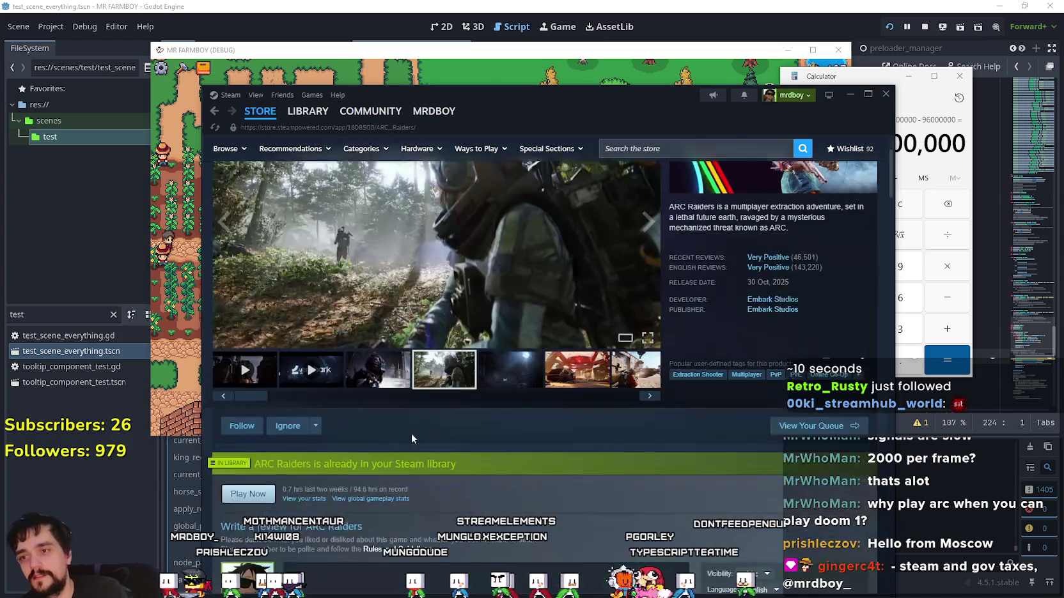
scroll(420, 433, "down", 10)
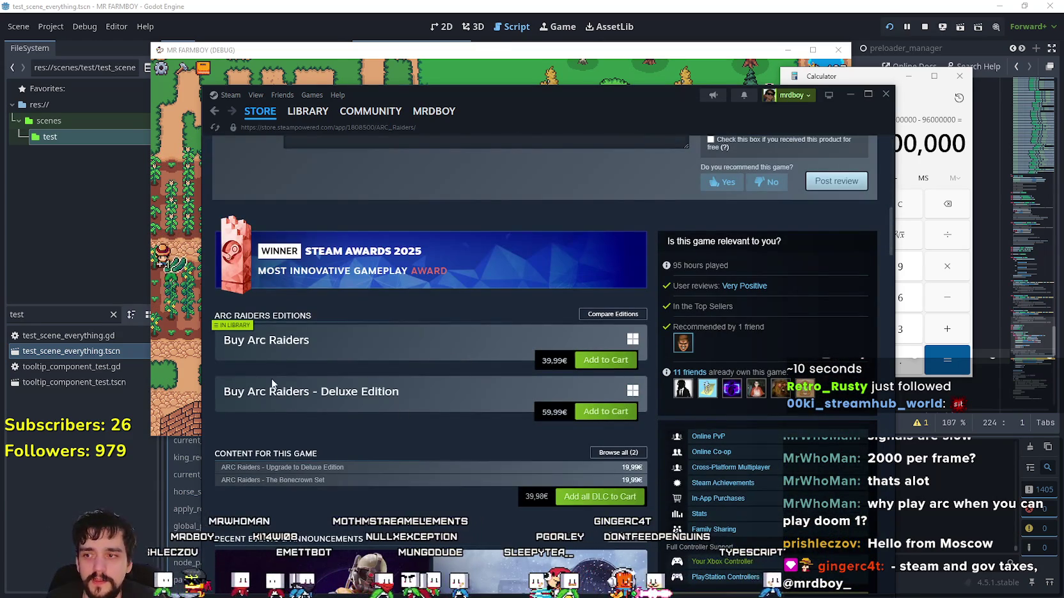
scroll(382, 412, "down", 2)
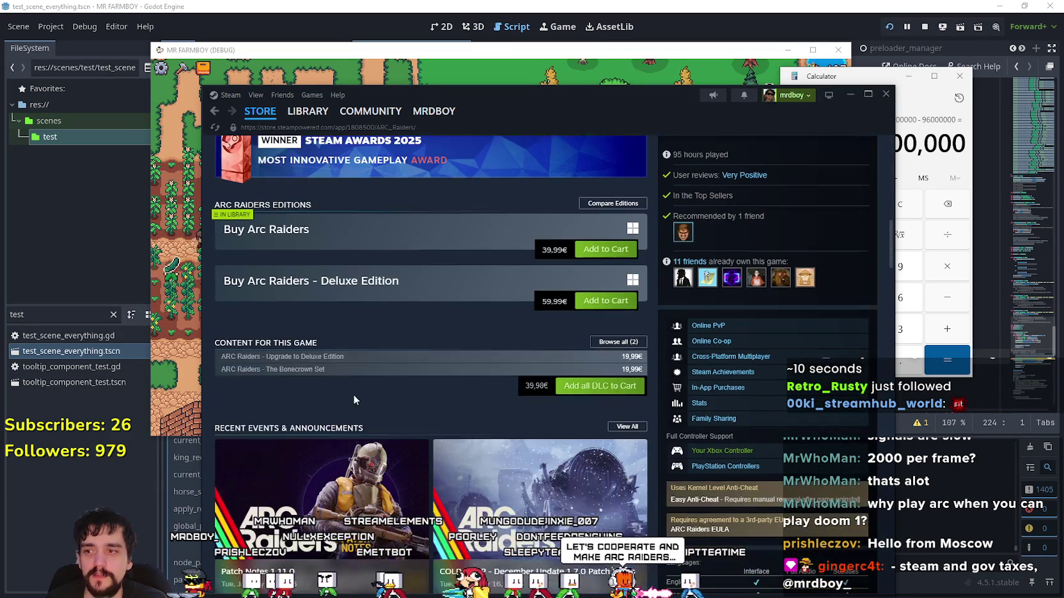
scroll(238, 340, "down", 2)
scroll(238, 344, "down", 1)
- Open the Patch Notes 1.11.0 post and select the Kettle dev note paragraph
left_click(351, 403)
scroll(609, 372, "down", 10)
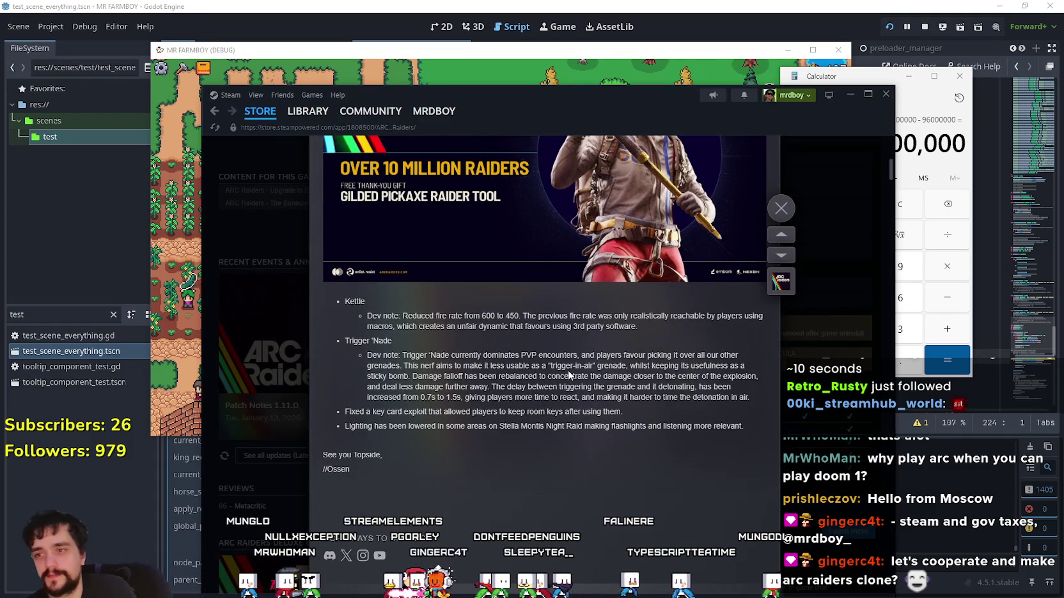
scroll(521, 392, "up", 10)
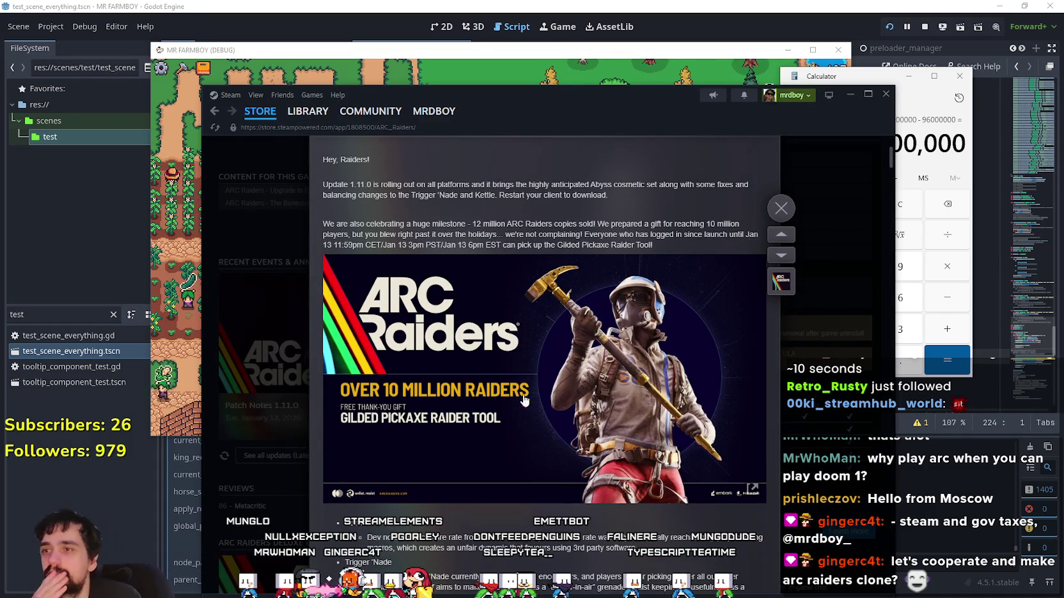
scroll(521, 342, "down", 3)
mouse_move(373, 372)
left_mouse_down()
mouse_move(638, 382)
mouse_move(746, 374)
left_mouse_up()
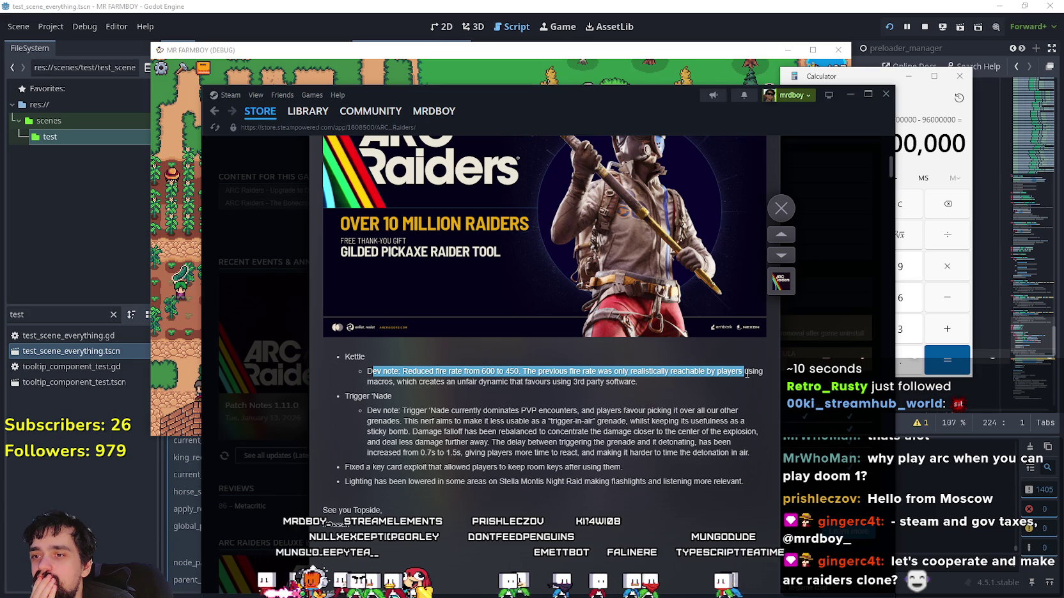
triple_click(767, 378)
triple_click(424, 371)
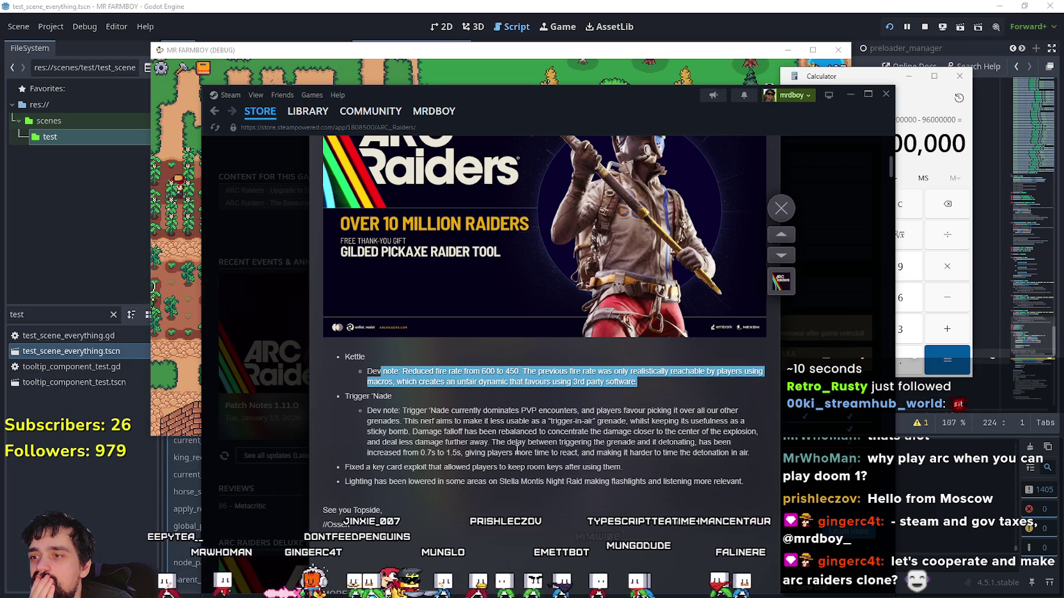
left_click(369, 417)
- Highlight the Trigger 'Nade dev note, key card exploit fix and lighting change lines
mouse_move(351, 396)
left_mouse_down()
mouse_move(748, 432)
mouse_move(598, 442)
mouse_move(692, 443)
left_mouse_up()
left_click(469, 490)
scroll(471, 491, "down", 3)
left_click_drag(337, 306, 654, 307)
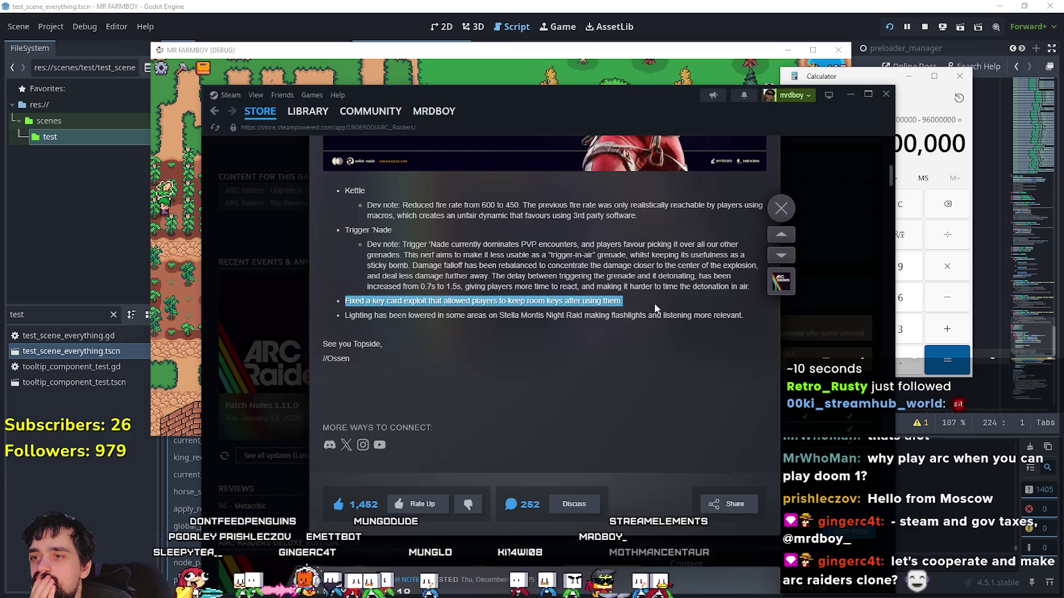
left_click_drag(349, 315, 732, 334)
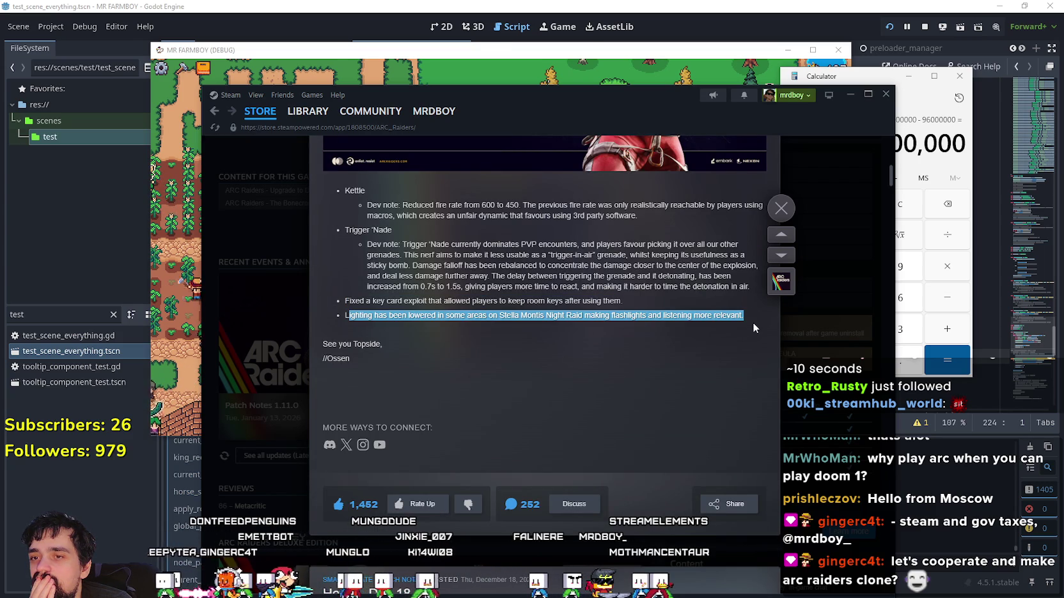
left_click(474, 320)
left_click_drag(432, 315, 732, 319)
- Finish reading past the lighting change line and close the patch notes post
left_click(704, 333)
left_click_drag(618, 315, 741, 317)
left_click(653, 358)
scroll(614, 345, "down", 2)
scroll(575, 335, "down", 2)
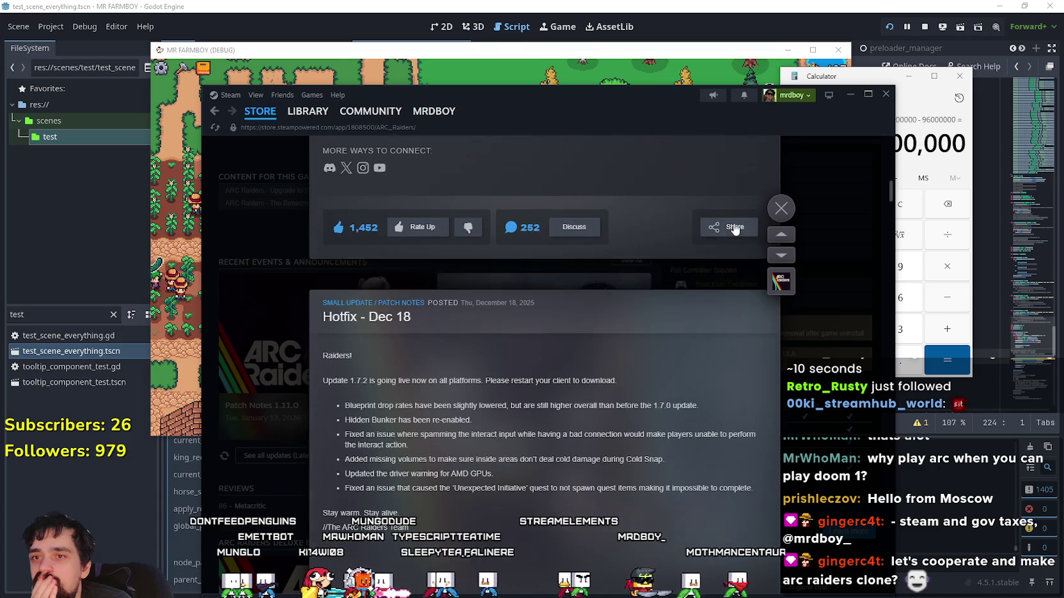
left_click(781, 207)
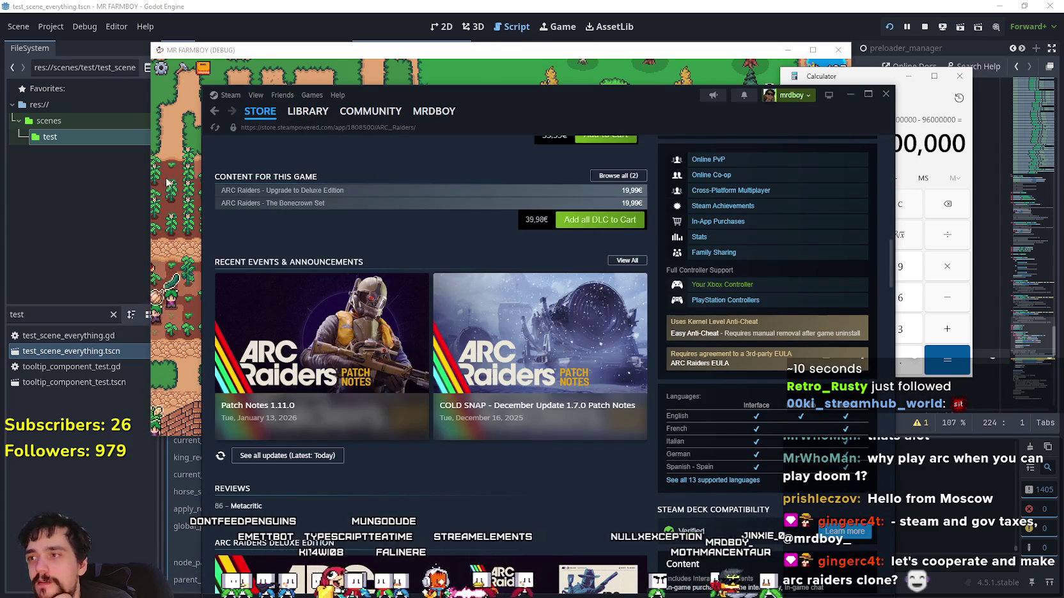
- Bring the MR FARMBOY debug game window in front of Steam, then switch to the browser
left_click(230, 140)
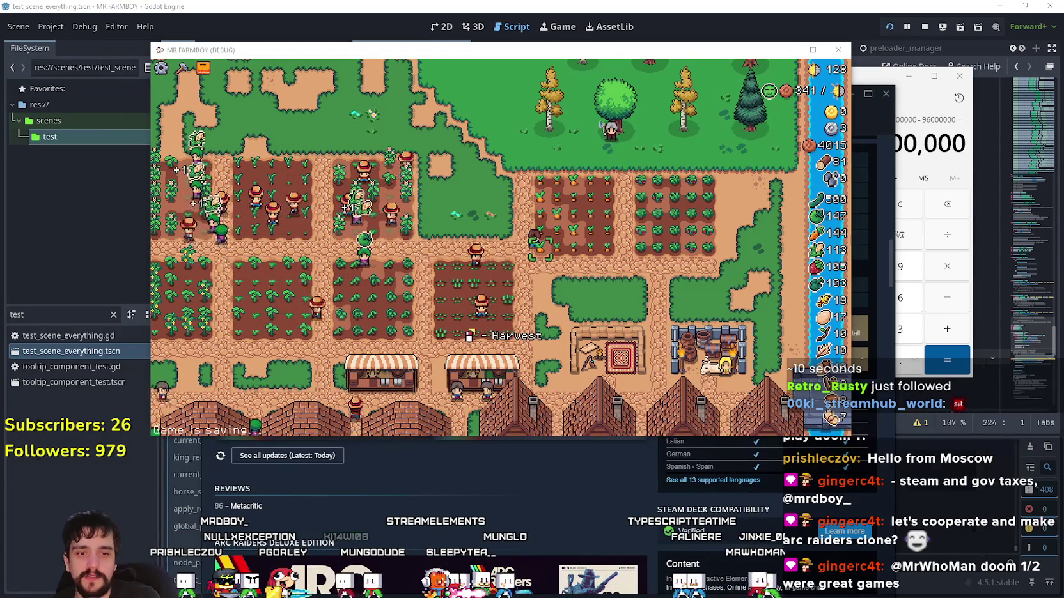
key("alt+Tab")
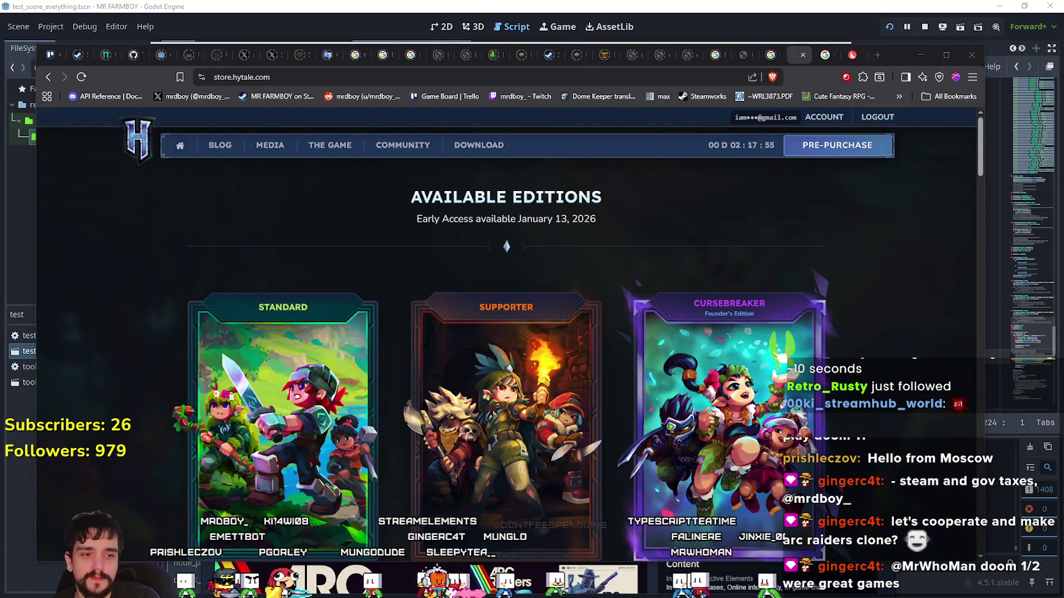
- Switch to the Twitch Hytale category window and reload it
key("alt+Tab")
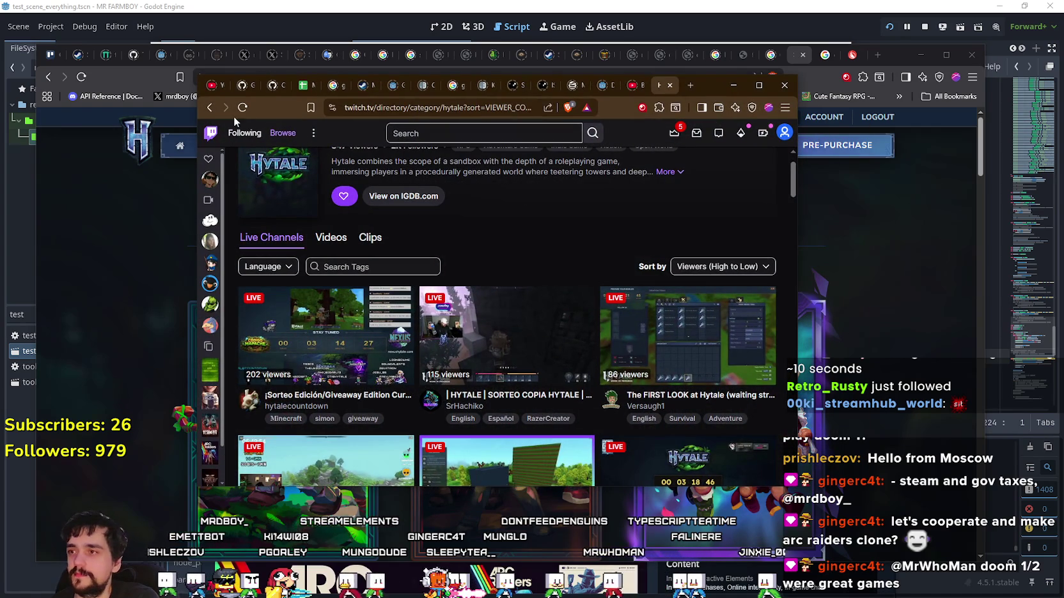
key("F5")
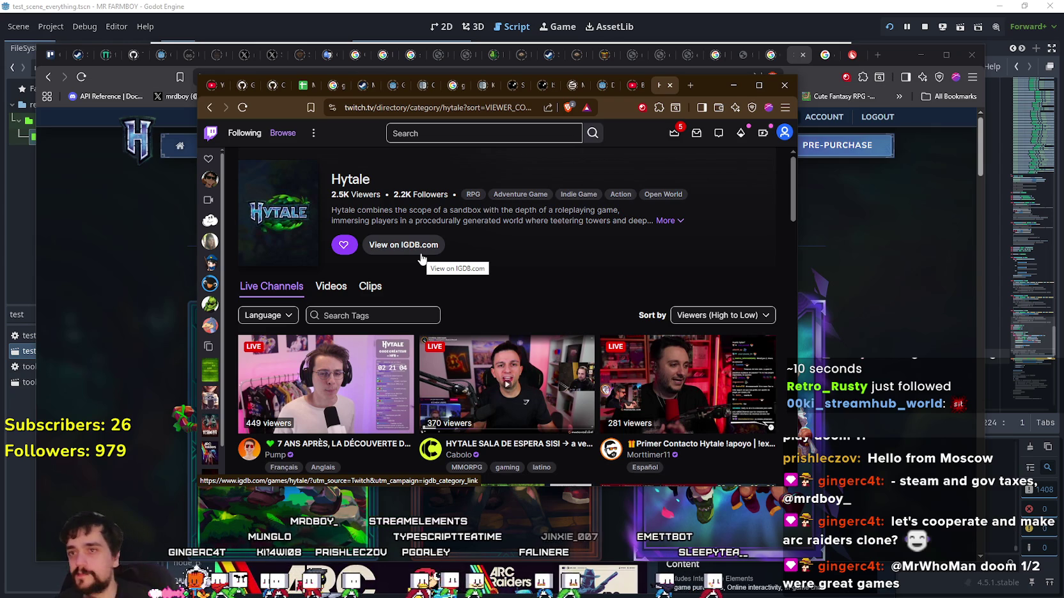
- Reload Hytale live channels sorted by viewers high to low, then move Twitch aside for the store
left_click(252, 108)
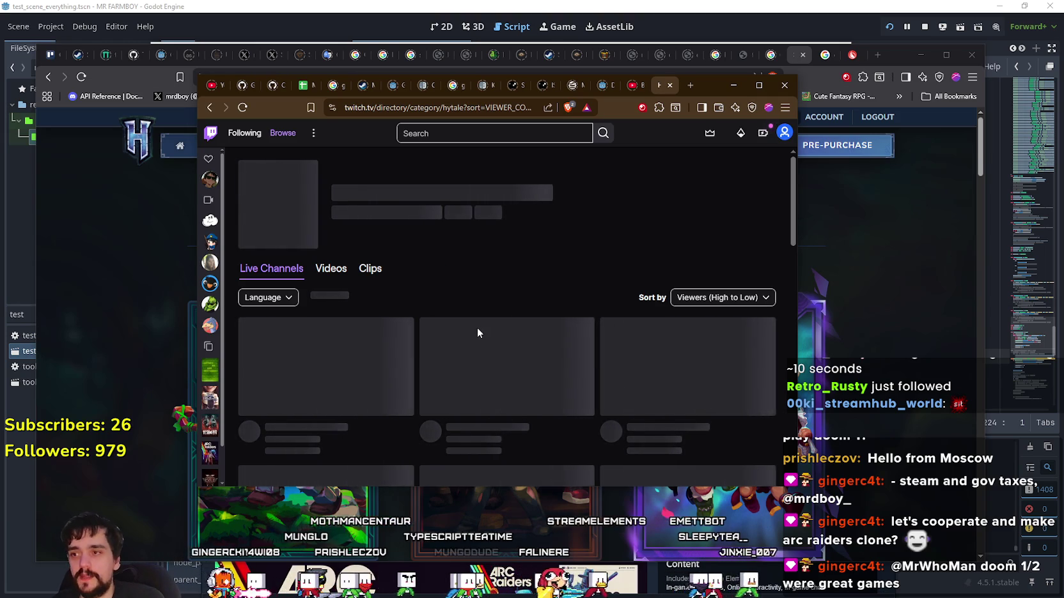
left_click(735, 315)
left_click(723, 315)
scroll(592, 297, "down", 1)
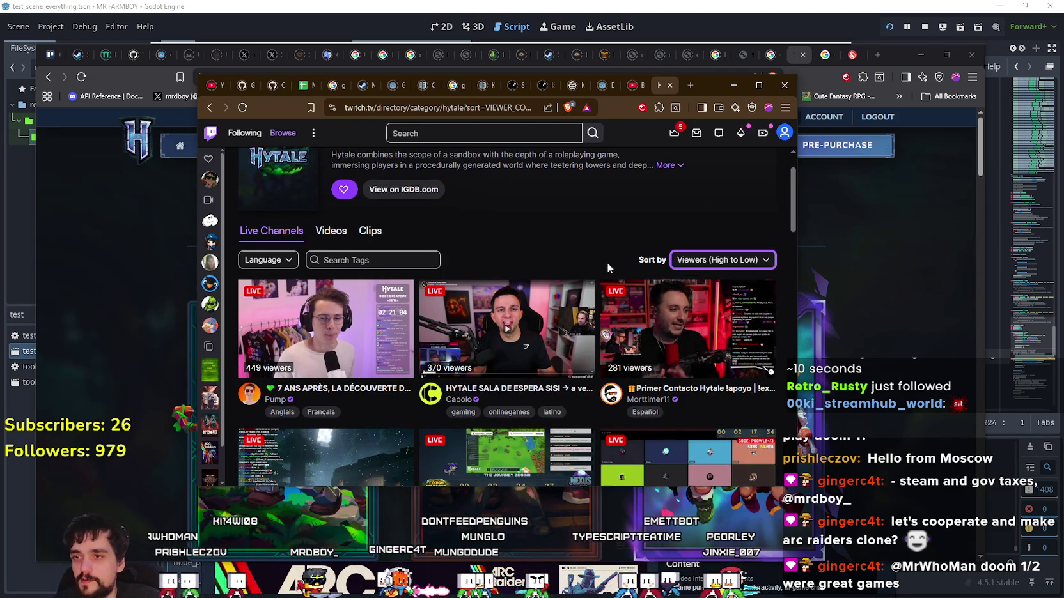
scroll(606, 275, "down", 2)
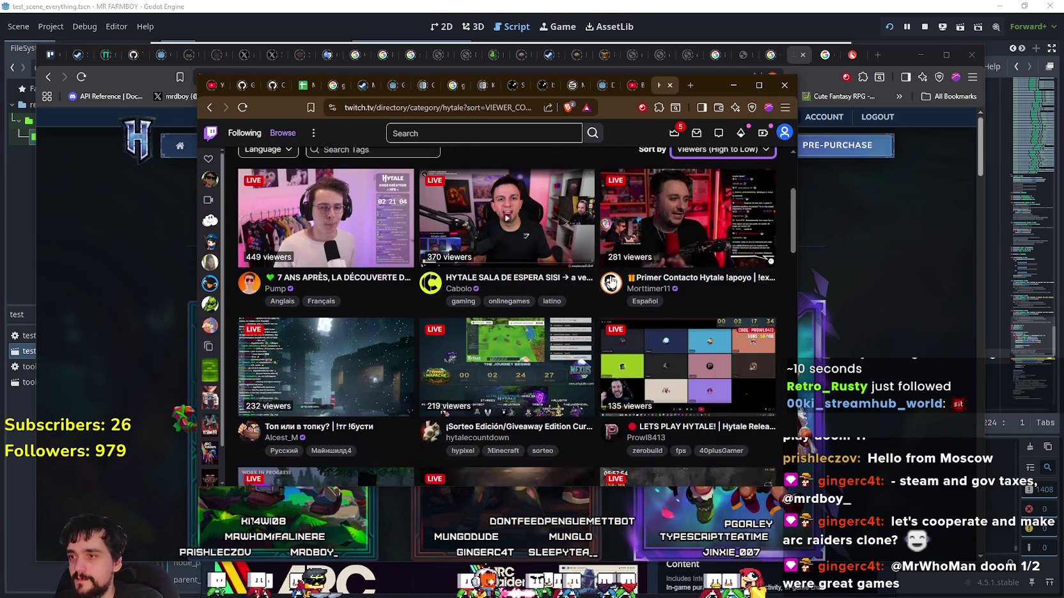
scroll(335, 171, "up", 3)
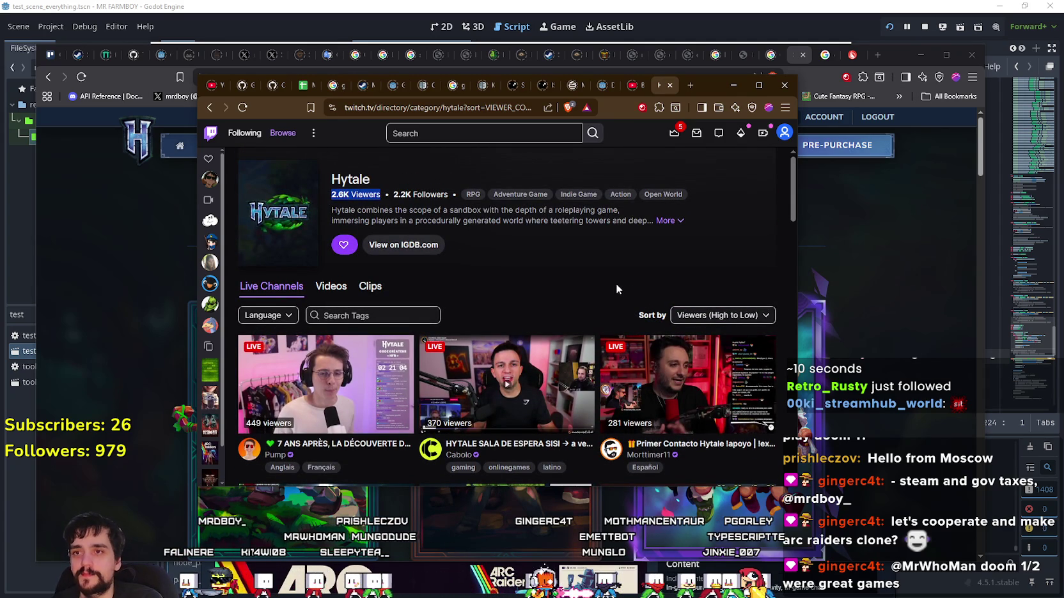
mouse_move(713, 83)
left_mouse_down()
mouse_move(464, 108)
mouse_move(484, 120)
left_mouse_up()
left_click(818, 203)
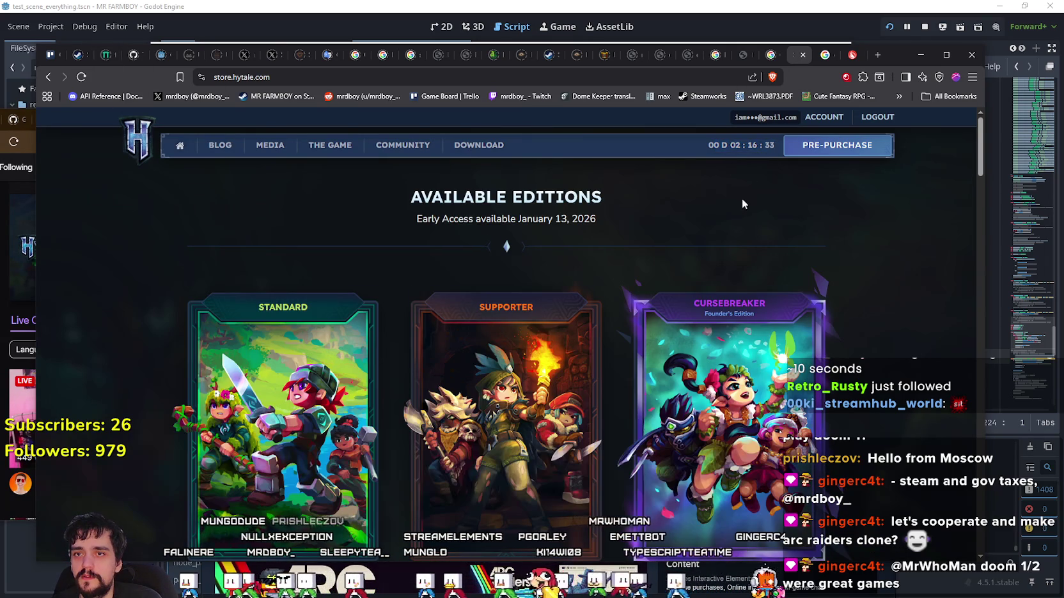
- Scroll the Hytale store to the US$24.19, US$42.34 and US$84.69 editions, then close Calculator
left_click(5, 257)
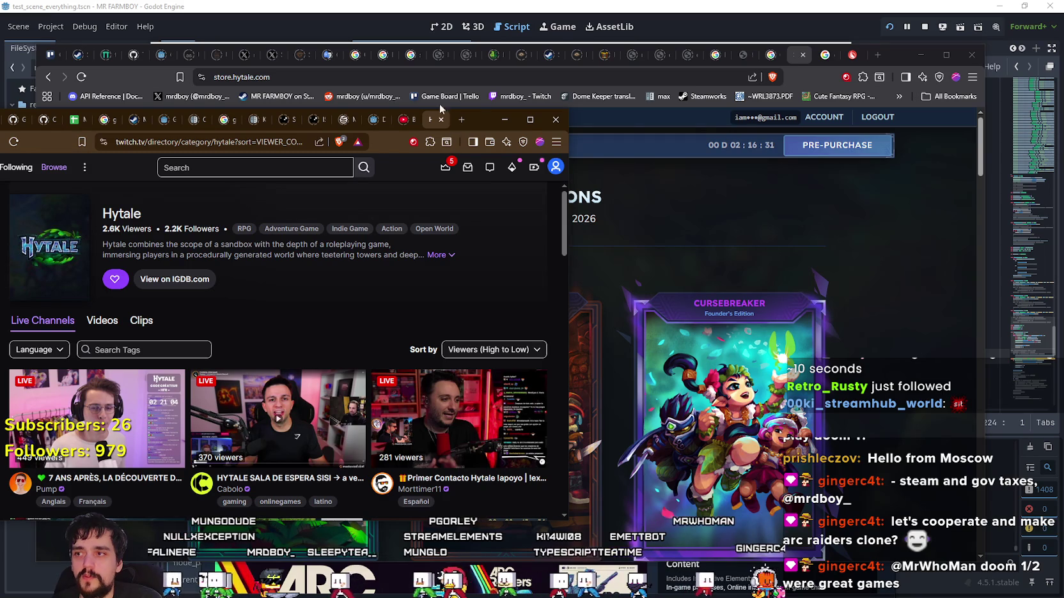
left_click(652, 179)
scroll(703, 288, "down", 3)
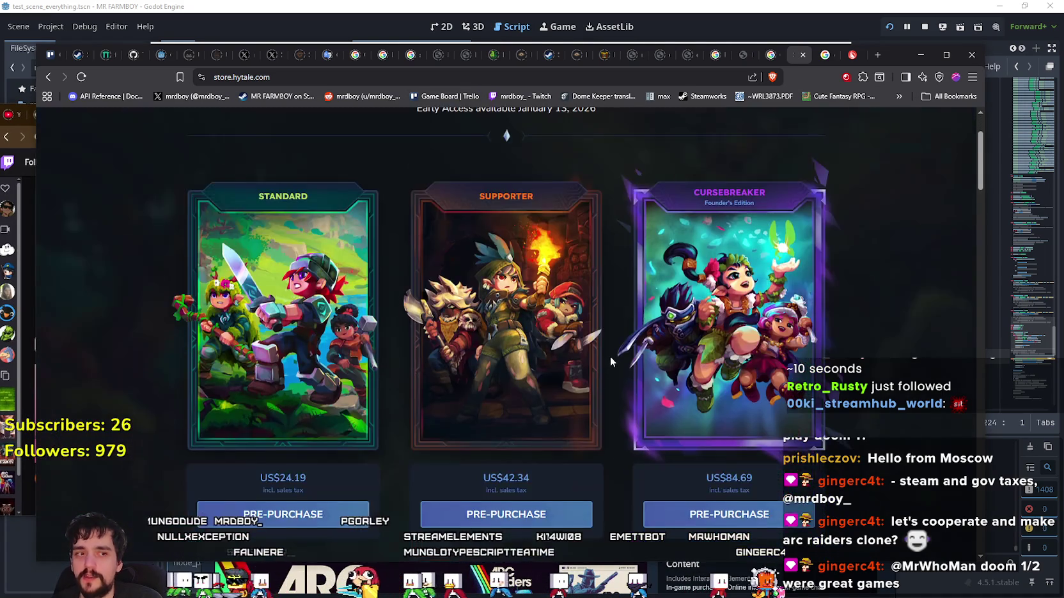
scroll(602, 350, "down", 1)
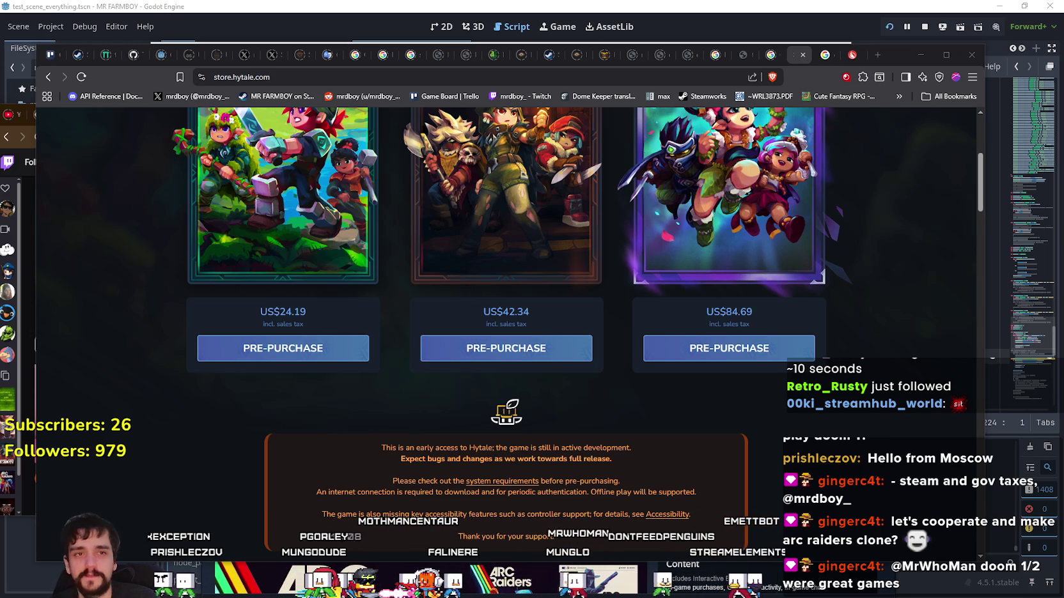
scroll(721, 380, "up", 3)
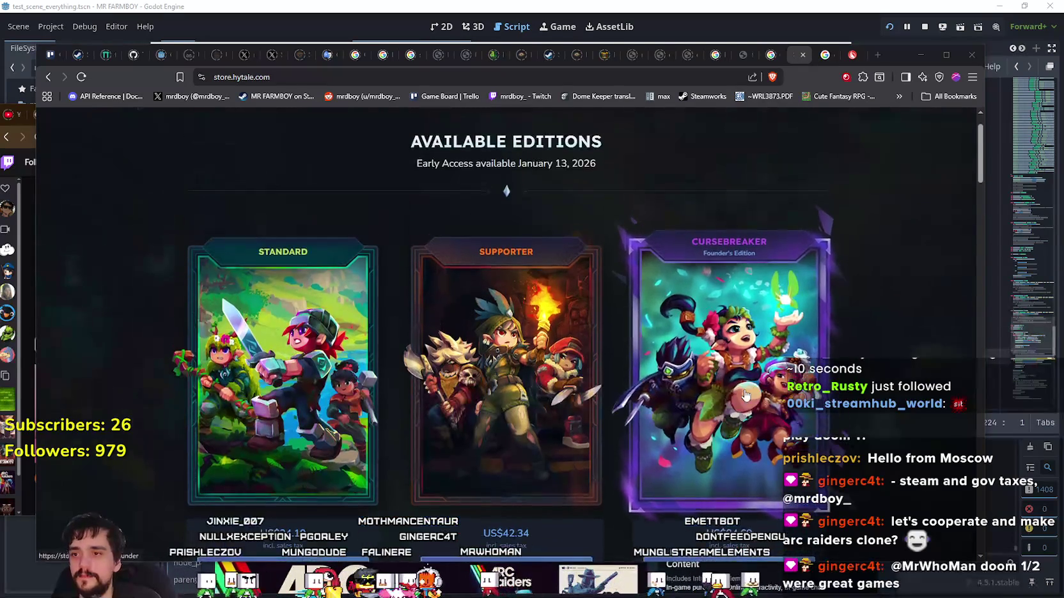
scroll(147, 412, "down", 2)
scroll(150, 421, "up", 1)
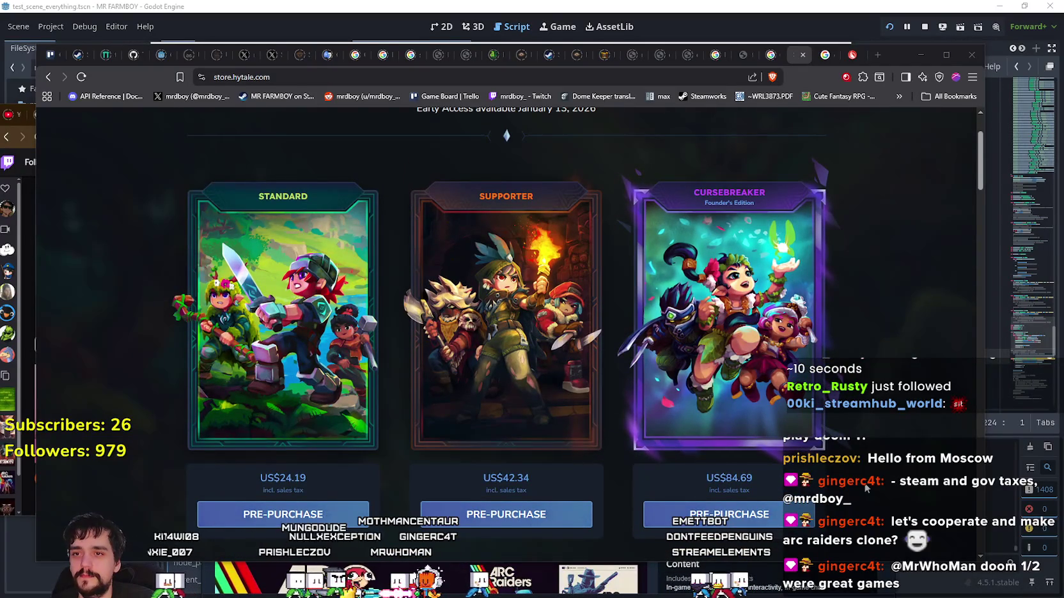
scroll(863, 481, "down", 1)
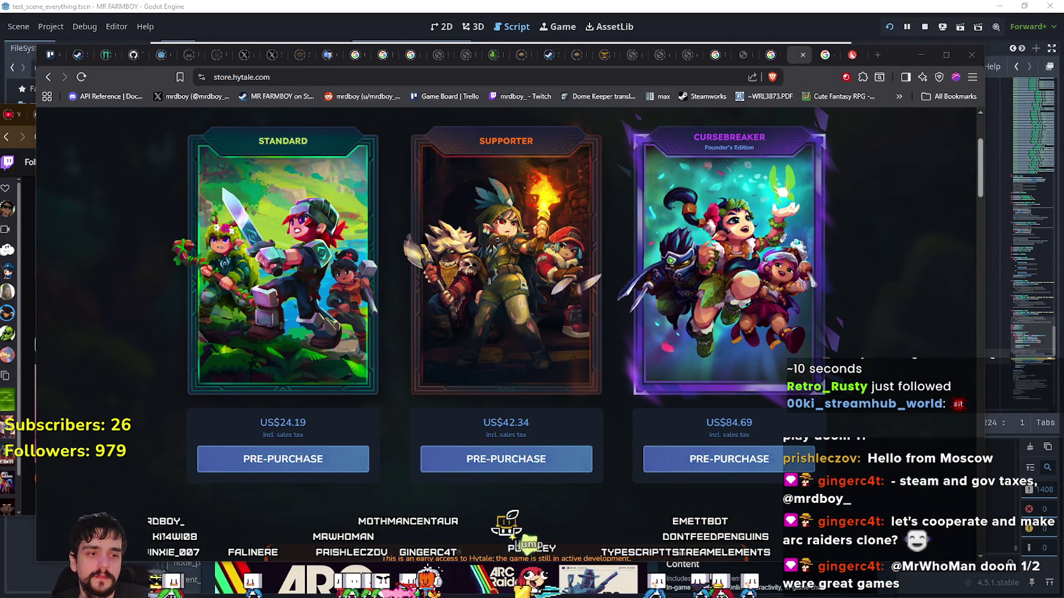
key("alt+Tab")
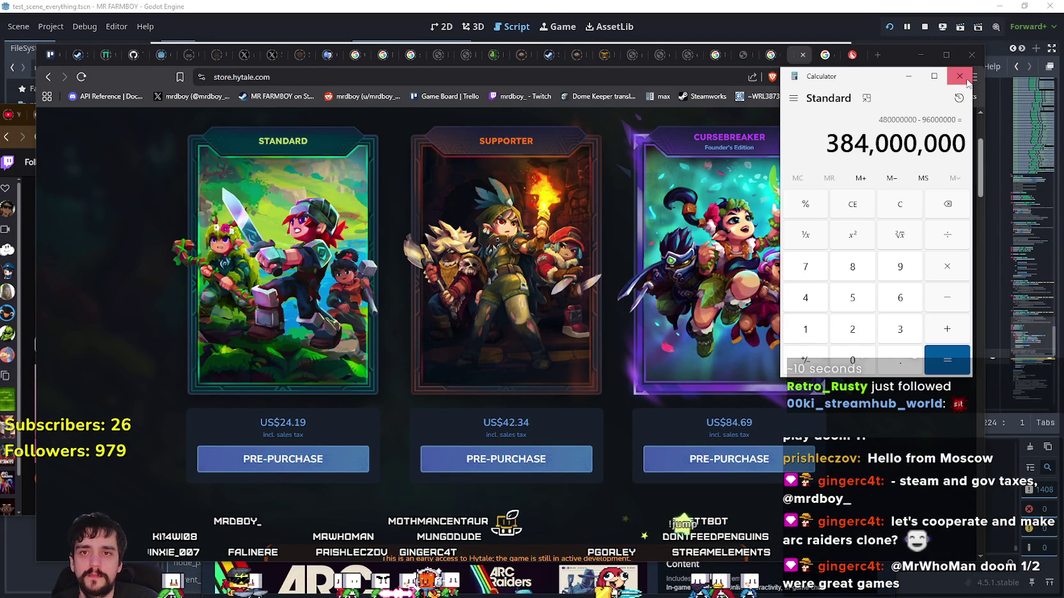
left_click(965, 79)
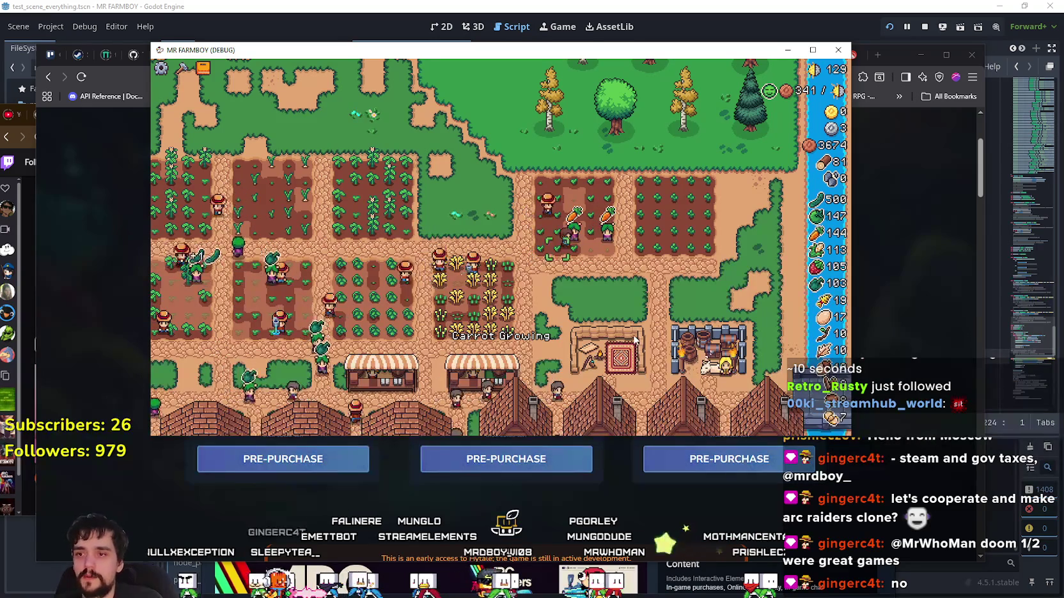
- Maximize the game window and walk the player around the vine field and houses
key("w")
key("a")
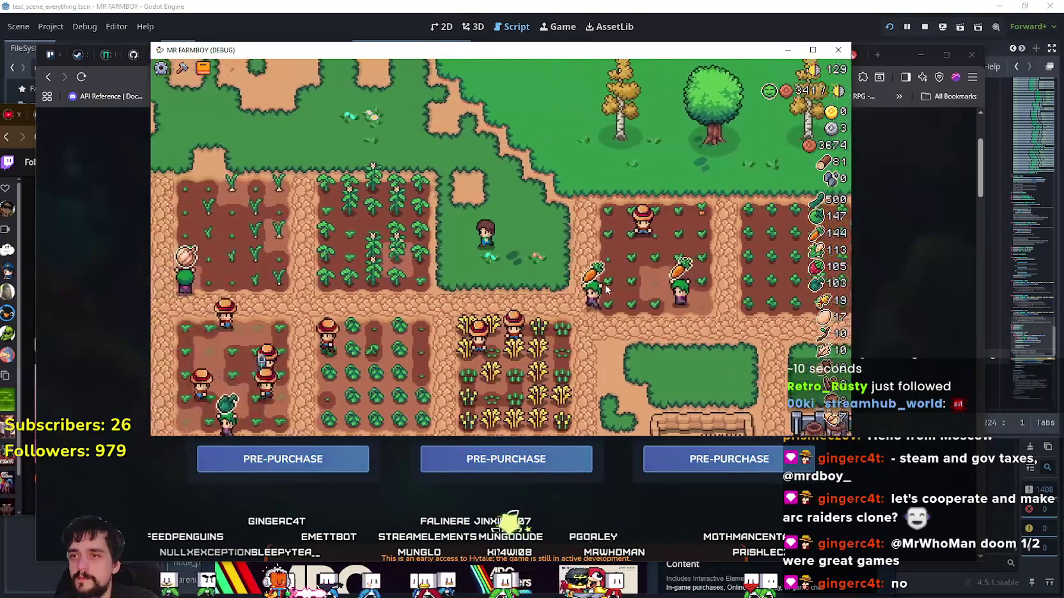
key("super+Up")
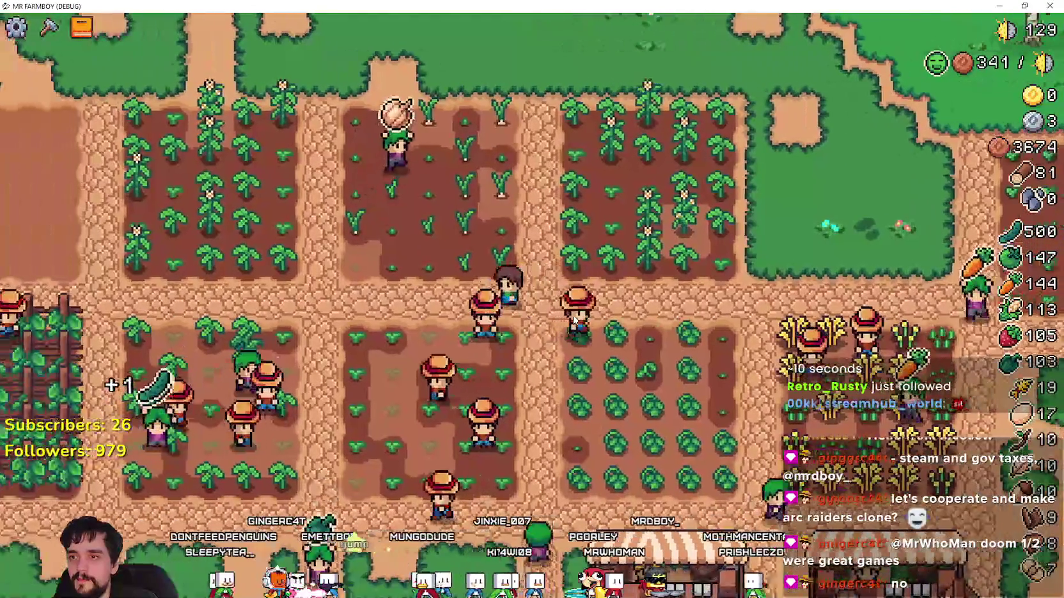
key("w")
key("a")
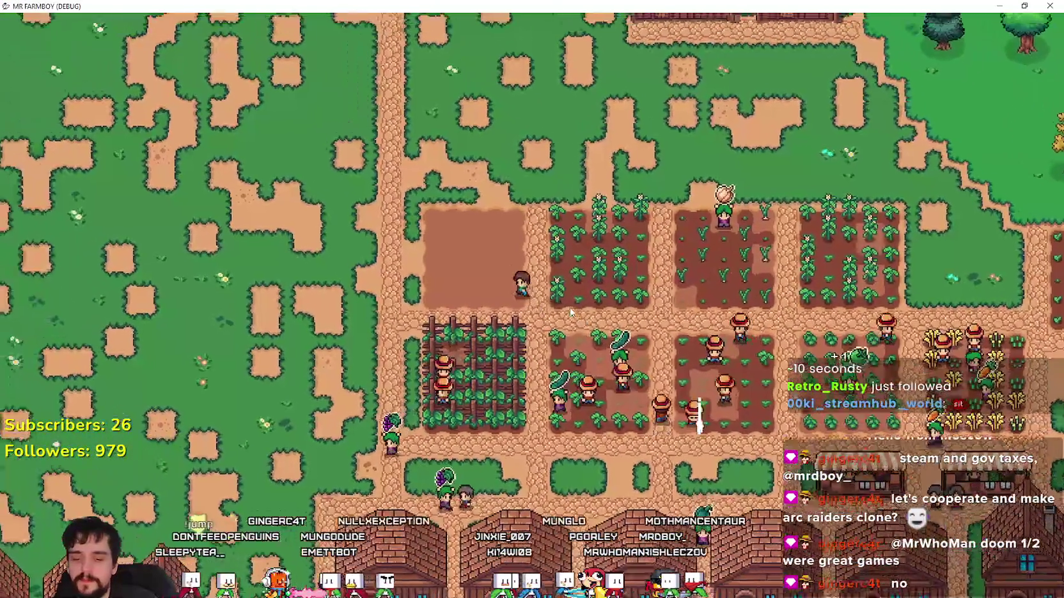
key("s")
key("a")
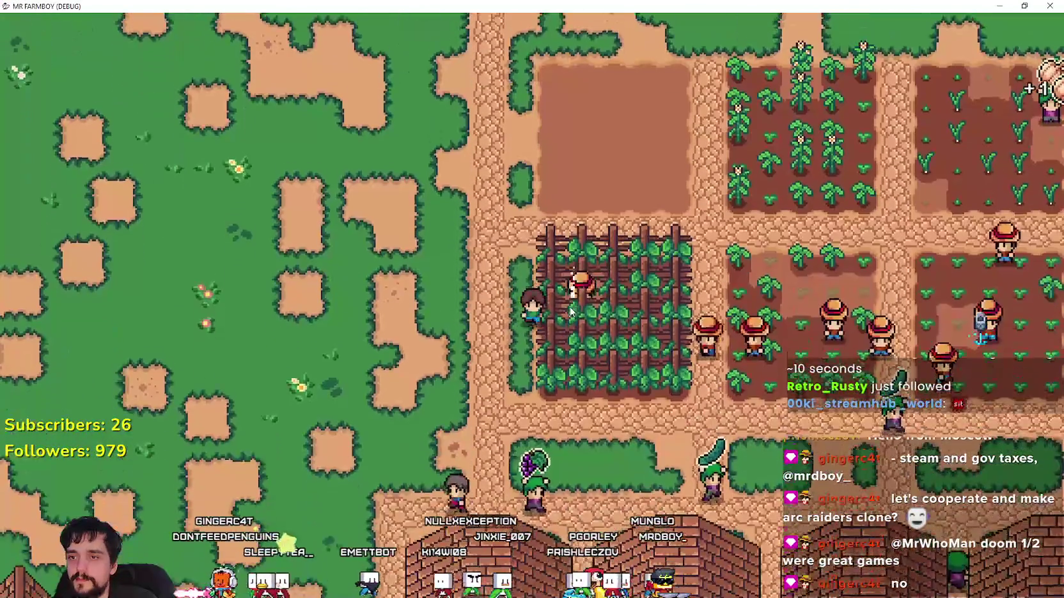
key("s")
key("a")
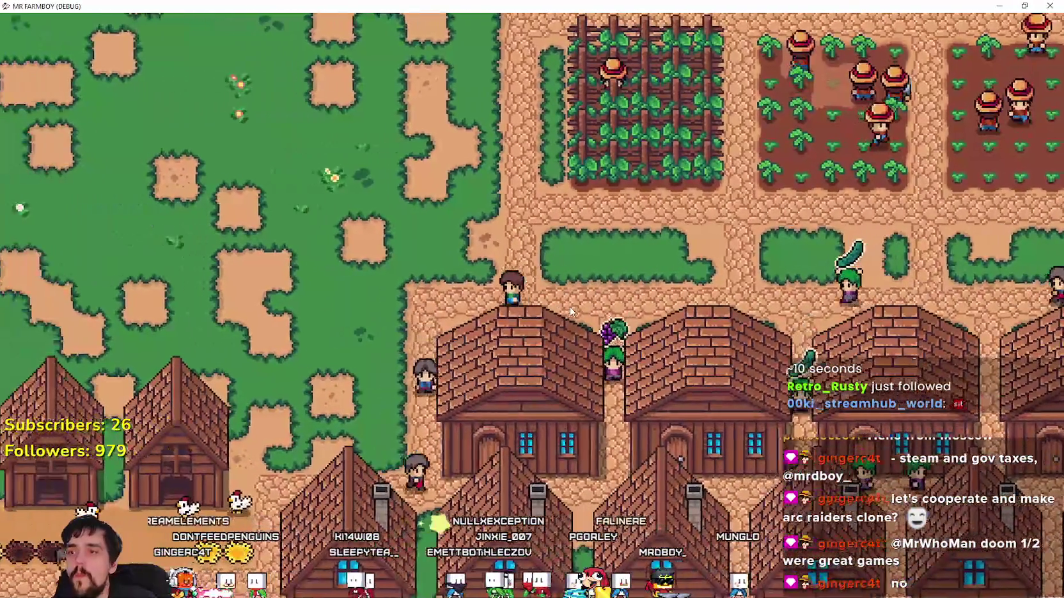
key("d")
key("w")
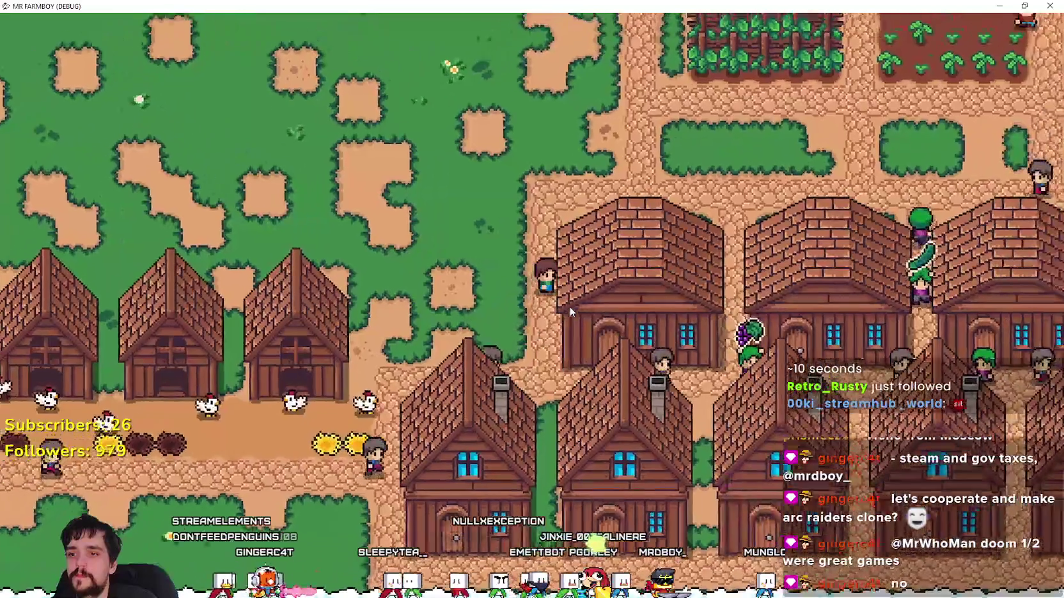
key("d")
key("w")
- Open the Crafting panel, then the advancements overview showing the crop advancements
key("c")
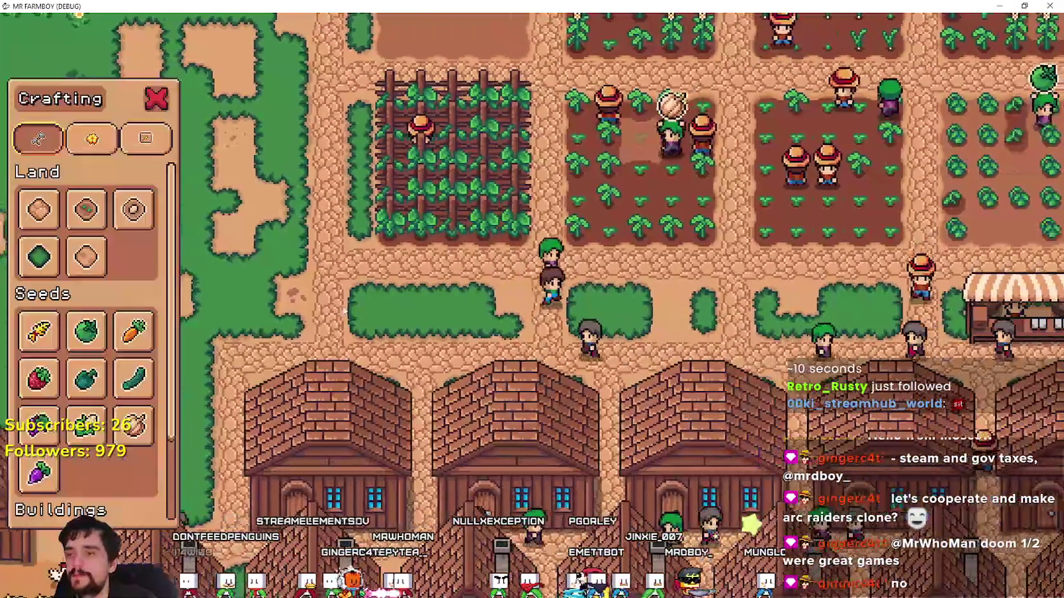
scroll(17, 394, "down", 3)
scroll(17, 395, "up", 3)
key("t")
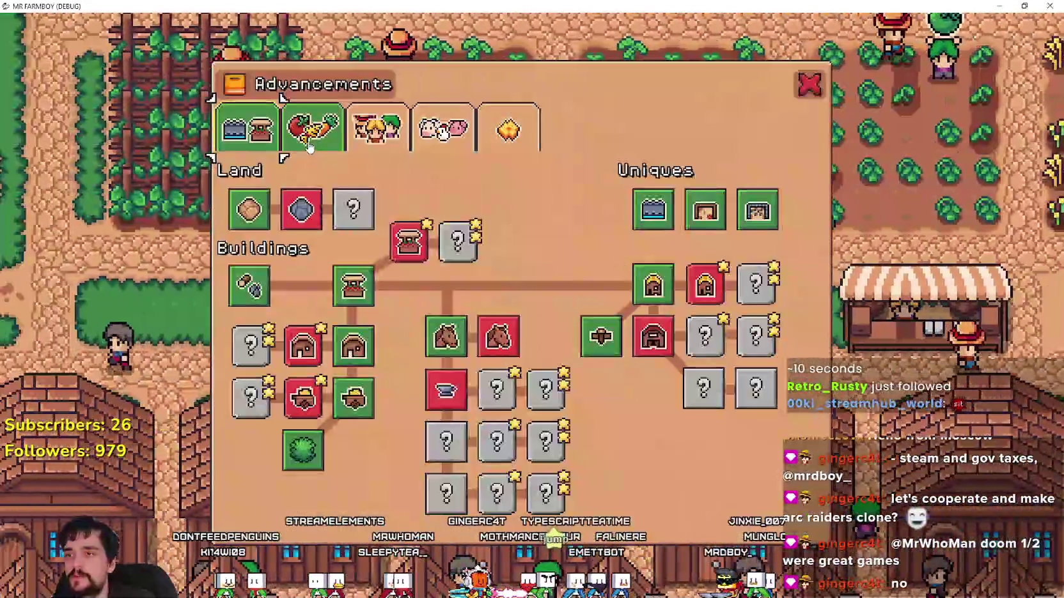
left_click(313, 128)
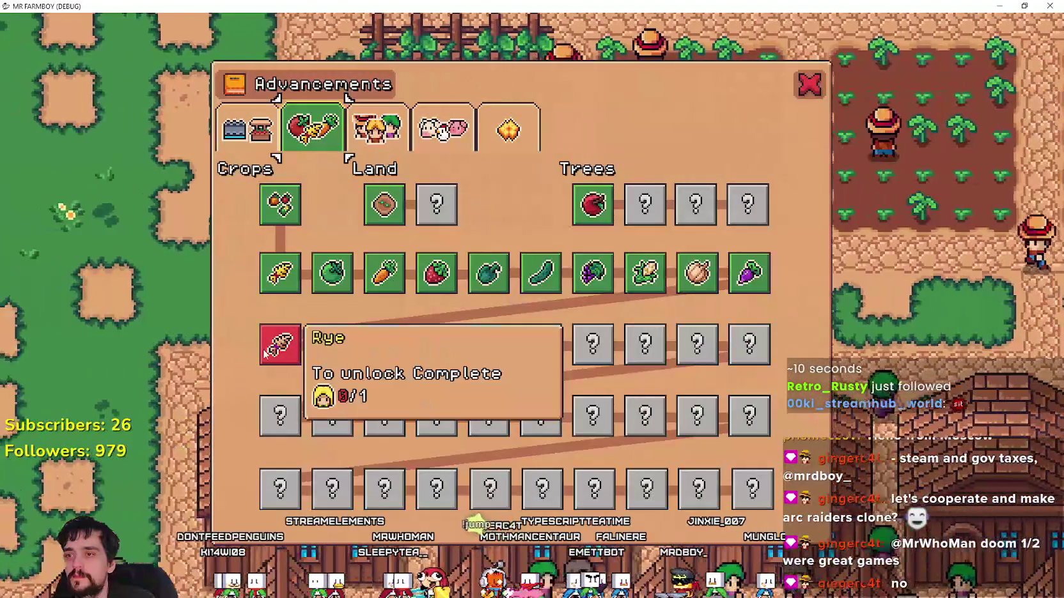
- Close the advancements overview, open Crafting, select turnip seeds and walk onto the tilled plot
key("t")
key("c")
key("w")
key("a")
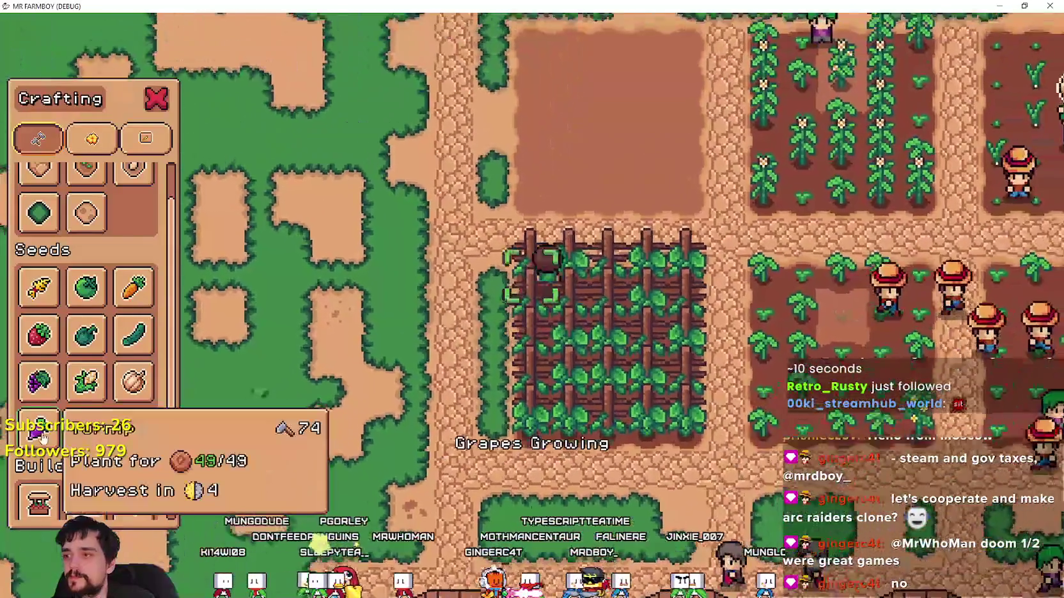
left_click(44, 432)
key("w")
key("d")
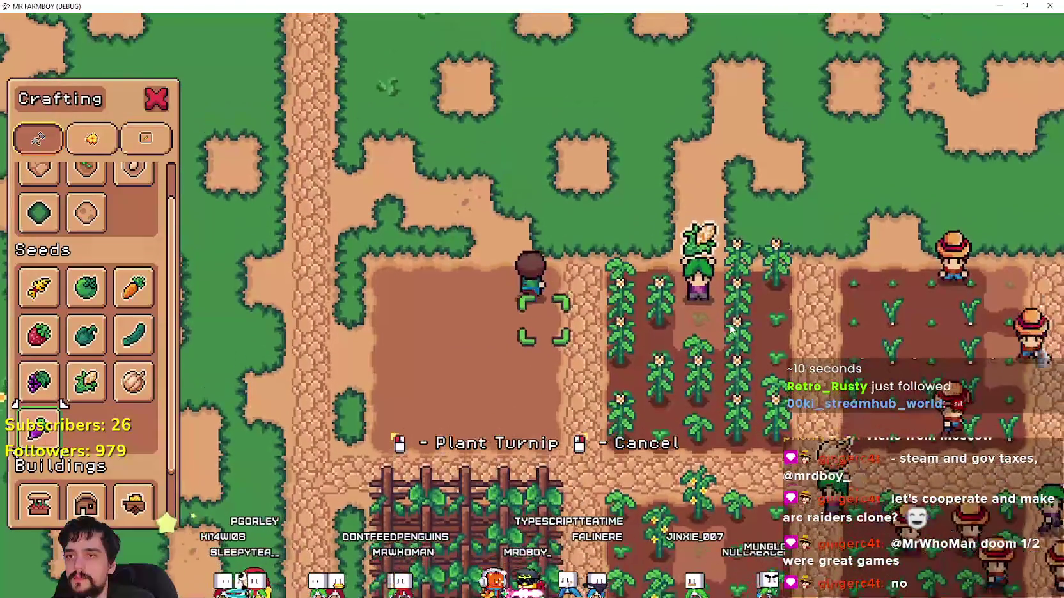
- Plant and water turnips on the tiles along the first row of the plot
left_click(732, 329)
left_click(731, 329)
key("a")
left_click(703, 320)
left_click(672, 307)
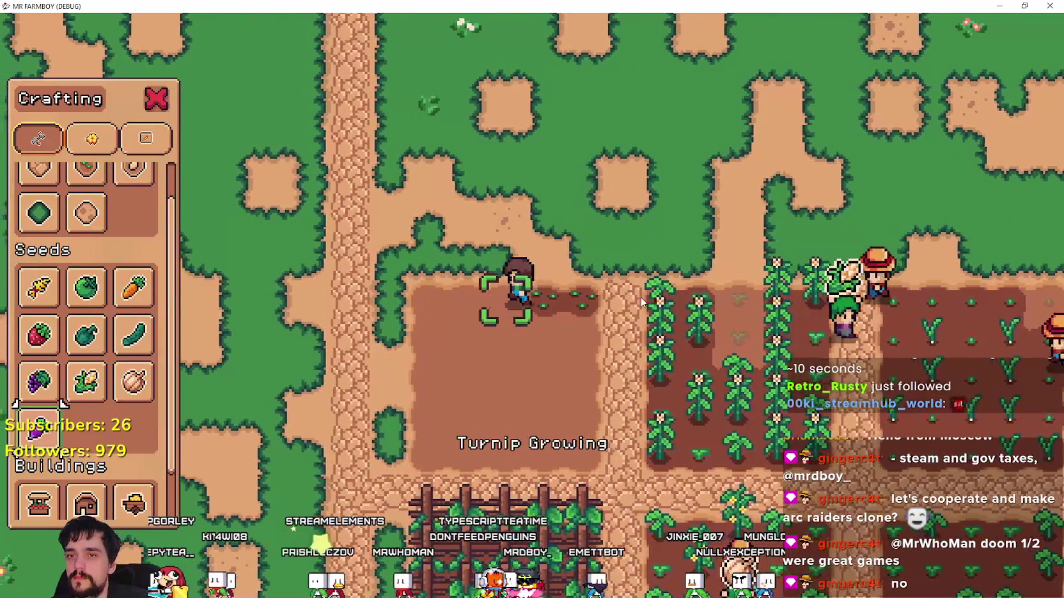
key("a")
left_click(641, 297)
key("a")
left_click(641, 297)
left_click(640, 296)
key("a")
left_click(640, 296)
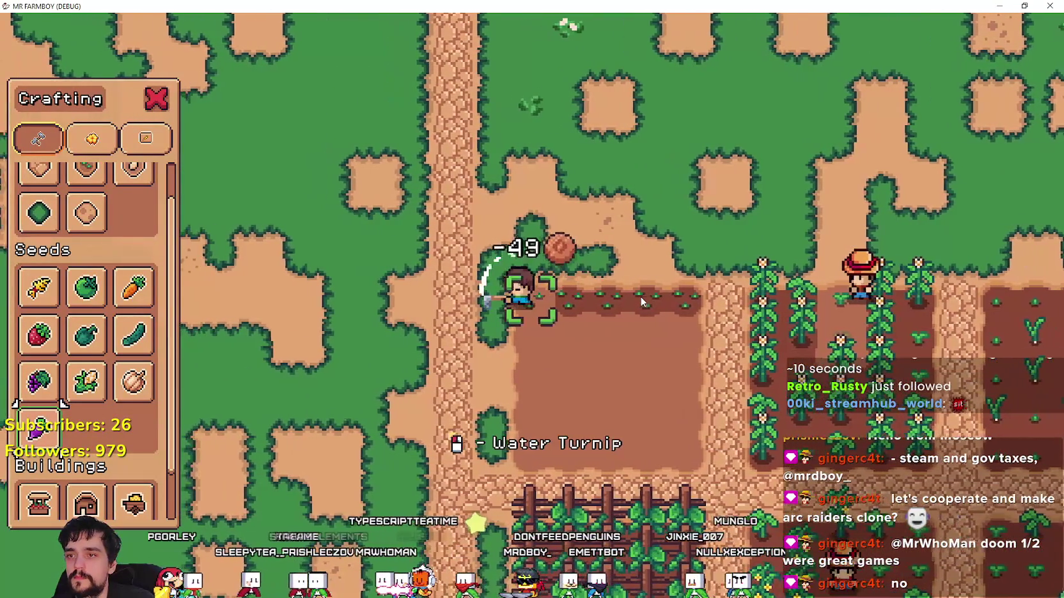
left_click(640, 296)
left_click(586, 303)
- Move down and plant and water turnips across the next rows
key("s")
left_click(526, 320)
key("d")
left_click(701, 336)
left_click(687, 326)
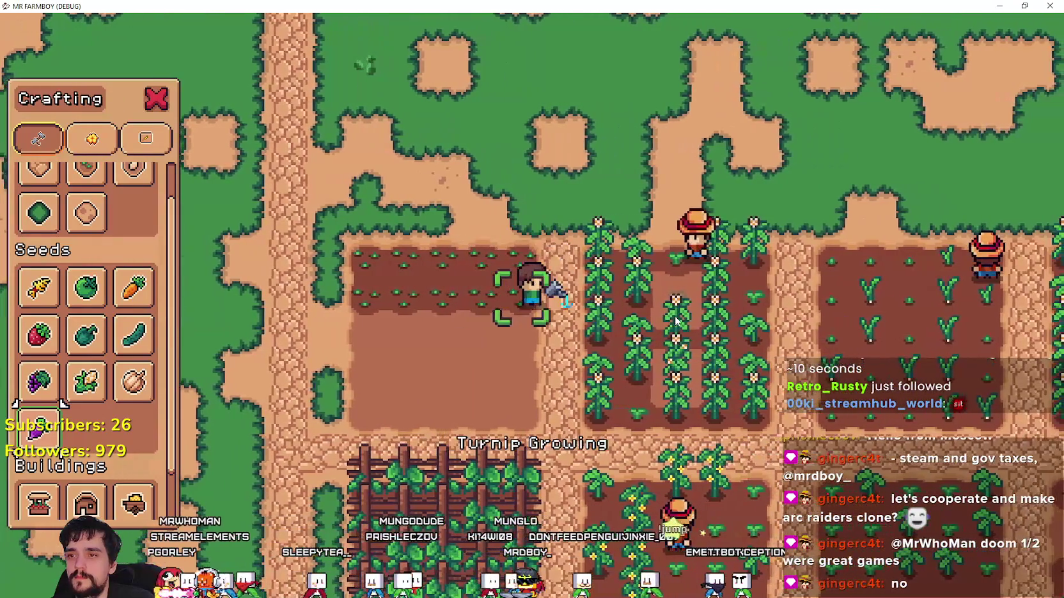
key("s")
left_click(677, 319)
key("a")
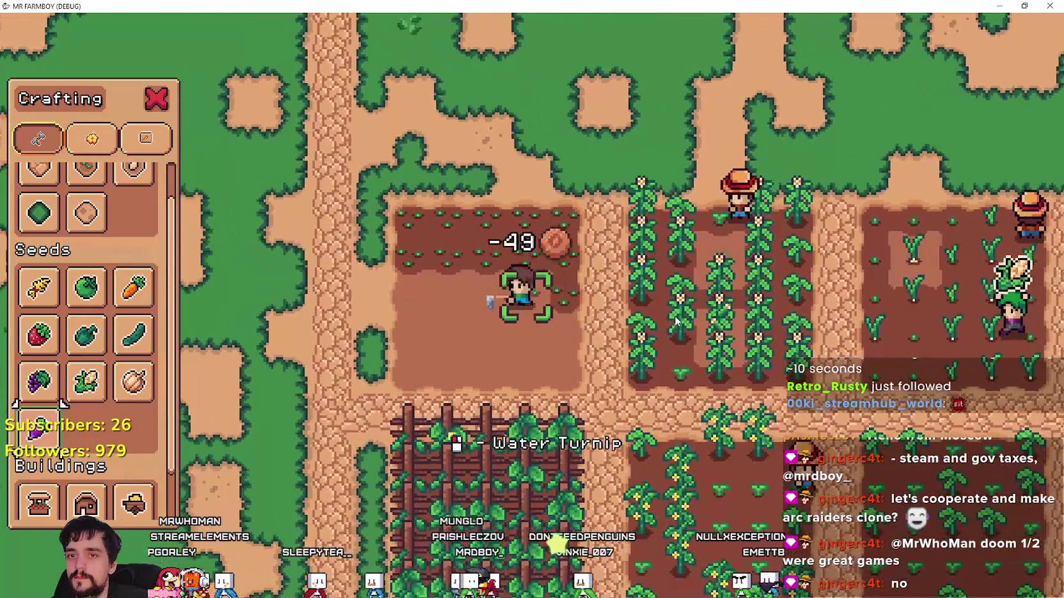
left_click(676, 320)
key("a")
left_click(639, 312)
left_click(619, 304)
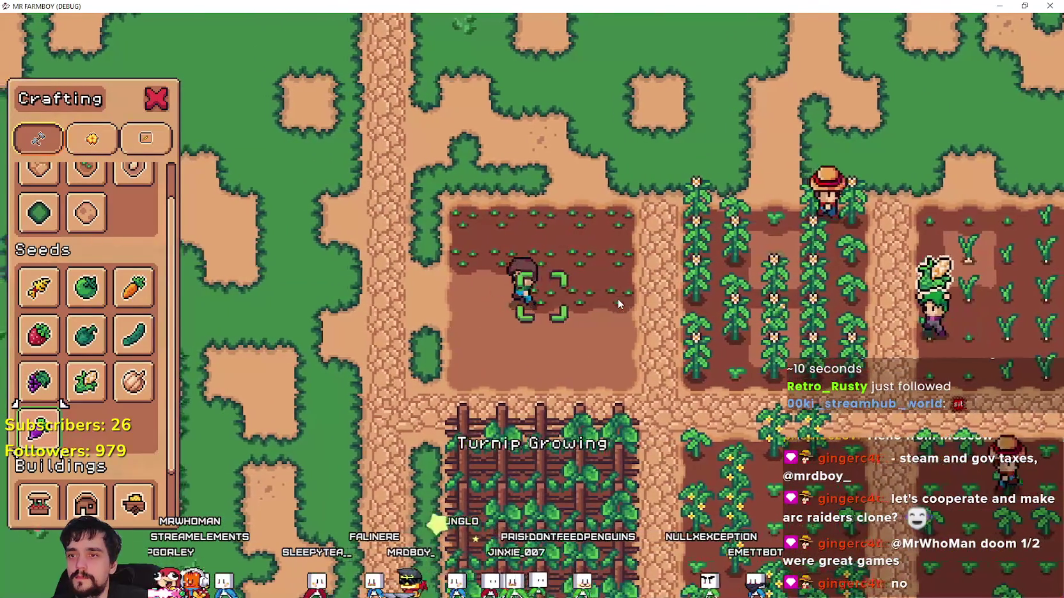
- Continue planting and watering turnips leftward along the lower row
key("a")
left_click(618, 298)
key("s")
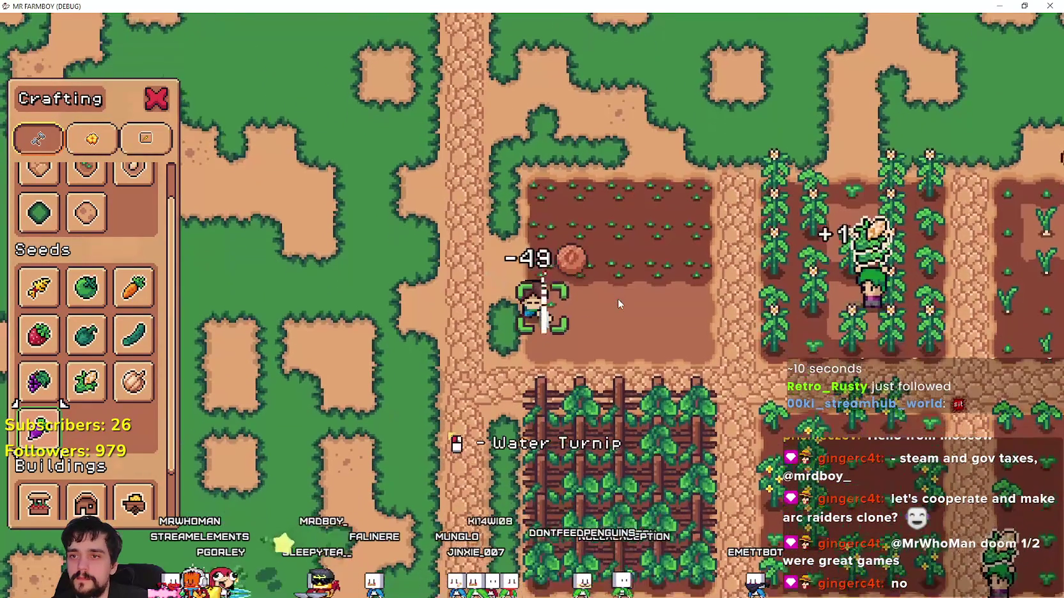
left_click(516, 281)
key("a")
left_click(517, 281)
left_click(517, 281)
left_click(516, 281)
left_click(516, 281)
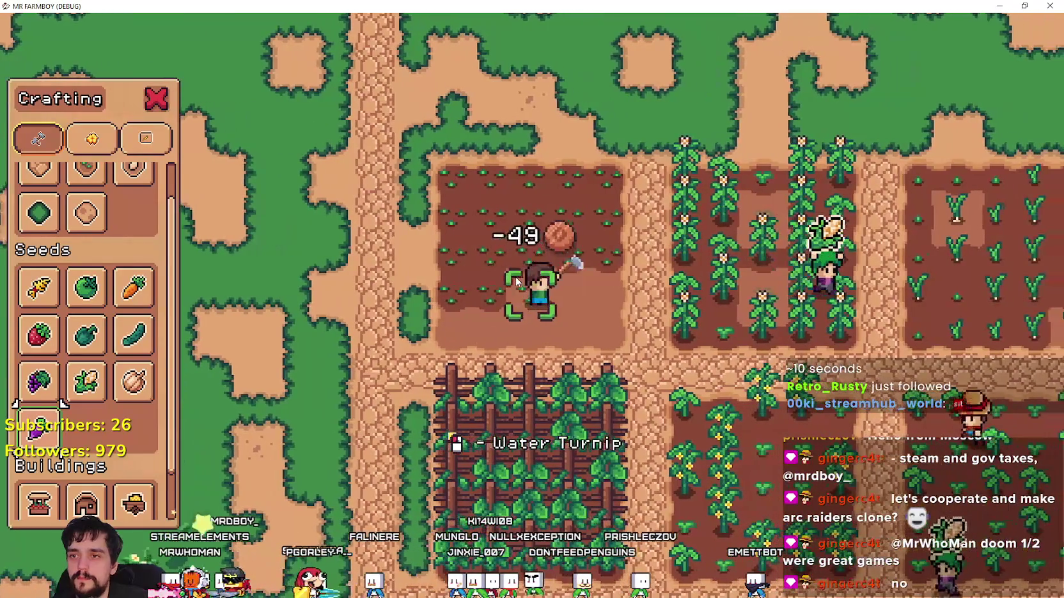
left_click(517, 281)
left_click(517, 282)
key("a")
left_click(511, 284)
left_click(512, 285)
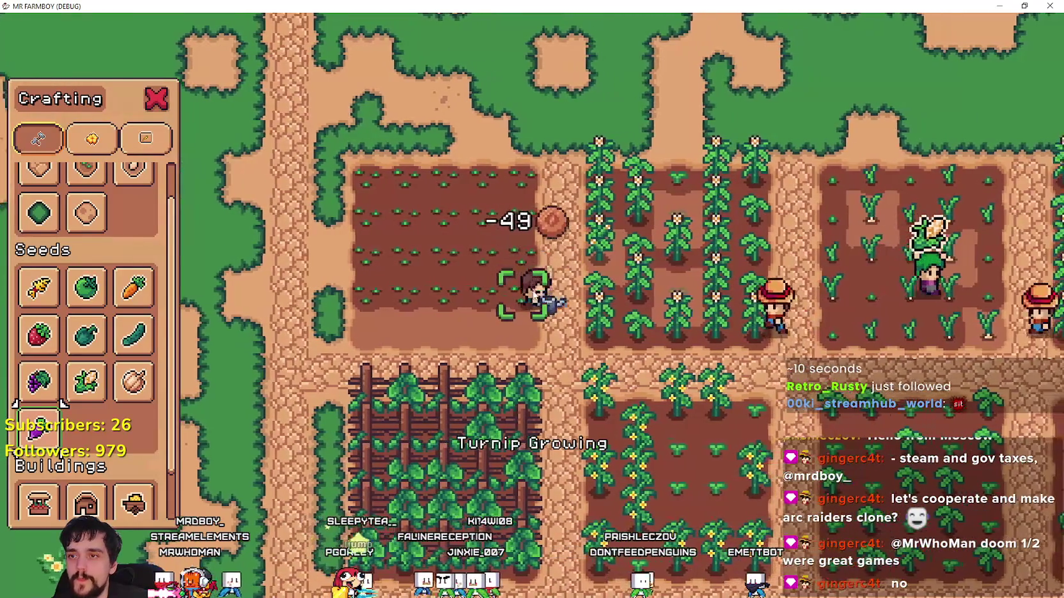
- Plant and water turnips along the bottom row, watering the last one
key("s")
left_click(628, 317)
left_click(628, 317)
key("a")
left_click(627, 314)
left_click(627, 314)
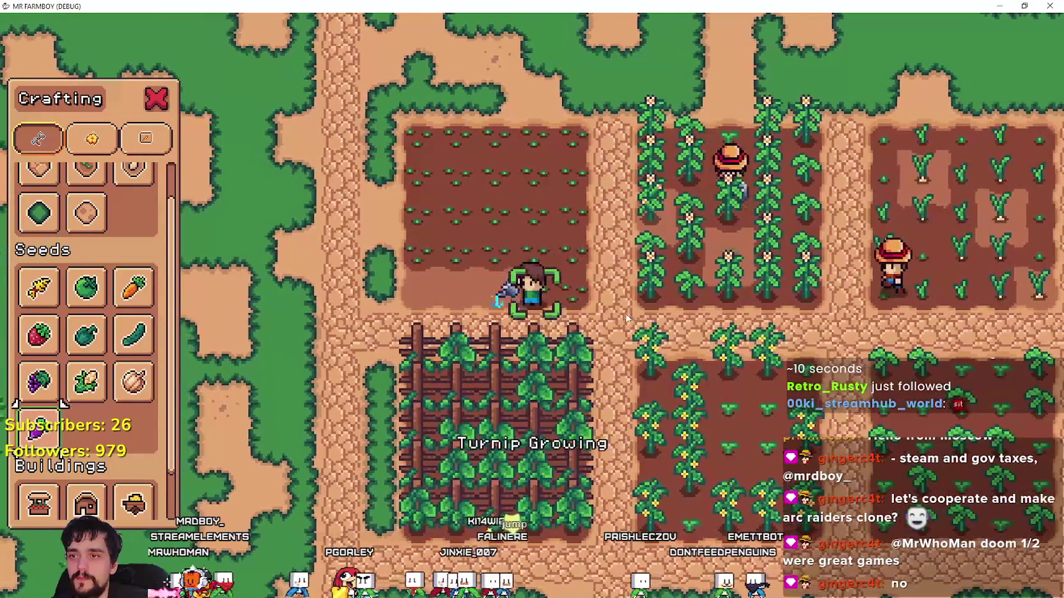
key("a")
left_click(627, 314)
left_click(622, 313)
key("a")
left_click(621, 312)
left_click(621, 313)
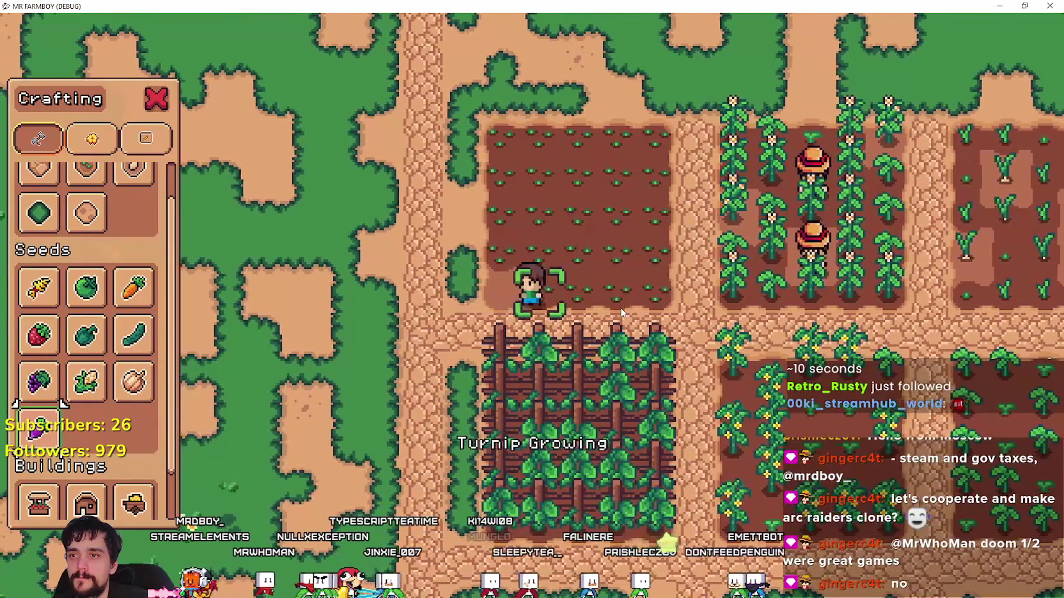
key("a")
left_click(621, 313)
left_click(622, 313)
- Close the Crafting list, walk the farmer right, and restore down the game window
key("Escape")
key("d")
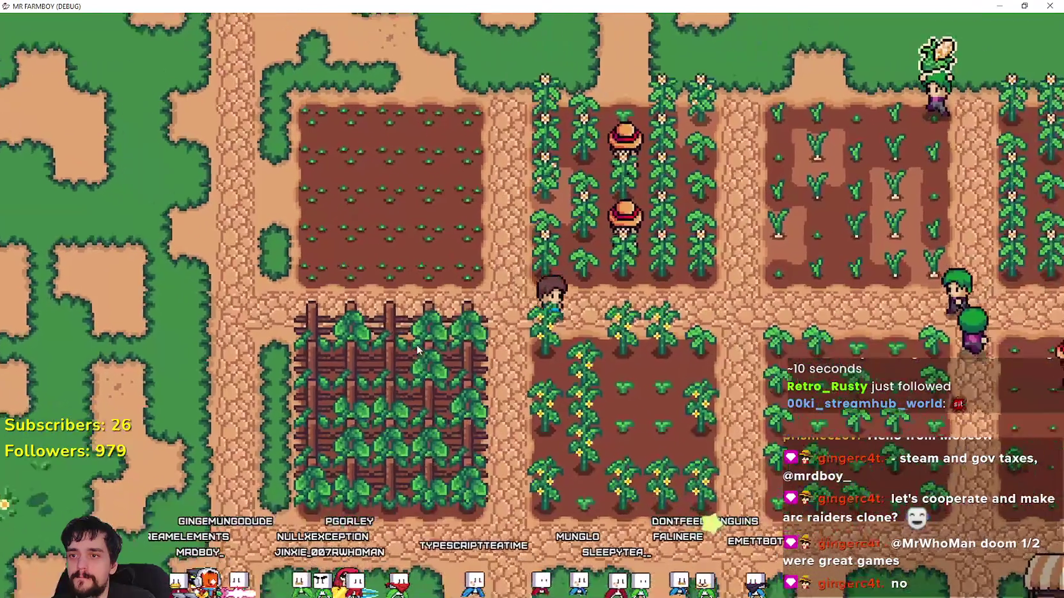
key("d")
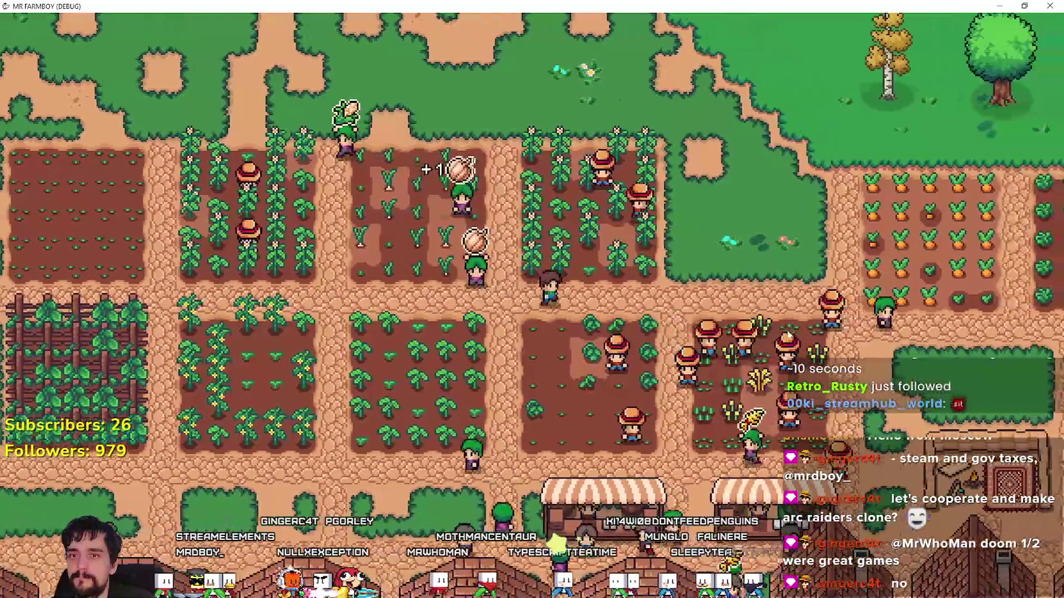
key("super+Down")
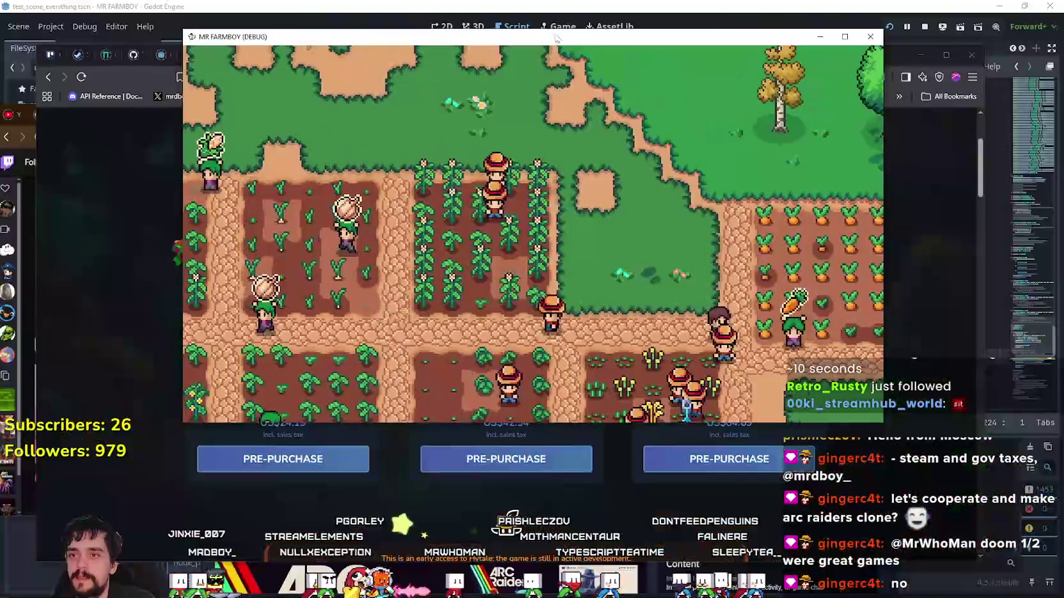
- Bring the editor forward and look through the debugger's Video RAM and Monitors tabs, ending on the Profiler
key("alt+F4")
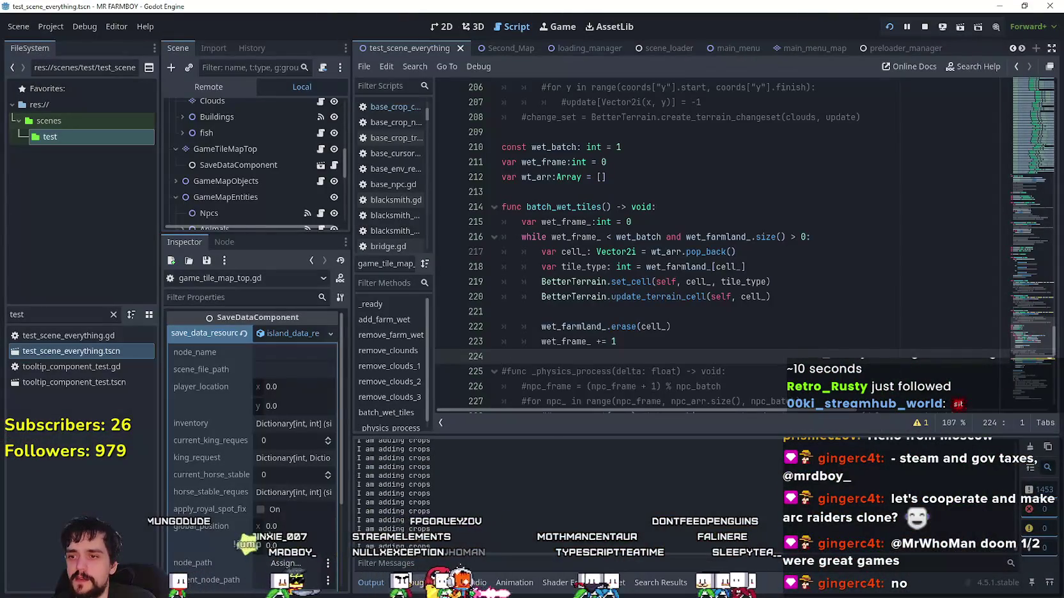
left_click(687, 443)
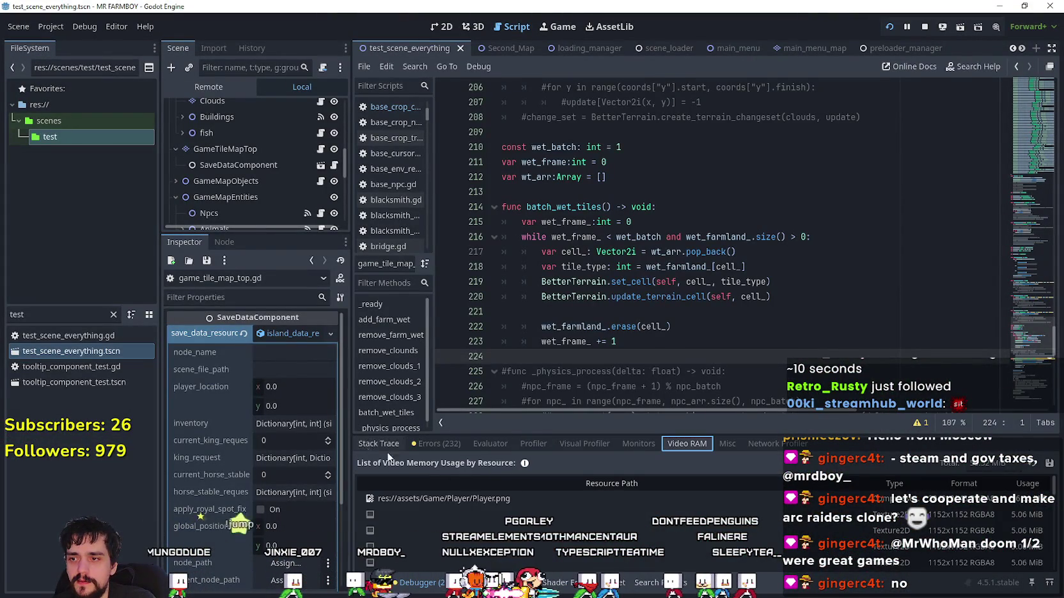
left_click(631, 447)
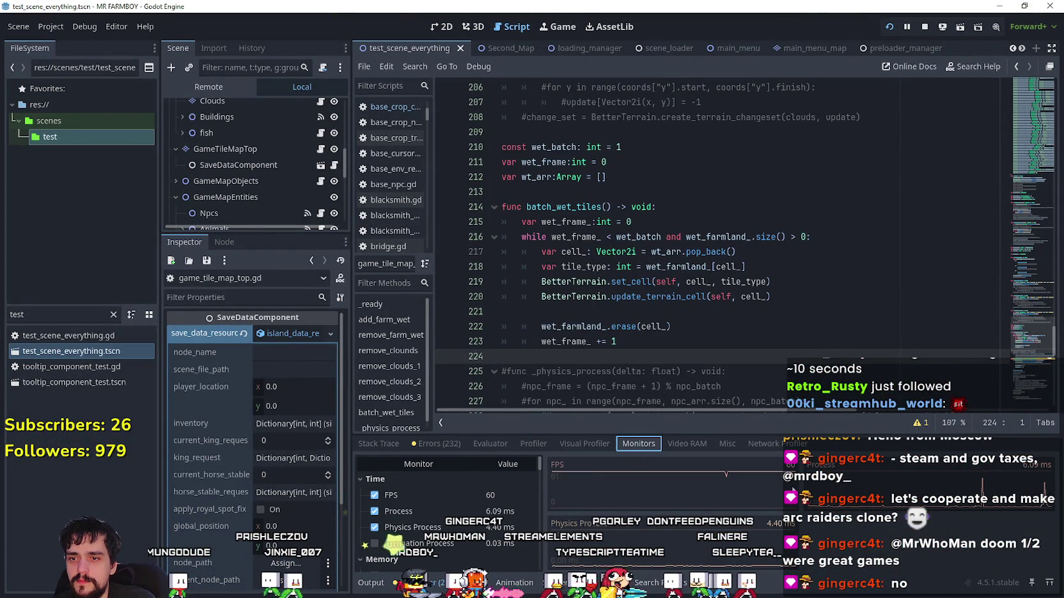
left_click(533, 444)
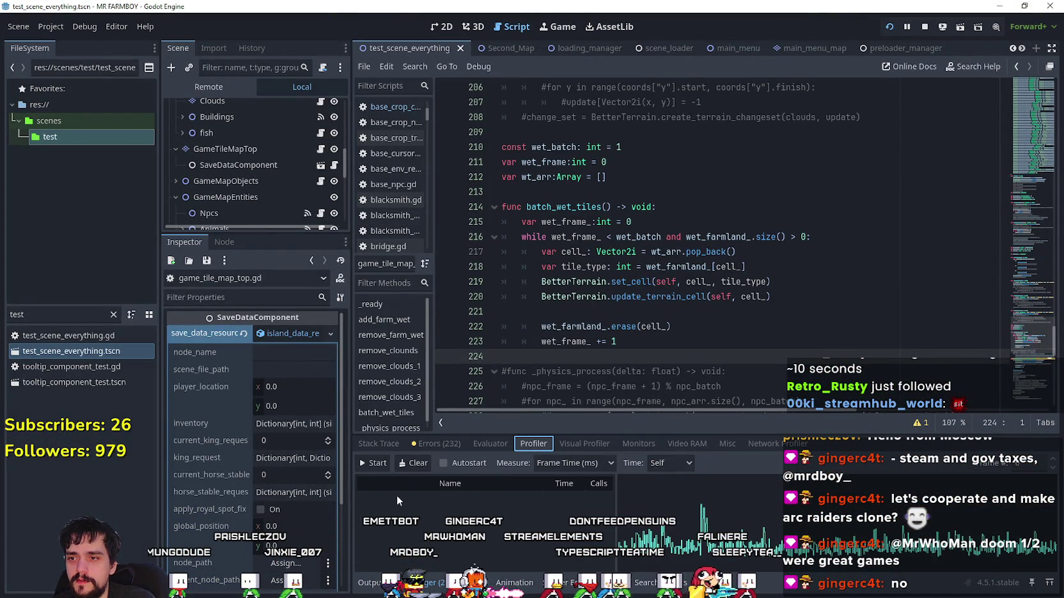
- Enlarge the debugger area and show Inclusive profiler timings for a later frame
left_click_drag(681, 437, 682, 347)
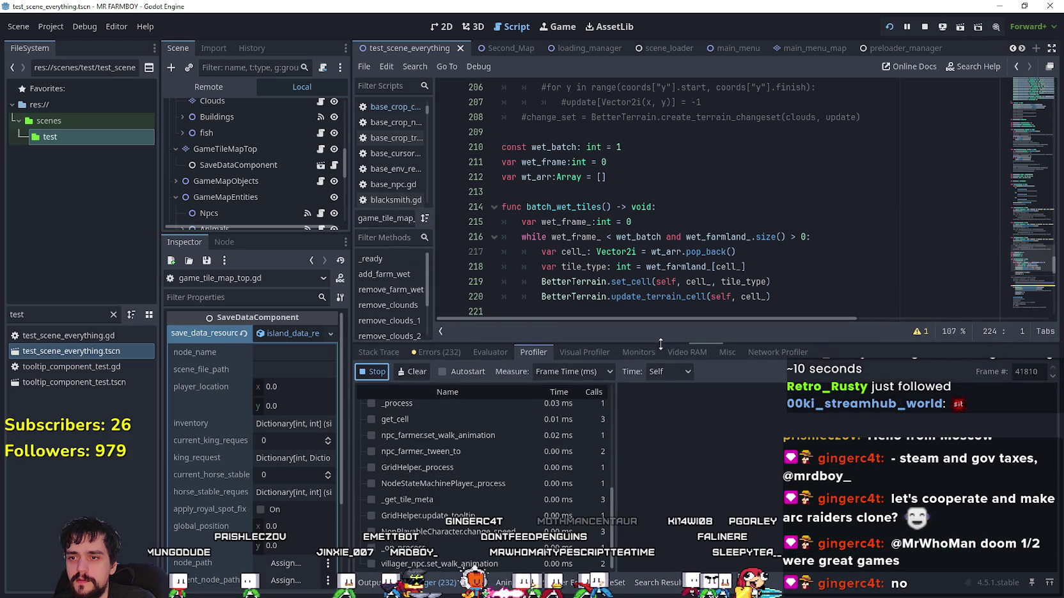
scroll(584, 483, "up", 10)
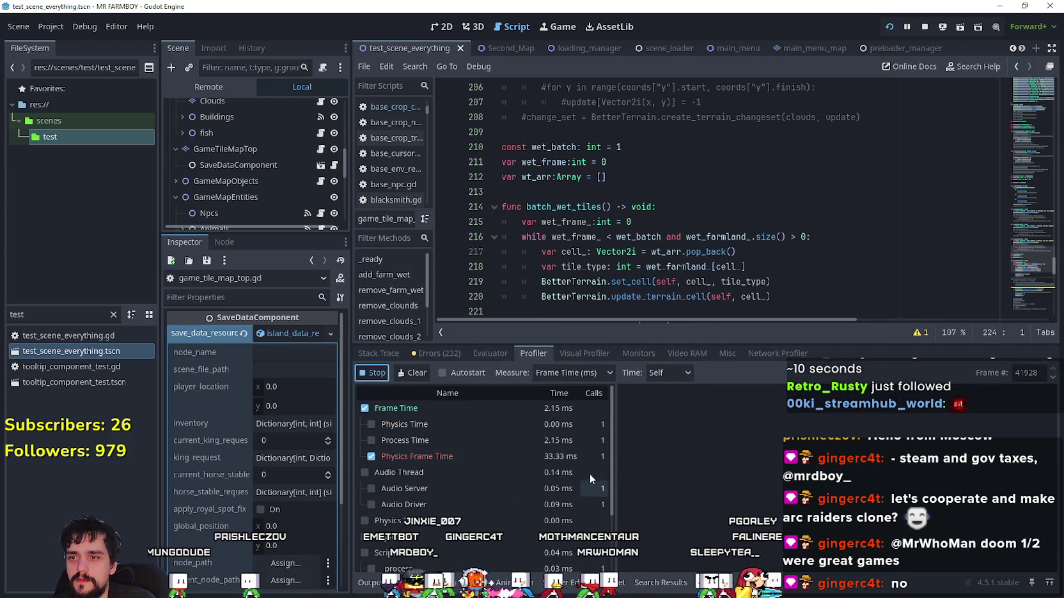
left_click(669, 372)
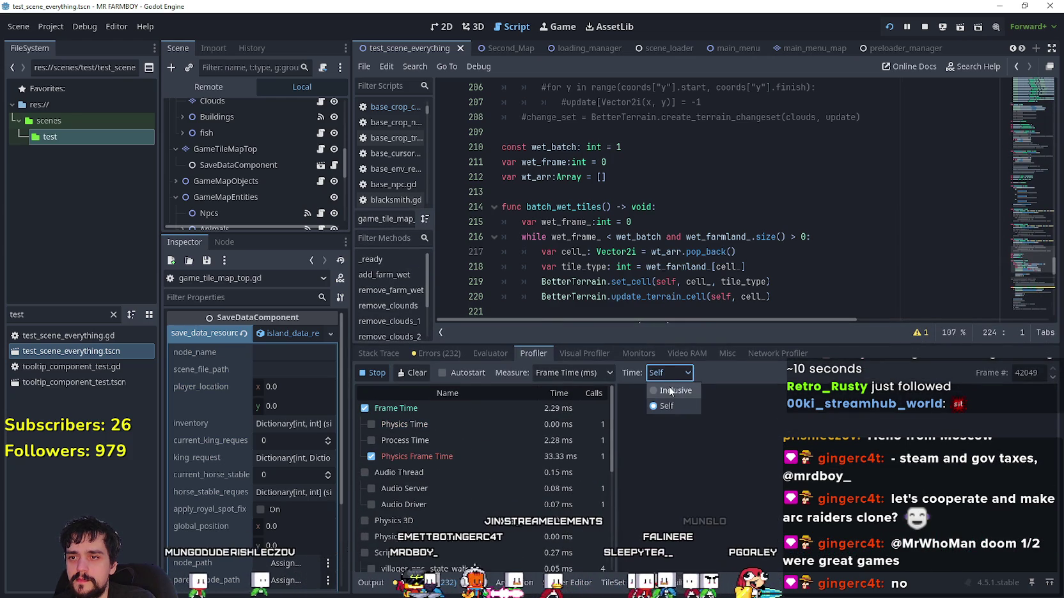
left_click(665, 402)
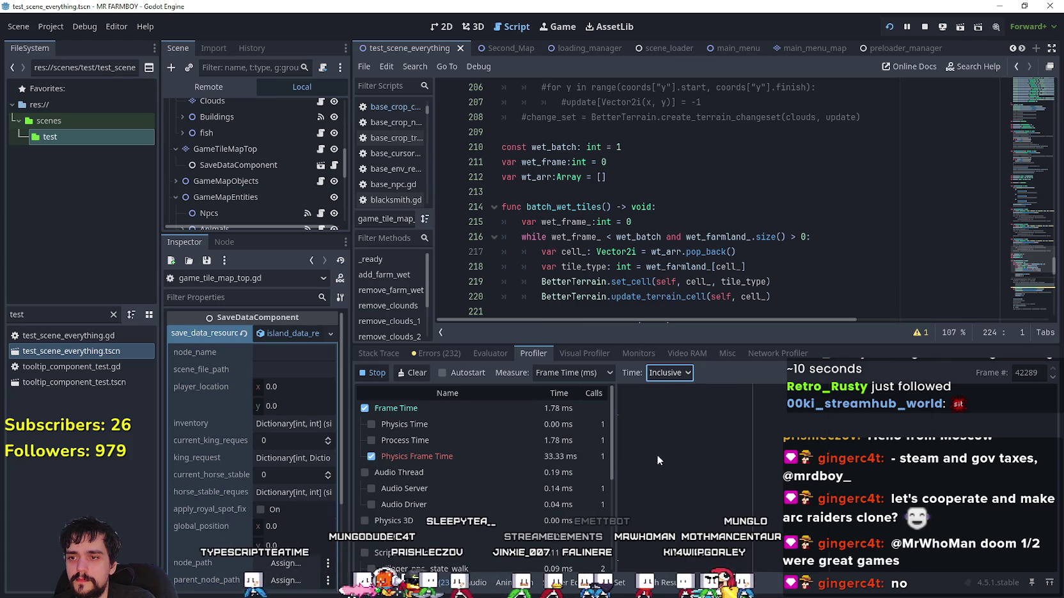
left_click(739, 461)
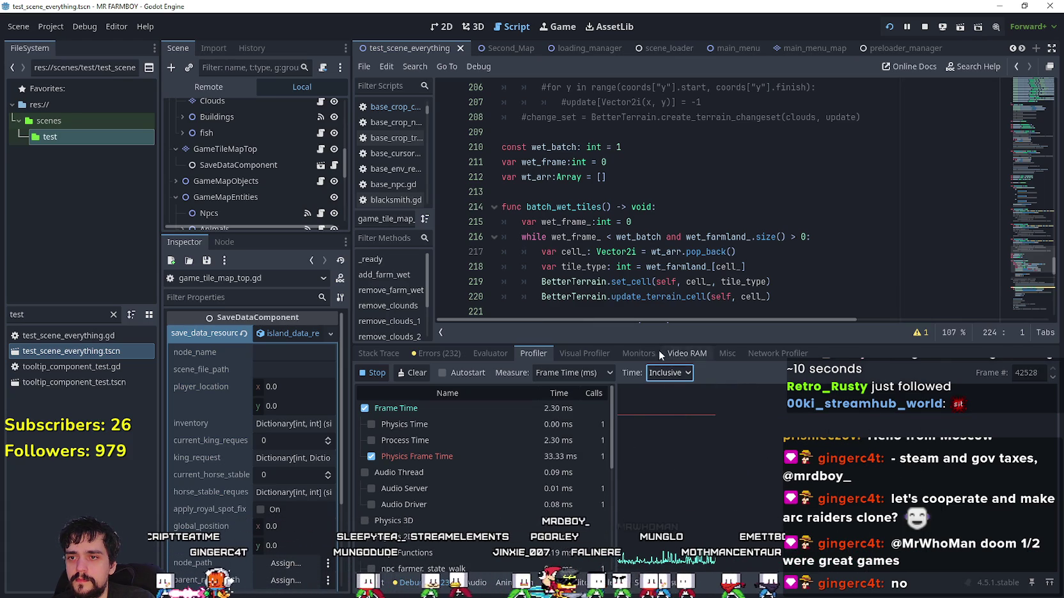
- Show the Monitors tab, then move the running game window up and right
left_click(639, 354)
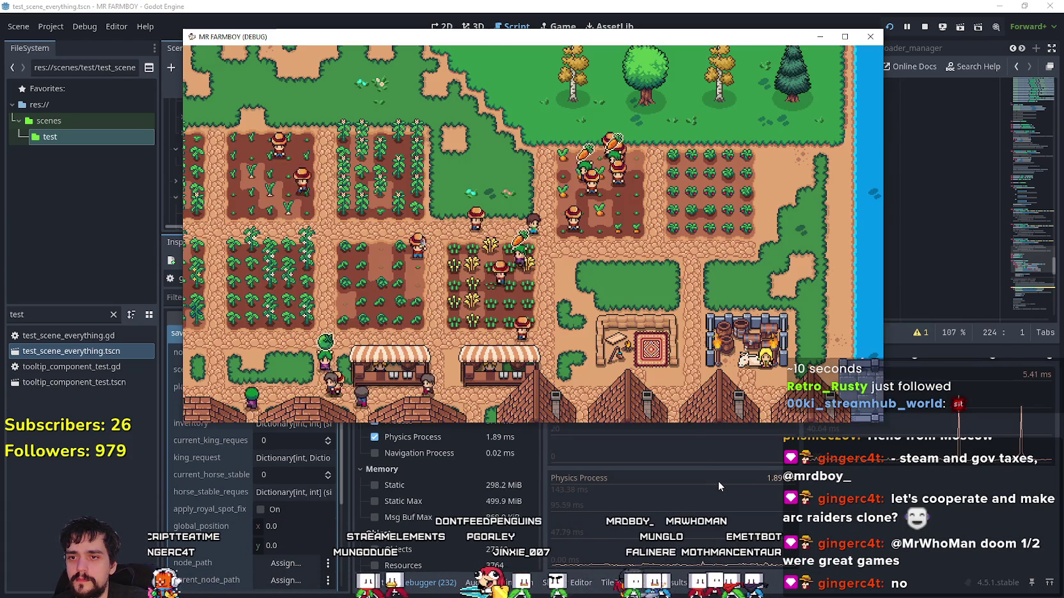
key("alt+Tab")
mouse_move(593, 39)
left_mouse_down()
mouse_move(732, 17)
mouse_move(718, 27)
left_mouse_up()
key("alt+Tab")
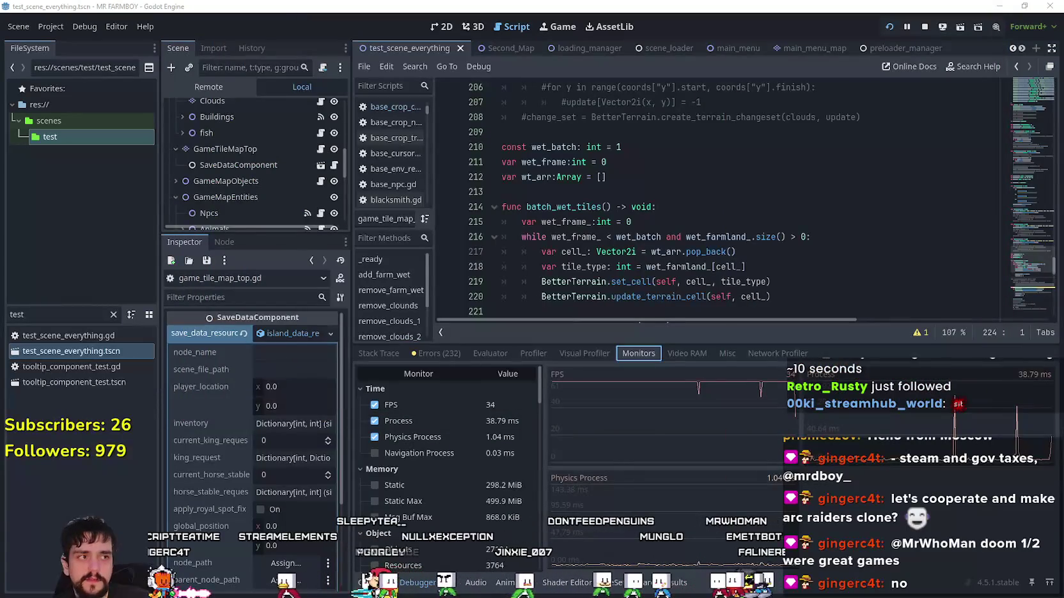
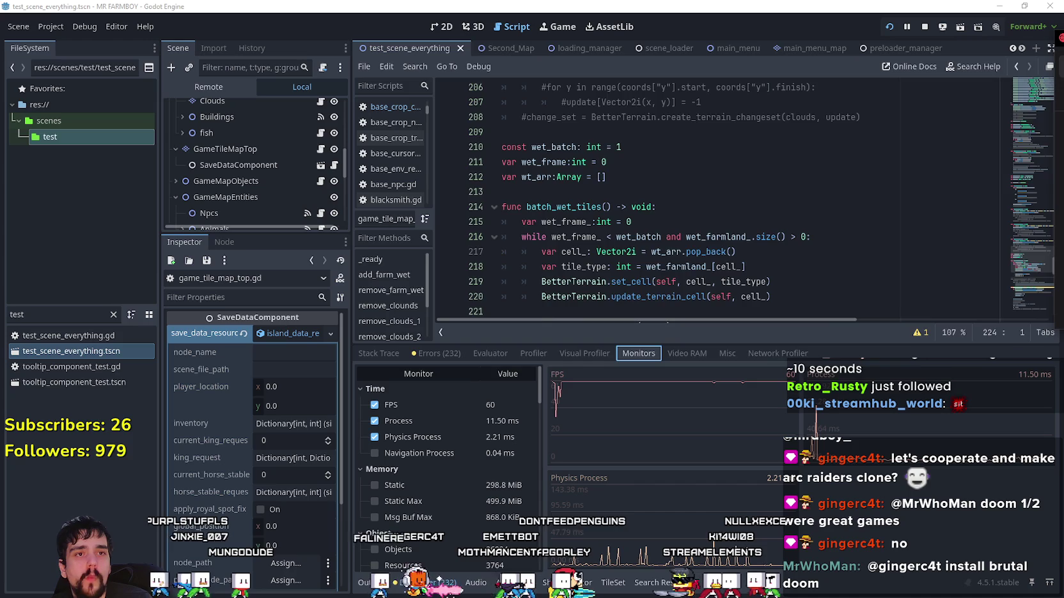
- Switch from Godot to the Casterlabs stream chat dashboard
key("alt+Tab")
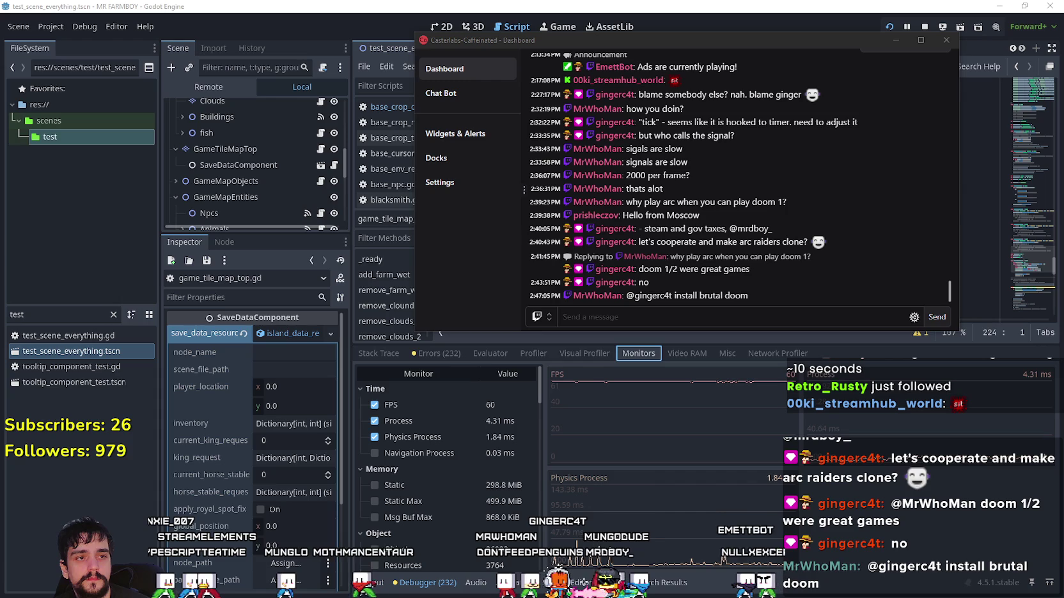
- Return to Godot and show the debugger's Profiler with frame times of about 2–5 ms
left_click(566, 352)
left_click(524, 354)
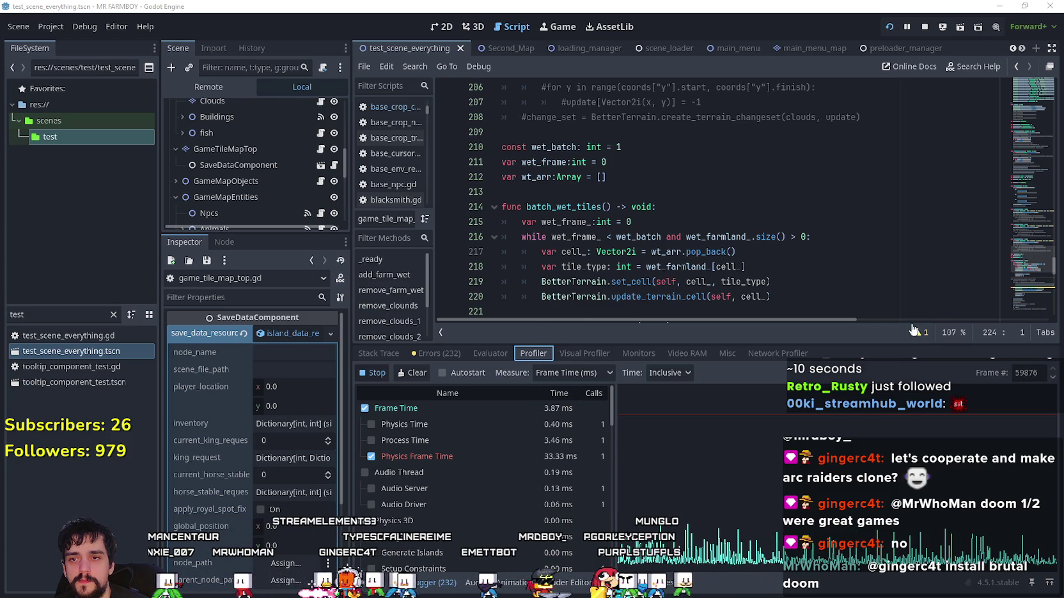
- Enlarge the Profiler, then switch the debugger to Monitors showing 60 FPS
left_click_drag(851, 314, 854, 178)
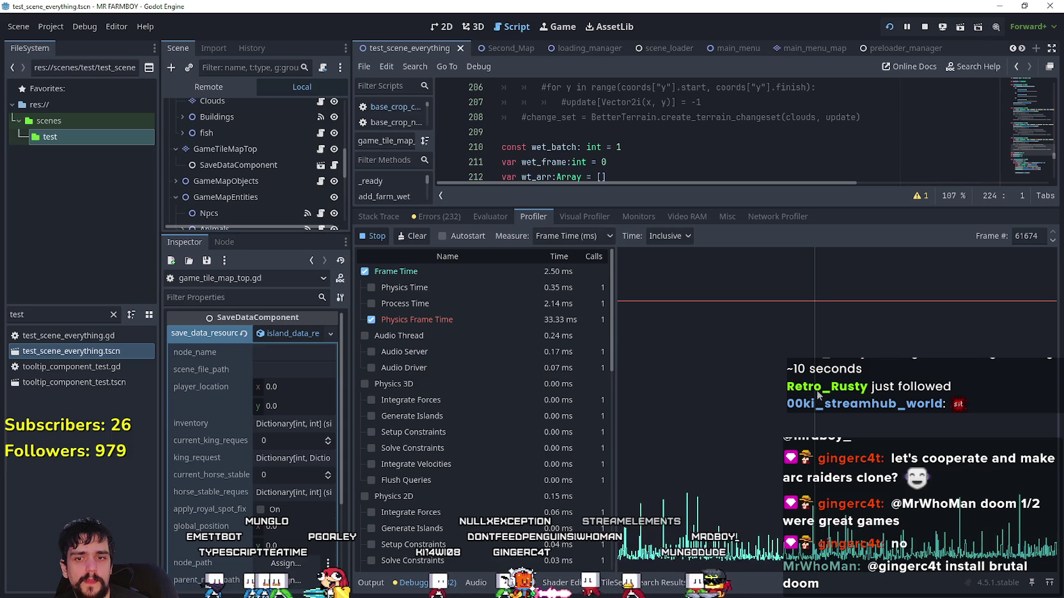
left_click(638, 216)
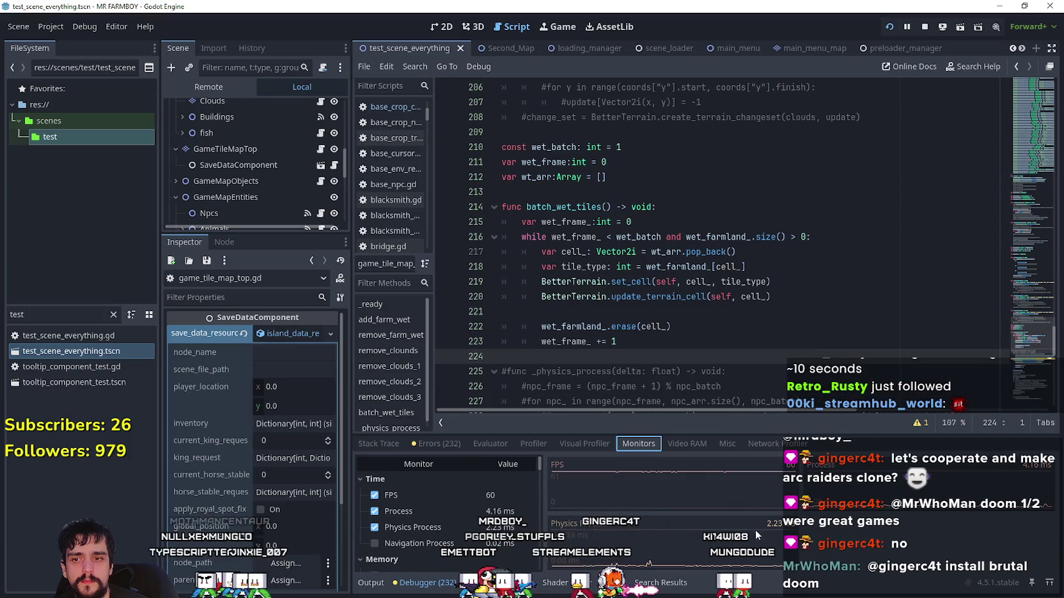
- Run the game with F5 and focus the debug game window
key("F5")
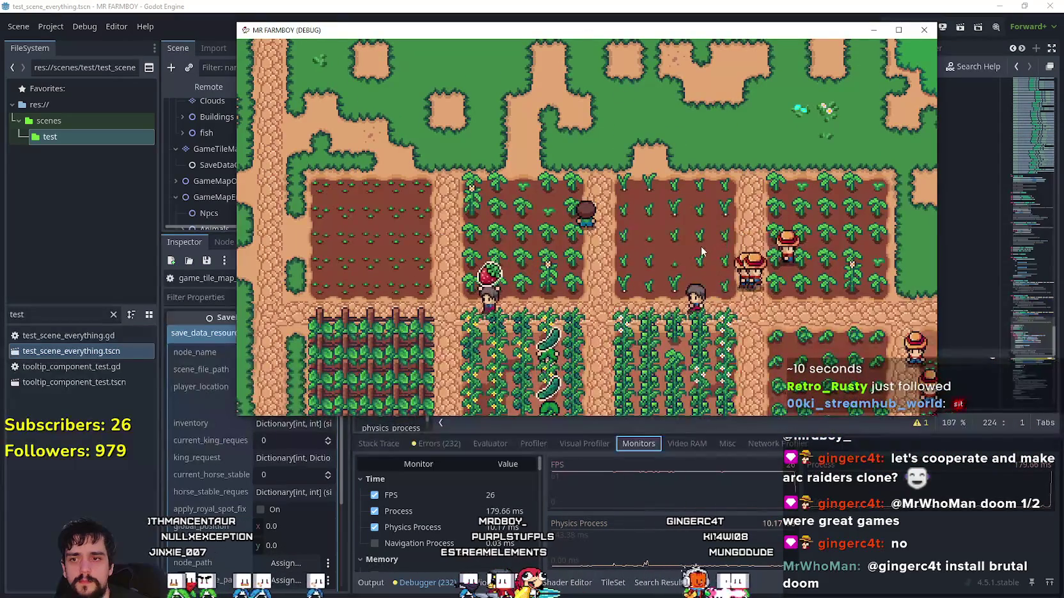
key("alt+Tab")
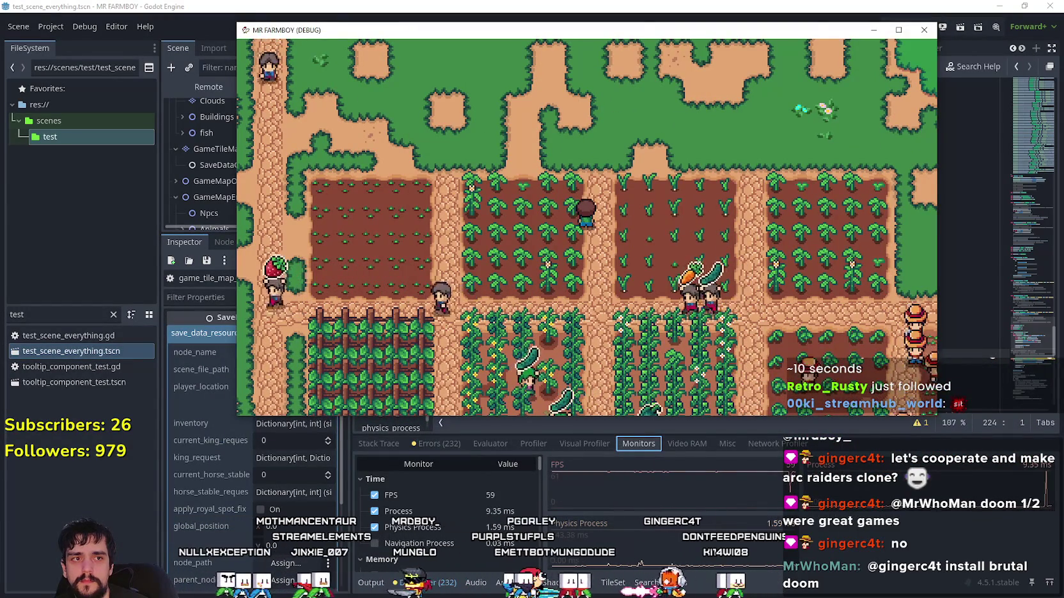
left_click(682, 245)
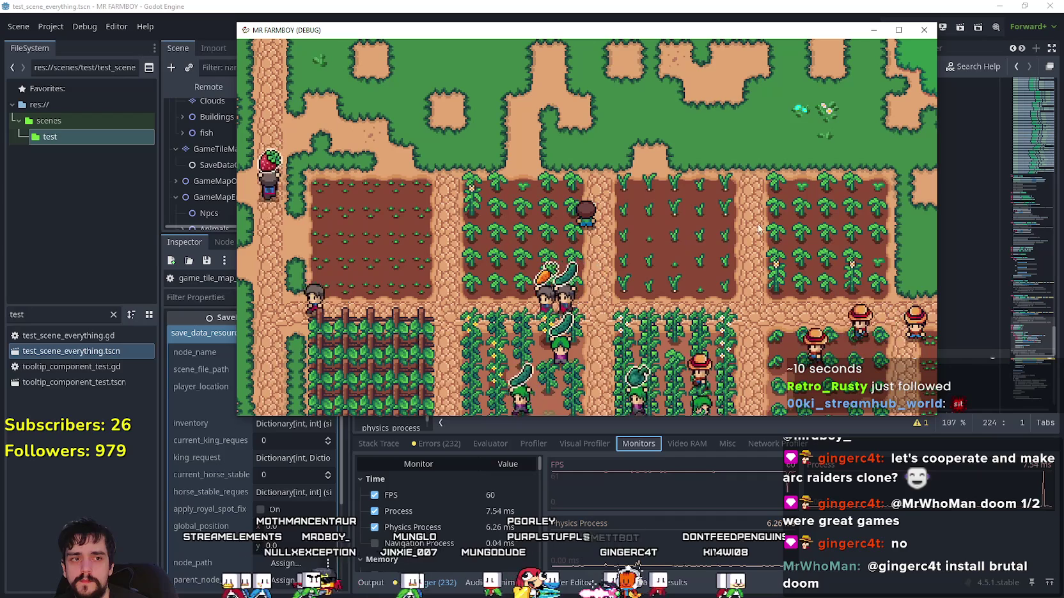
- Walk the player across the farm and grassland down into the village
key("a")
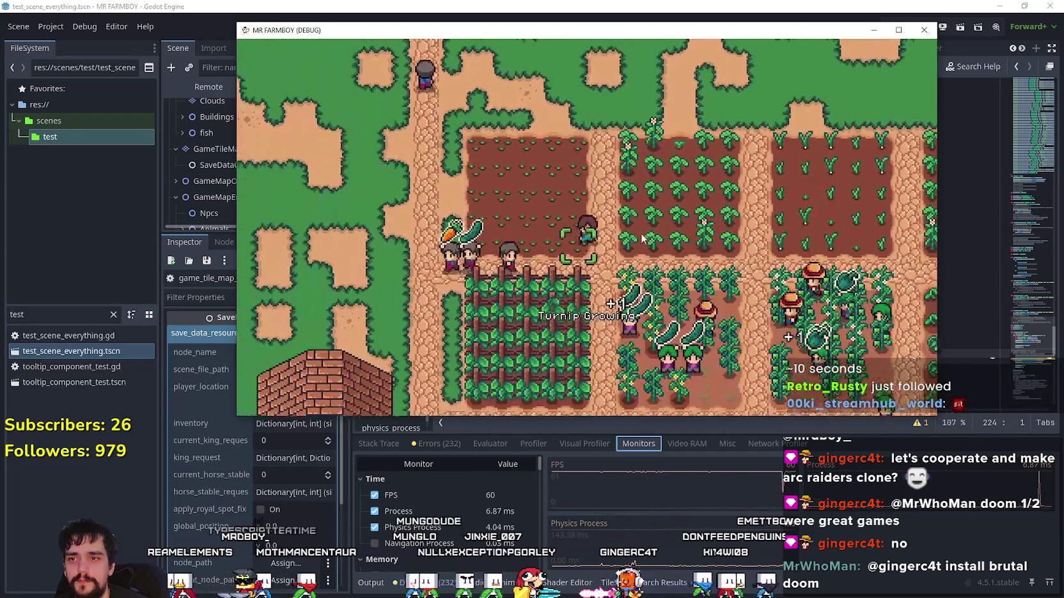
key("d")
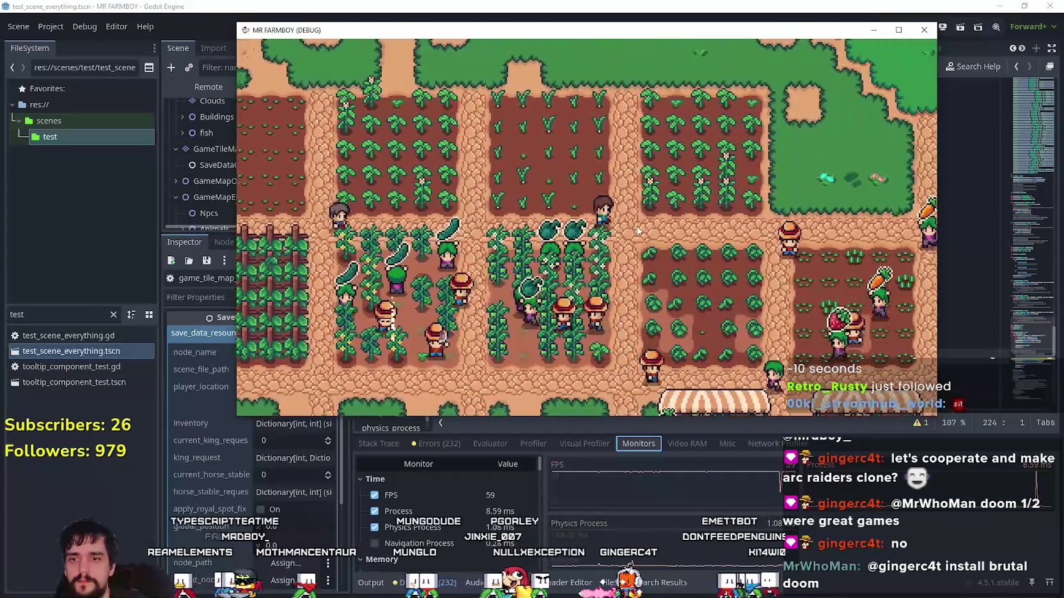
key("w")
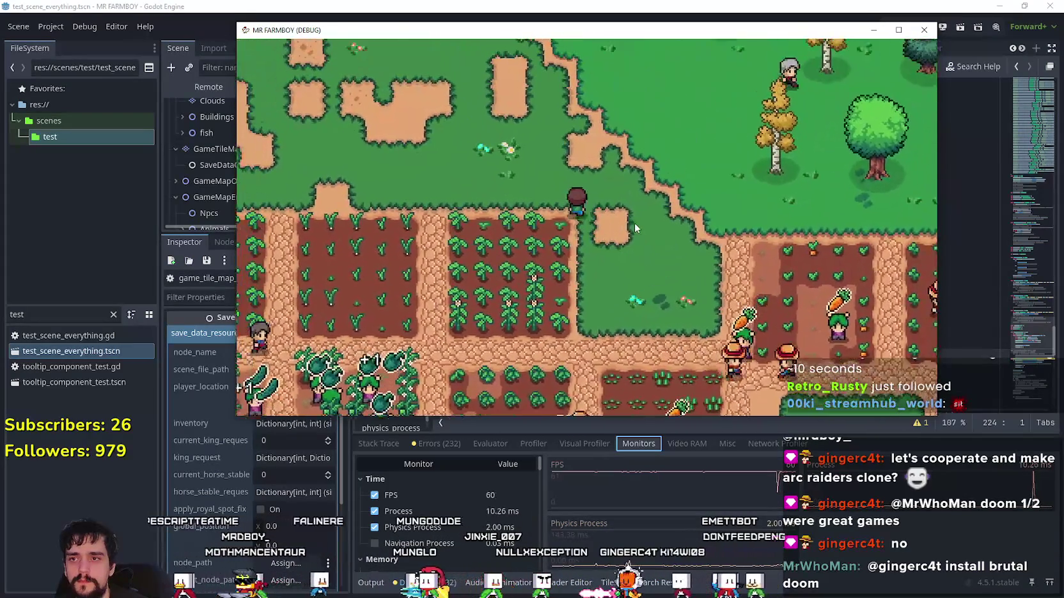
key("a")
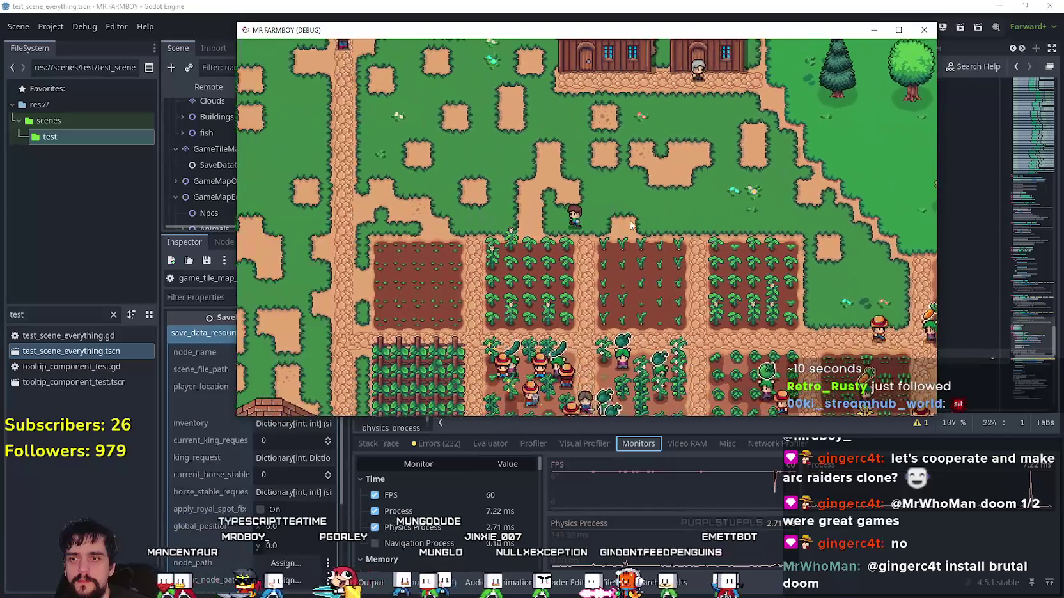
key("s")
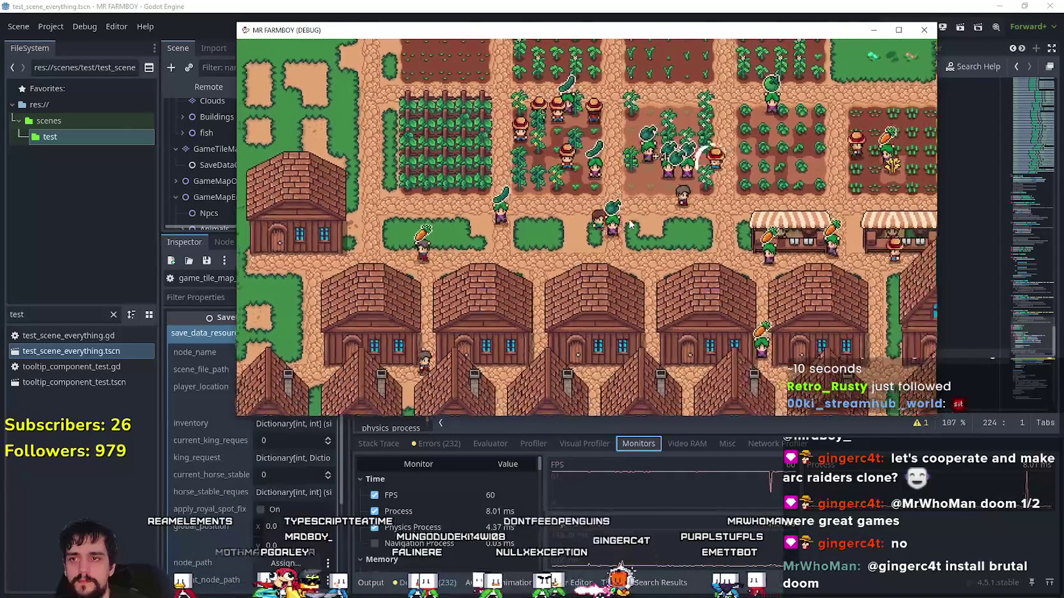
key("d")
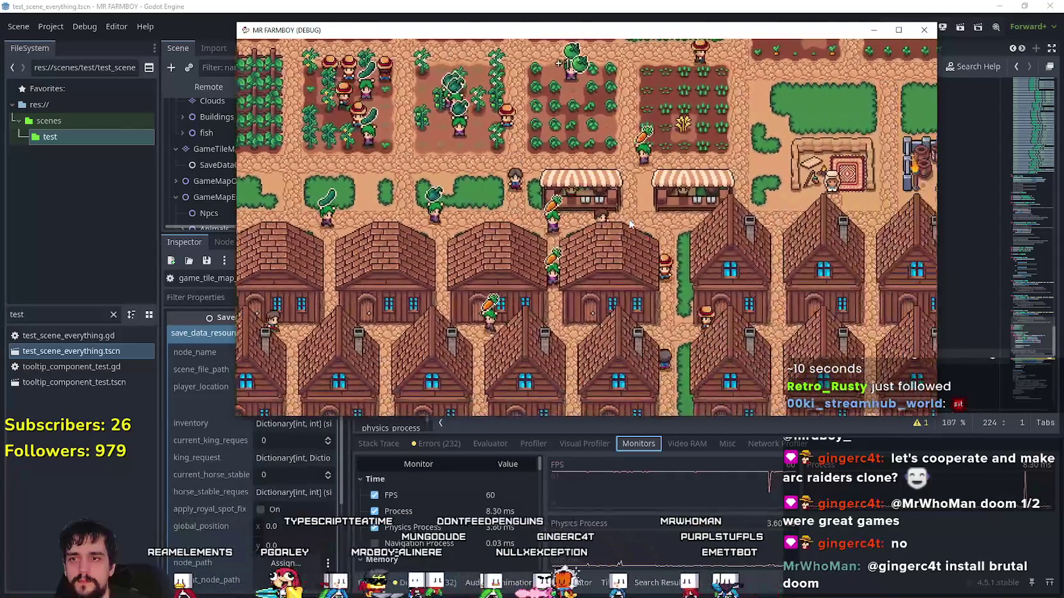
key("d")
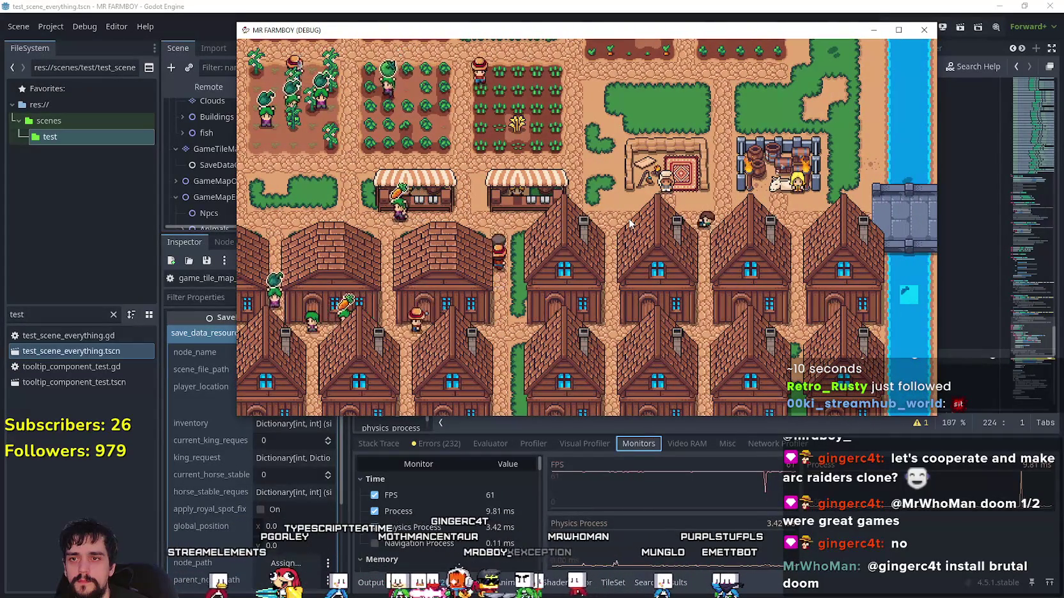
- Open the Merchant Seller and King's Envoy panels in turn, closing each
key("w")
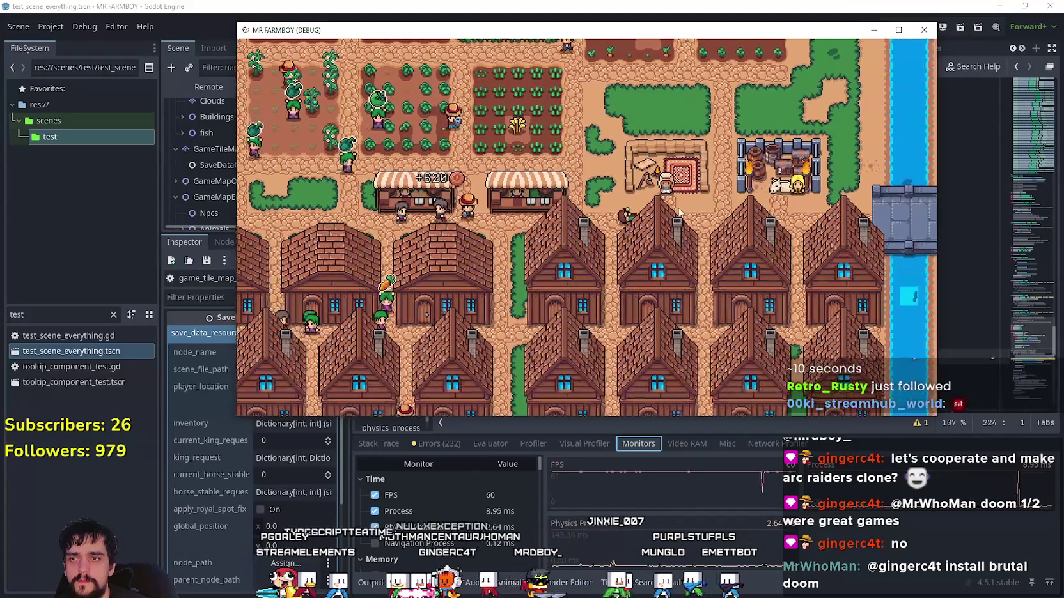
key("e")
key("Escape")
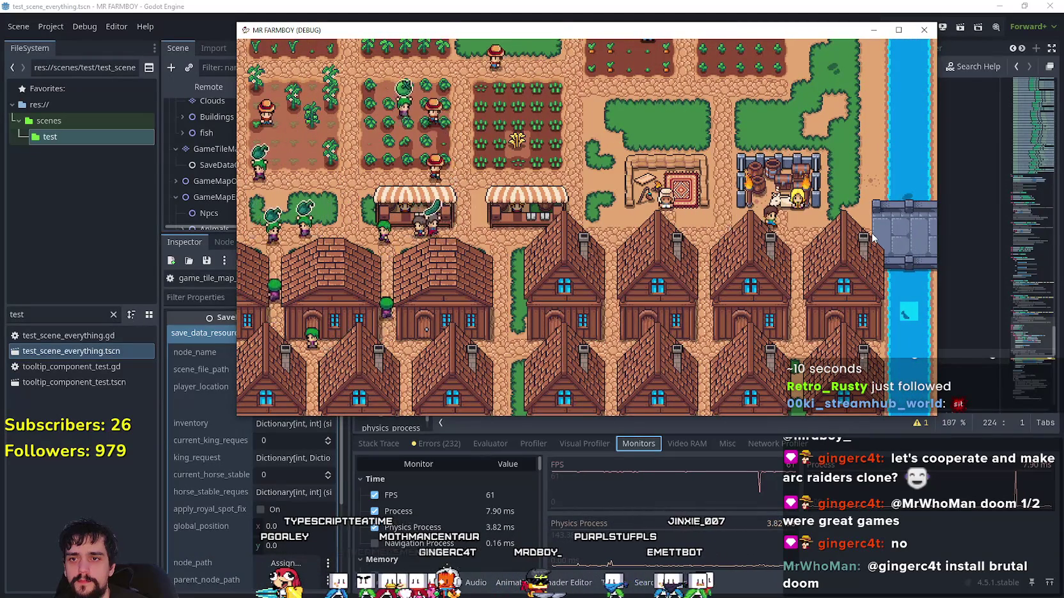
key("d")
key("e")
mouse_move(461, 274)
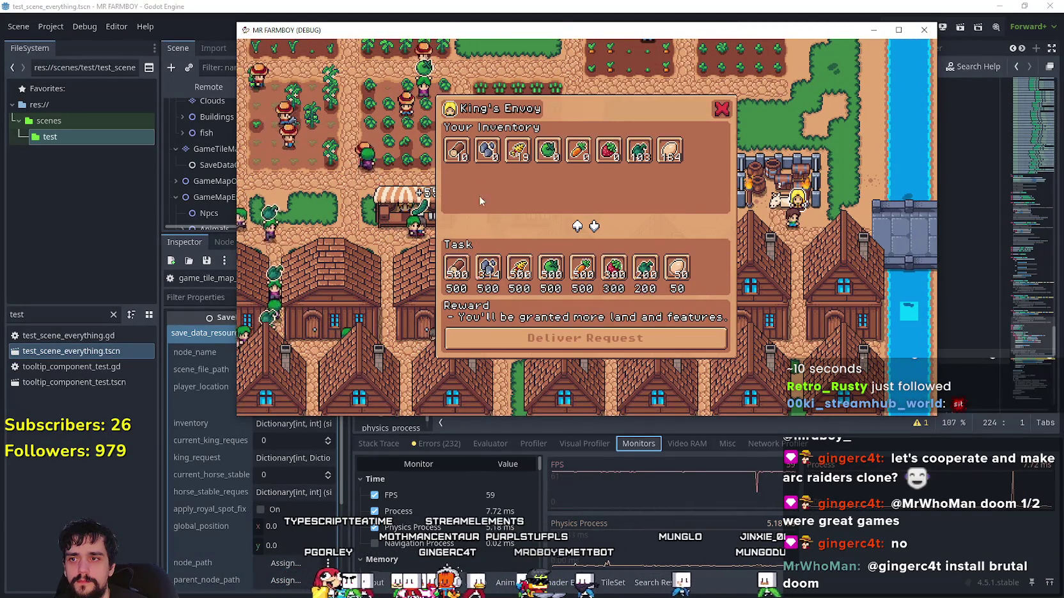
key("Escape")
key("Escape")
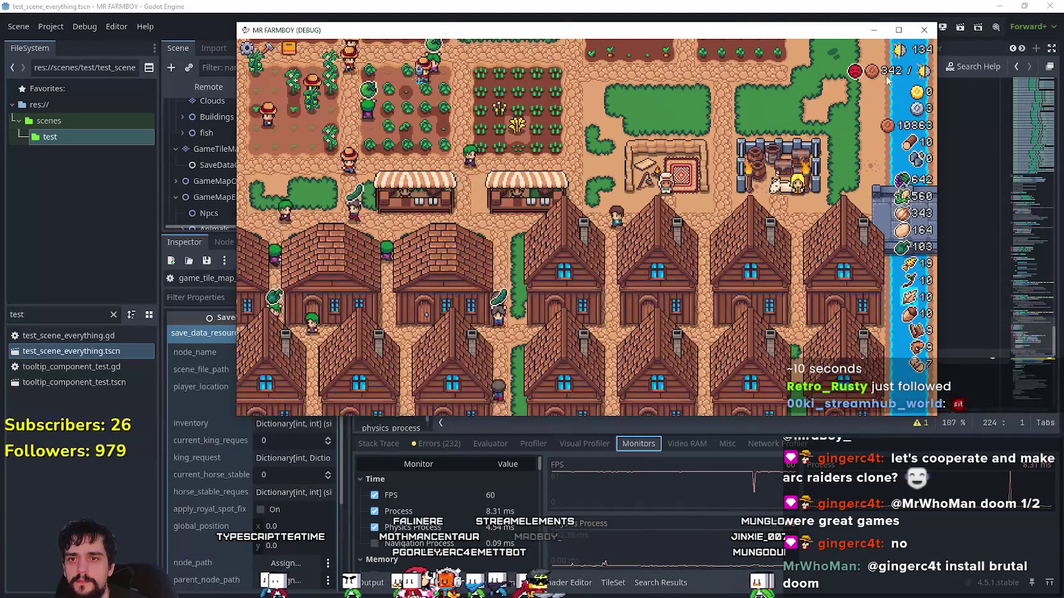
- Walk the player west through the village, up onto the grassland, then back south-east
key("a")
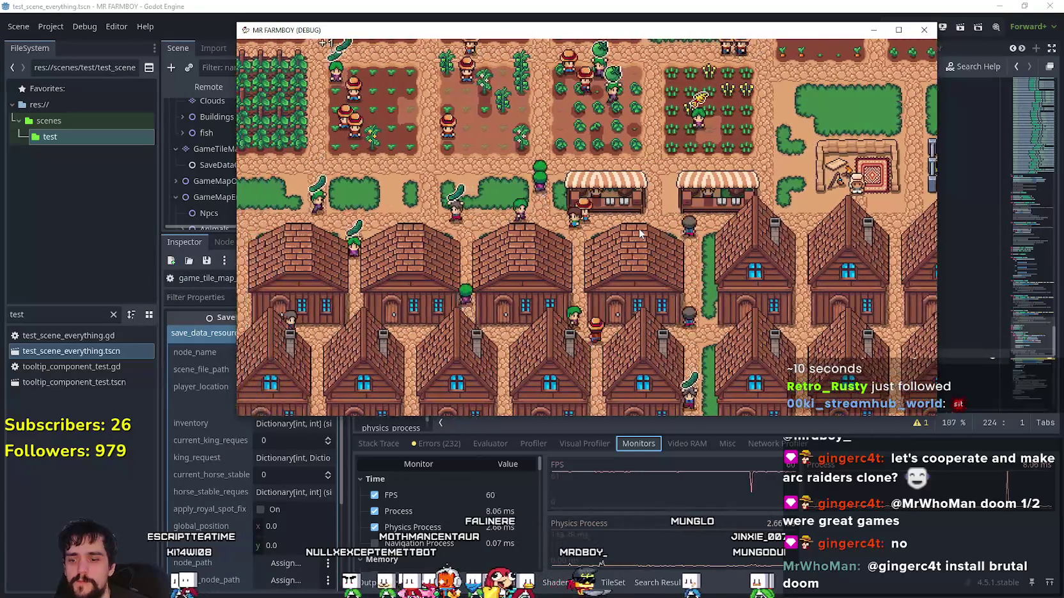
key("a")
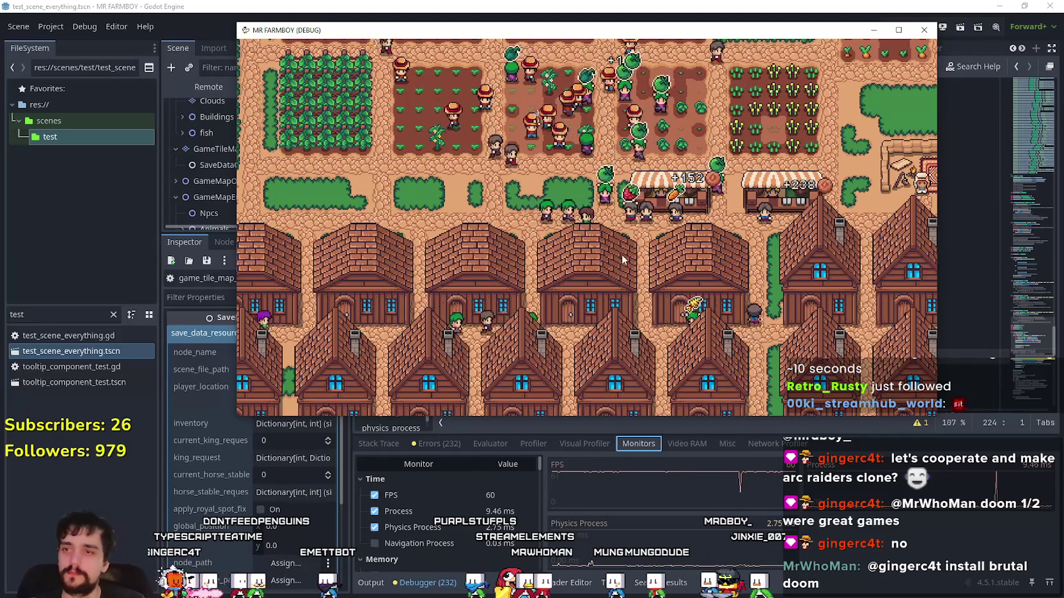
key("w")
key("a")
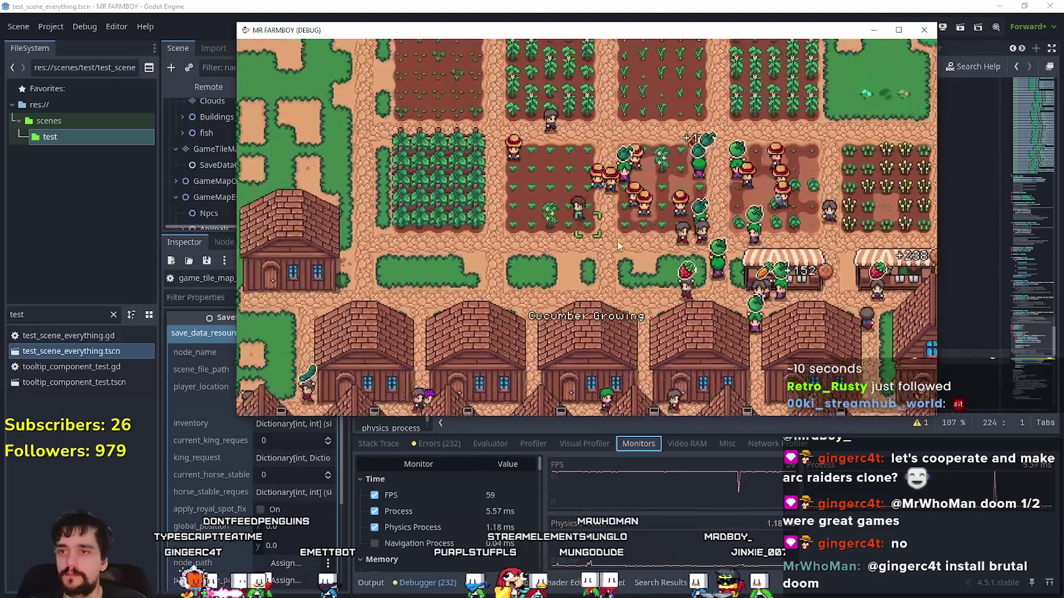
key("w")
key("a")
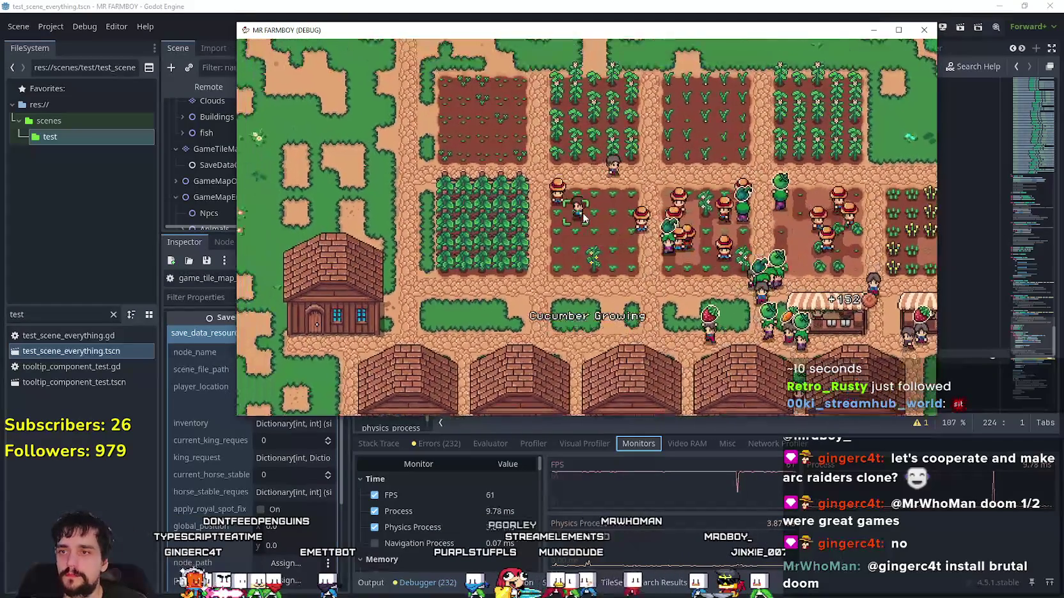
key("w")
key("a")
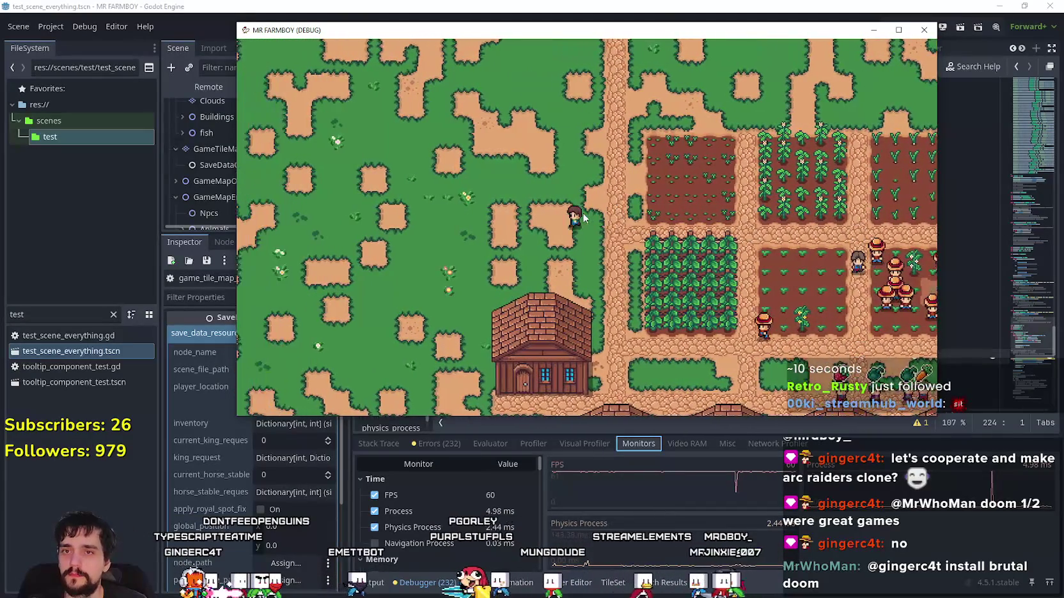
key("d")
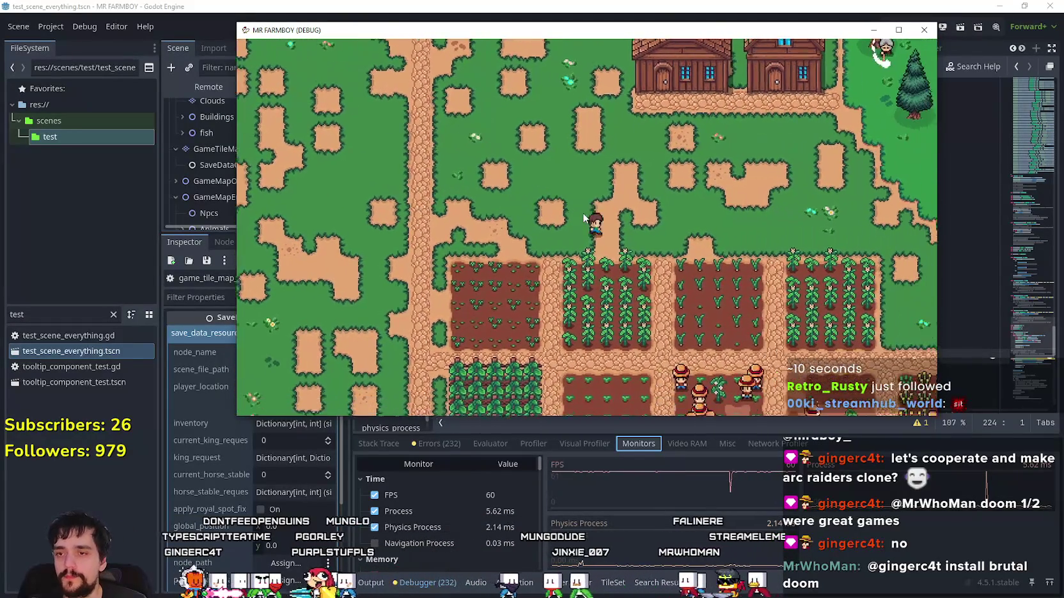
key("s")
key("d")
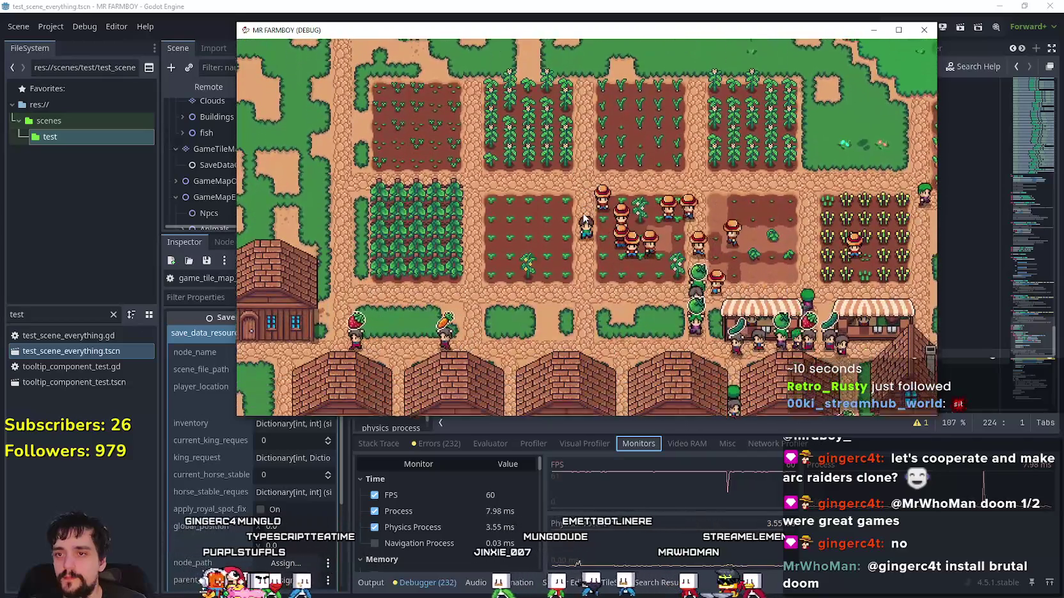
key("s")
key("d")
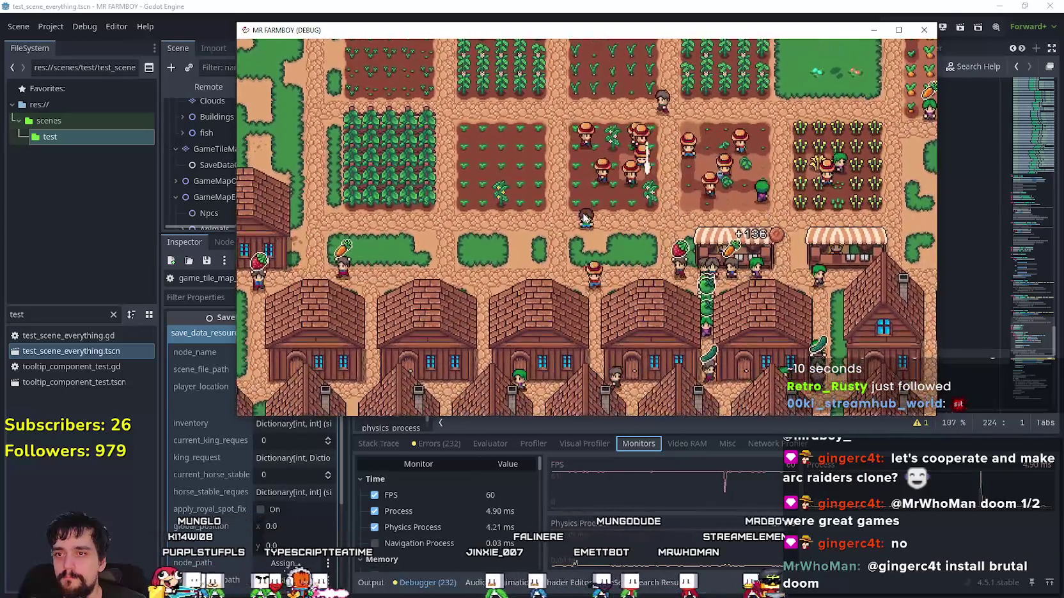
key("d")
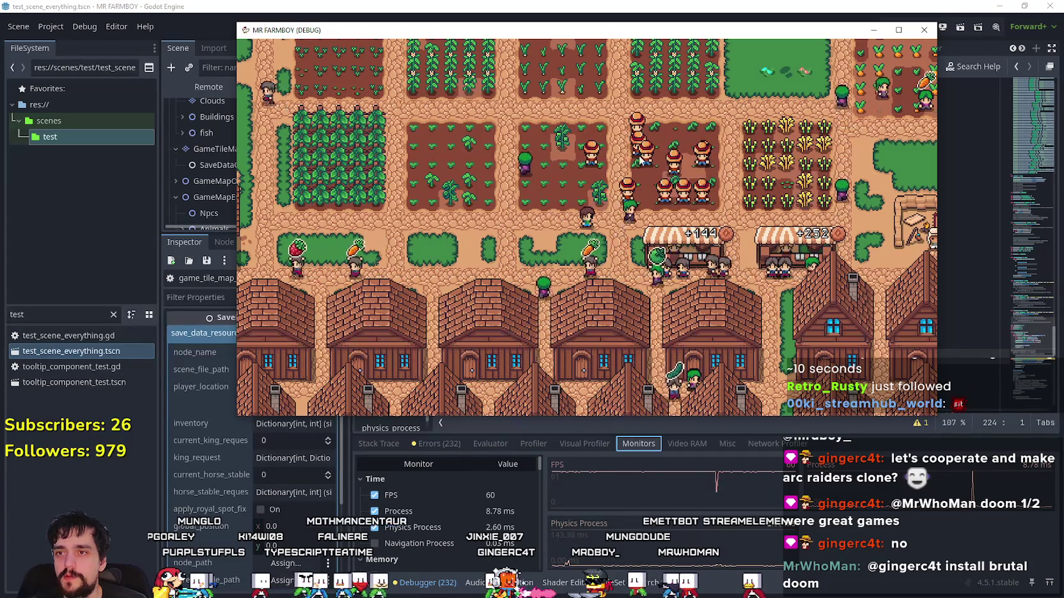
- Walk the player past the market stalls and crop fields to the tent
key("a")
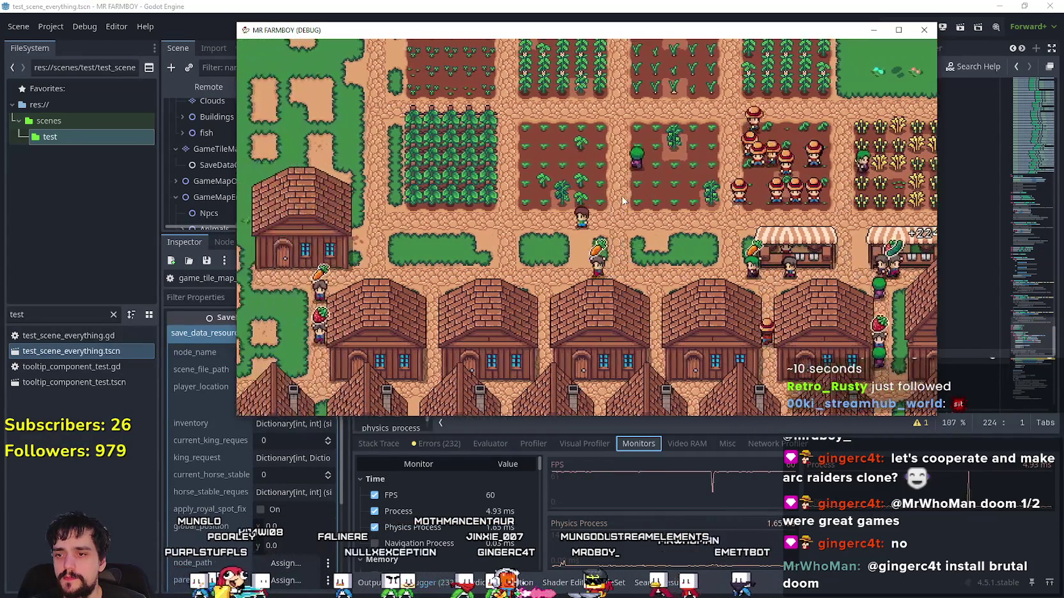
key("d")
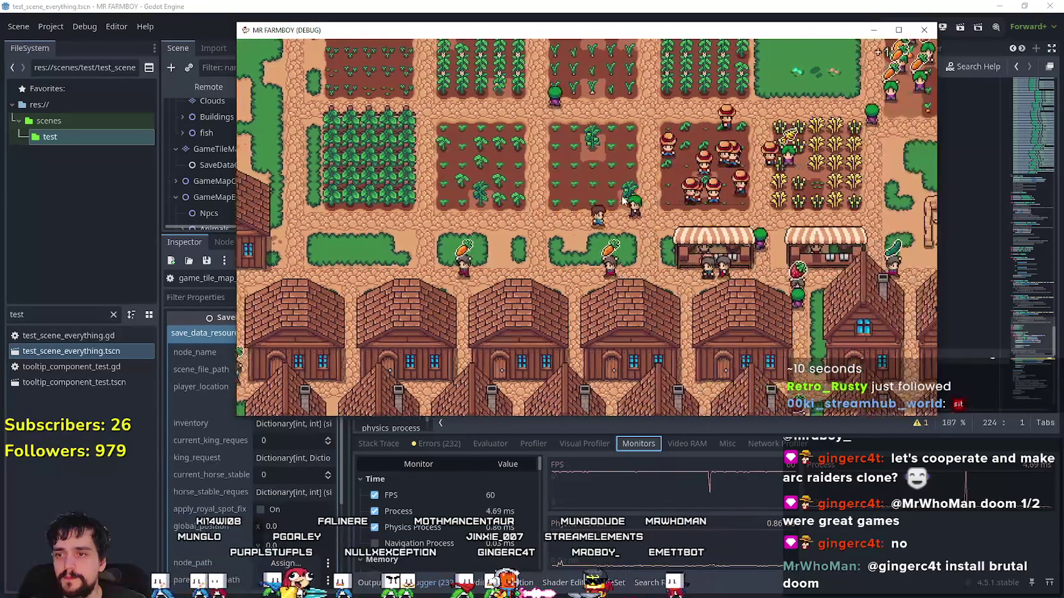
key("d")
key("w")
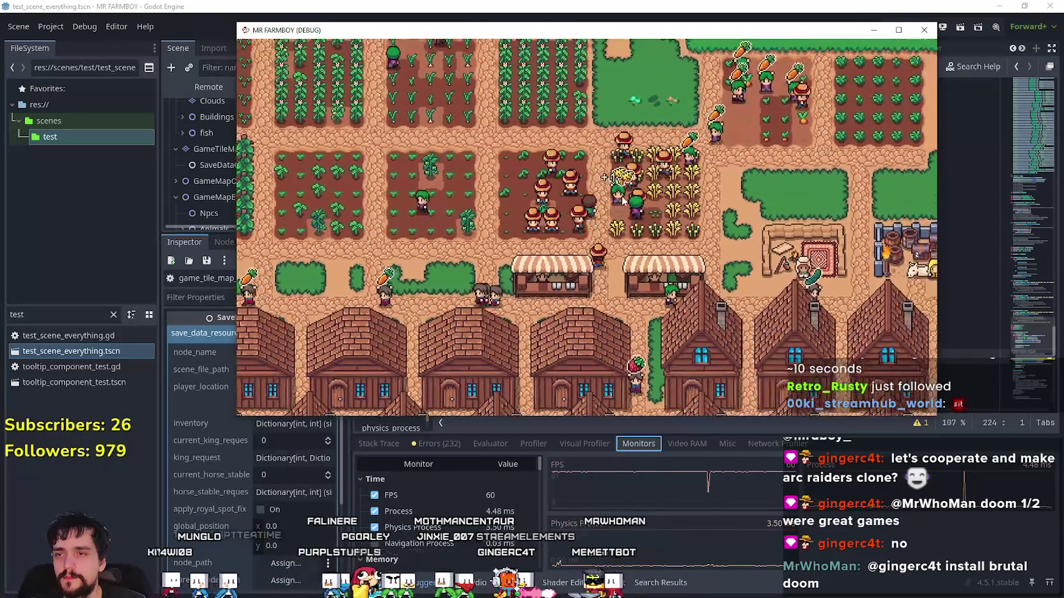
key("w")
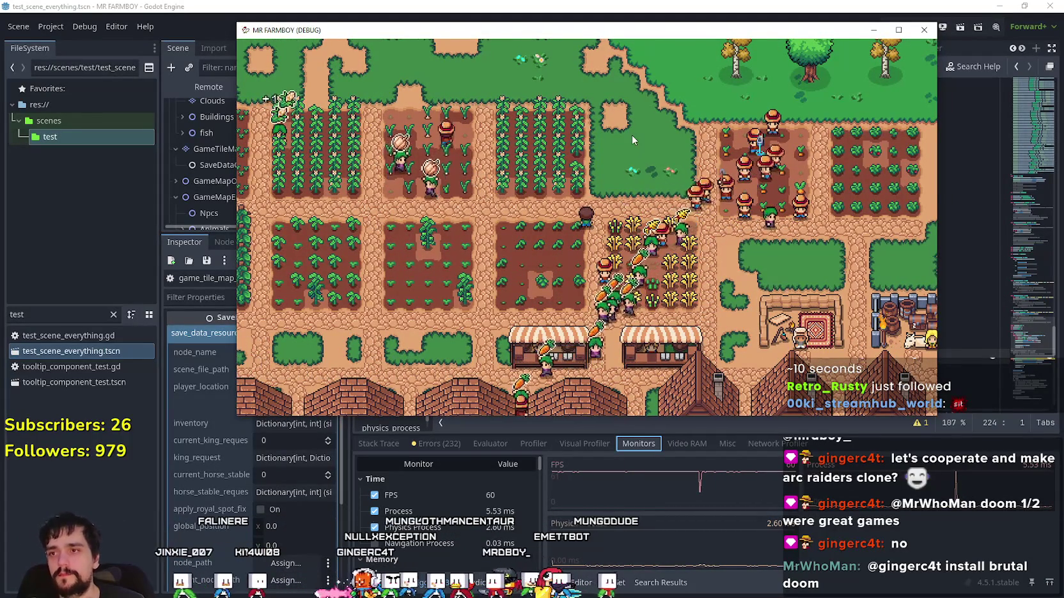
key("a")
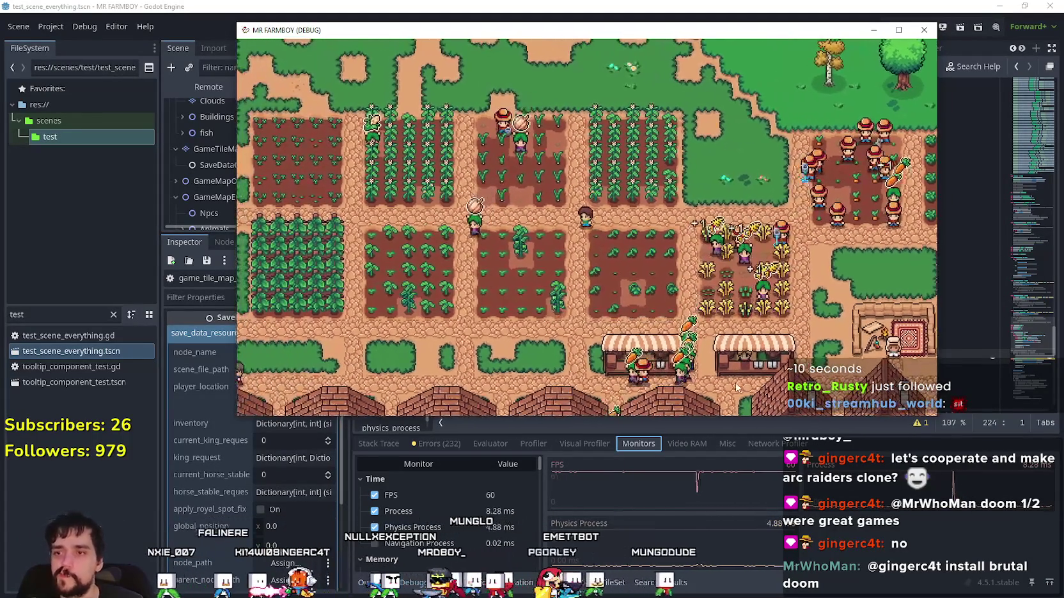
key("d")
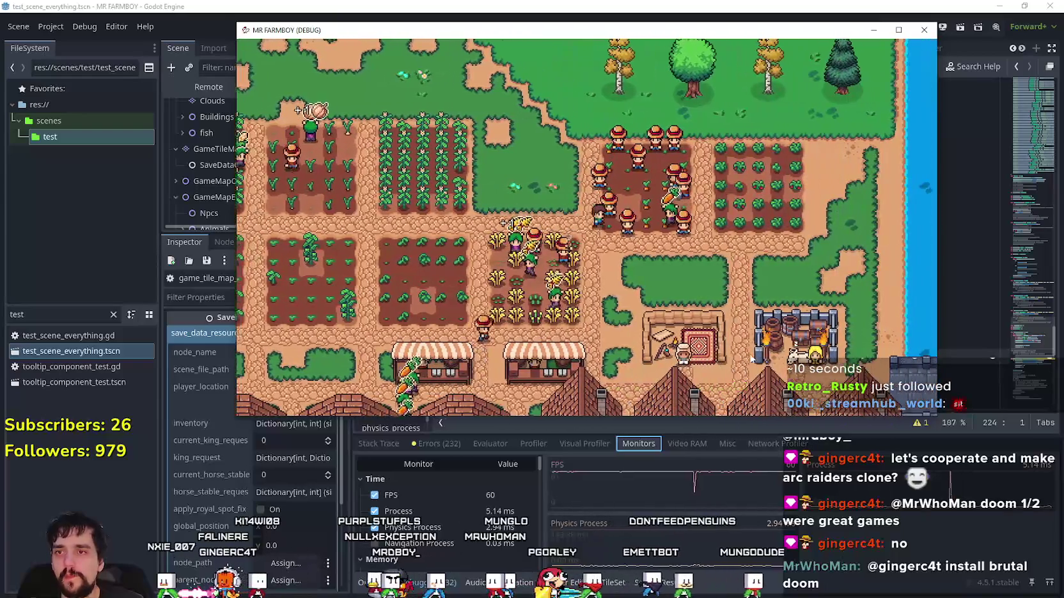
key("s")
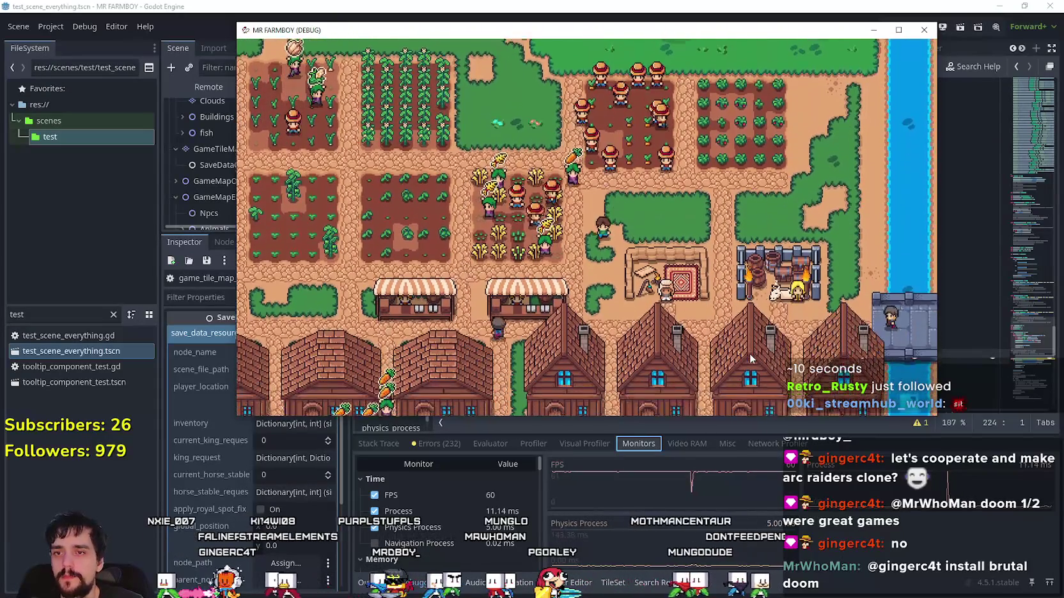
key("s")
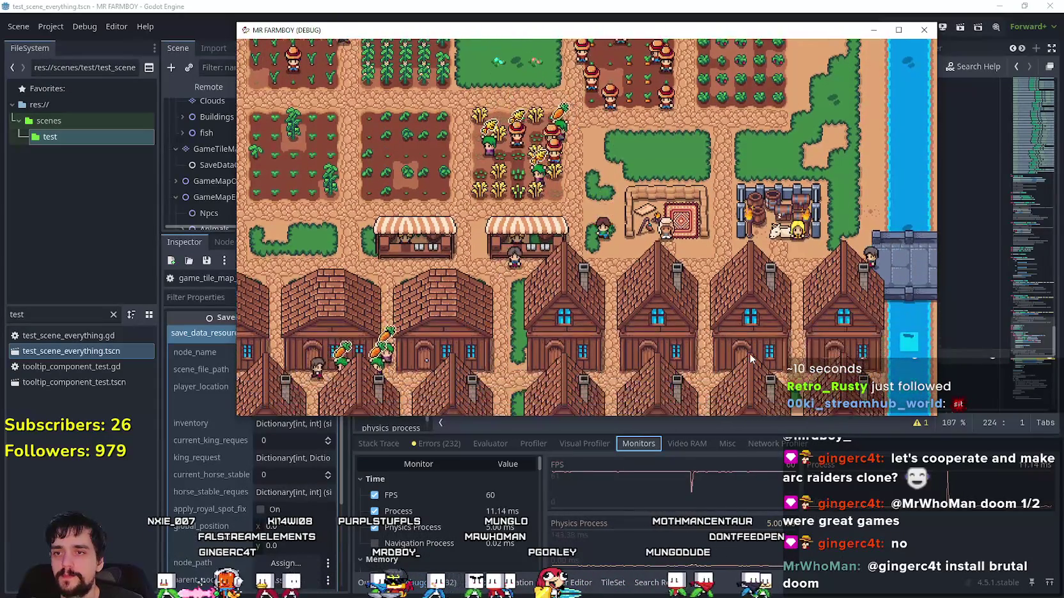
key("a")
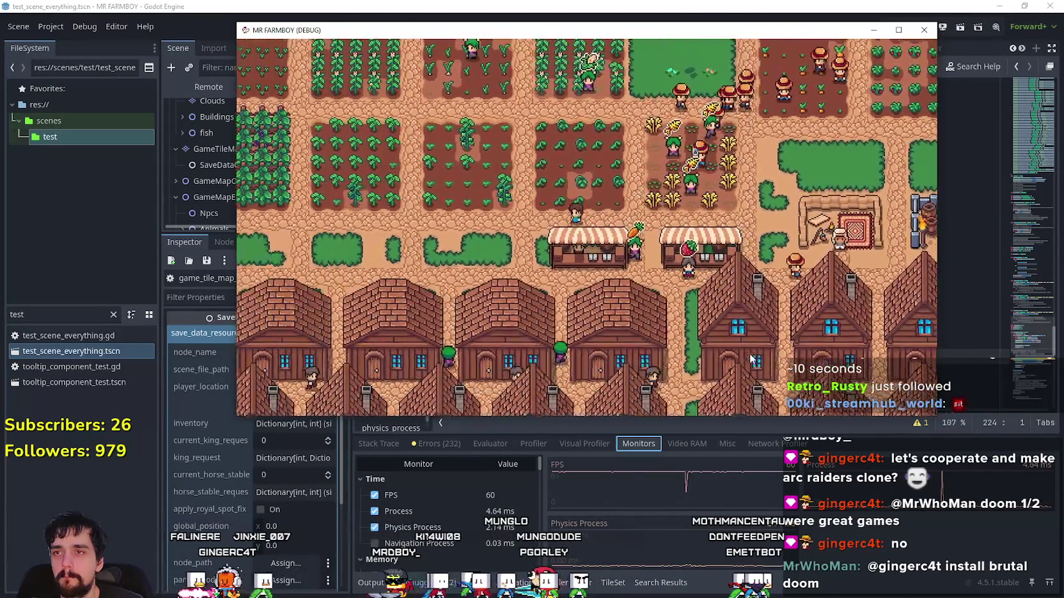
key("w")
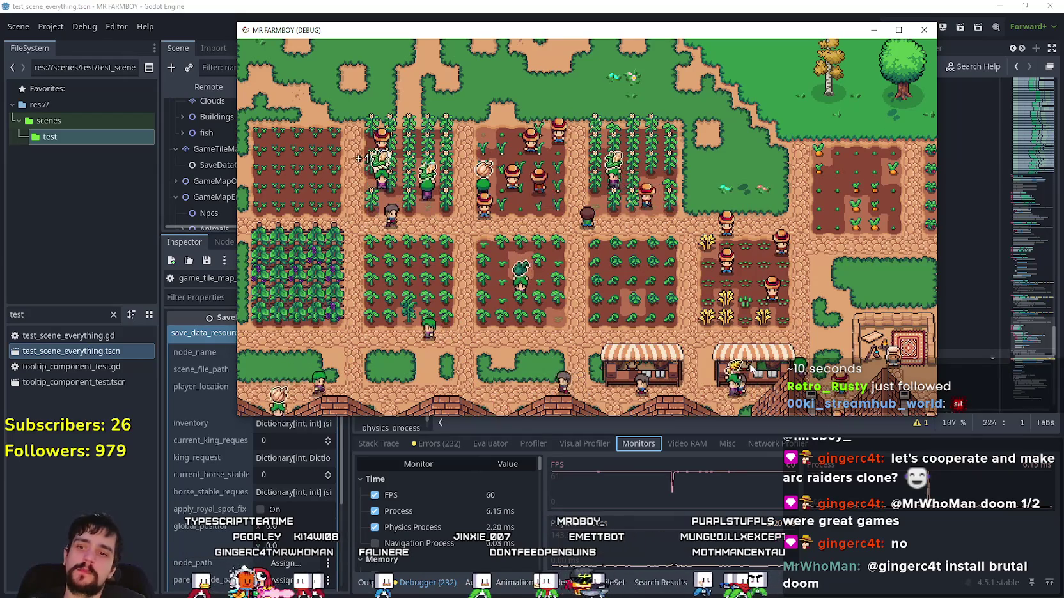
- Walk the player over the grassland, through the crop fields past the market stalls, zooming out
key("a")
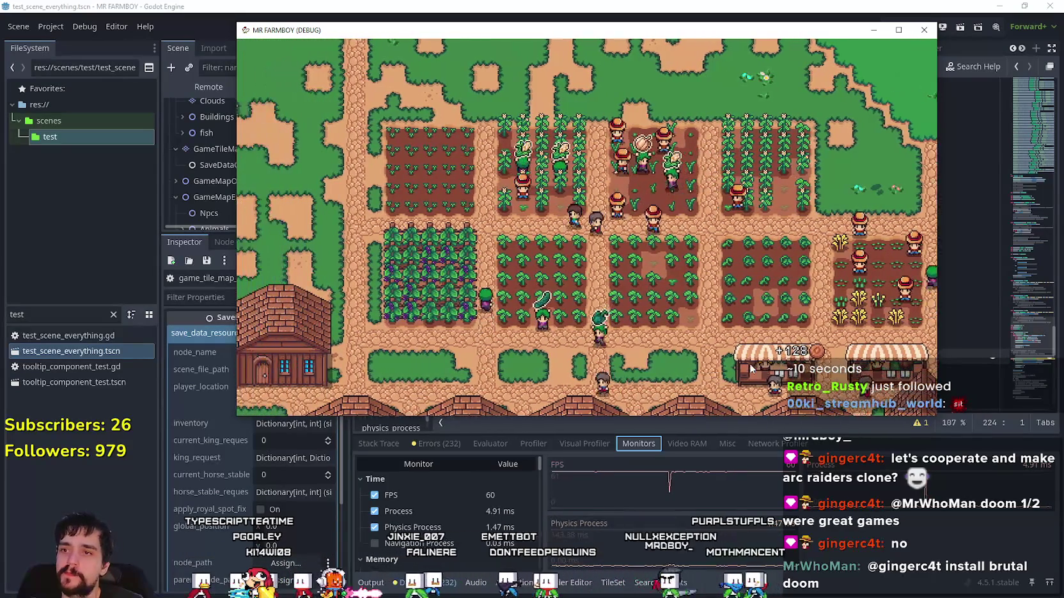
key("a")
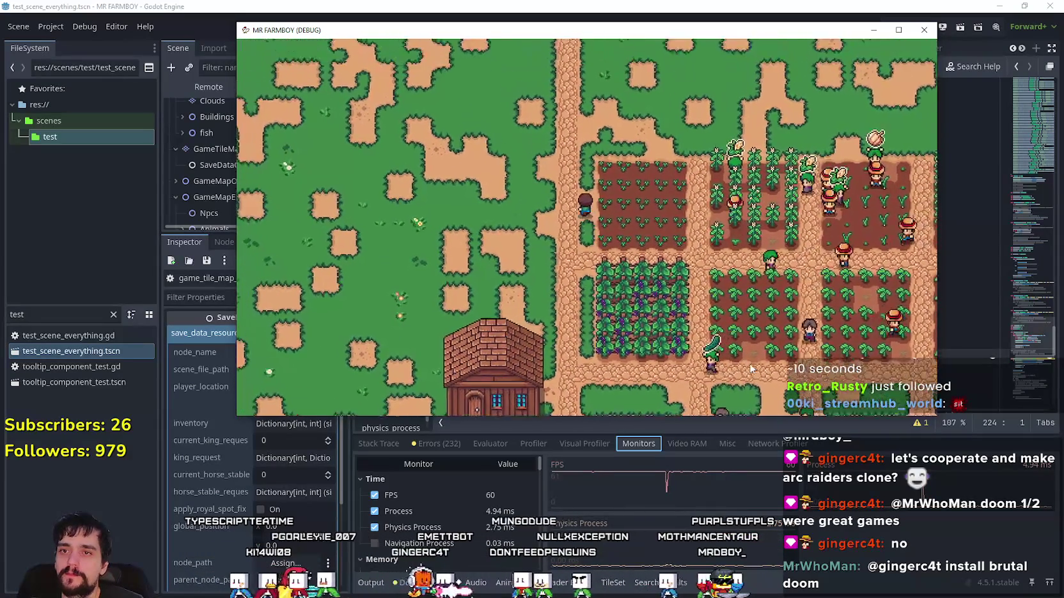
key("d")
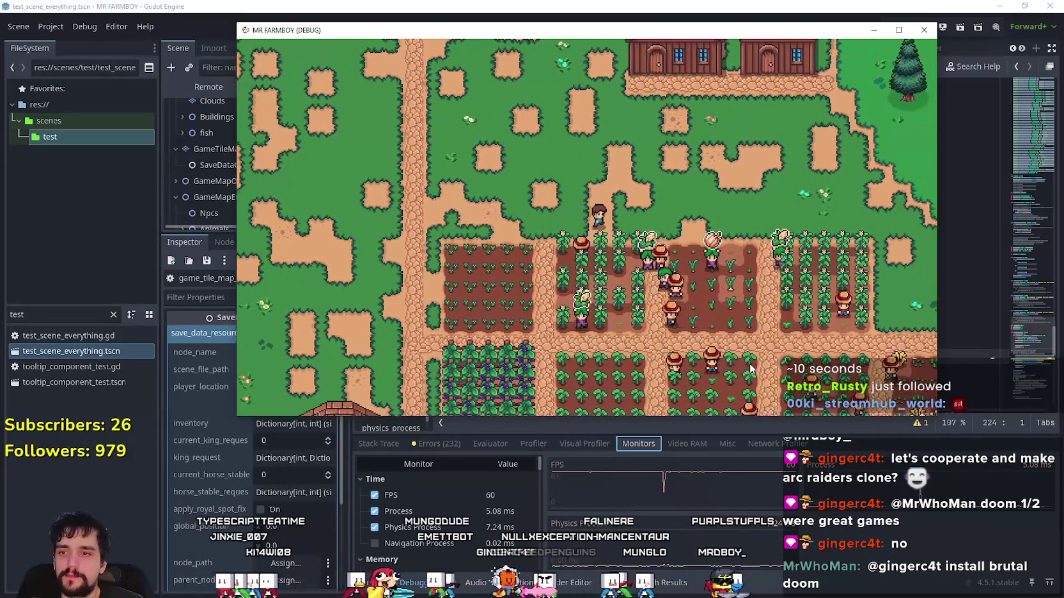
key("d")
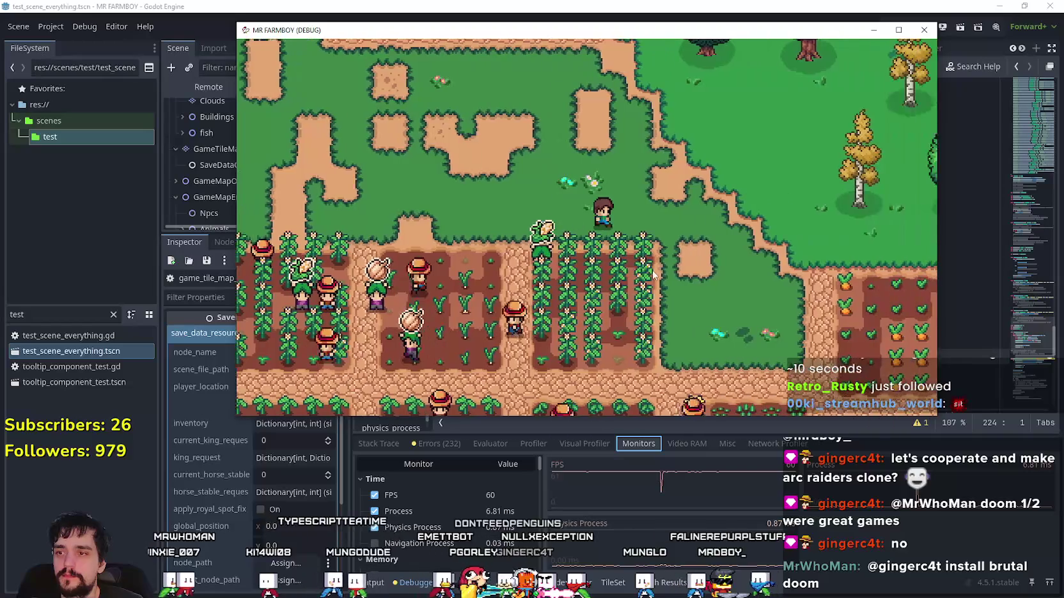
key("s")
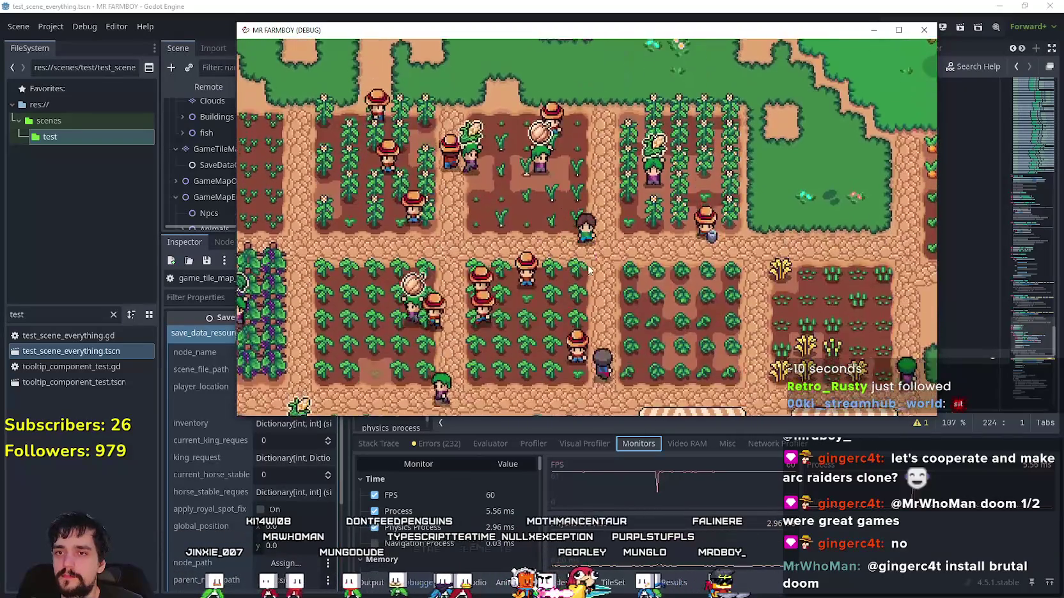
key("s")
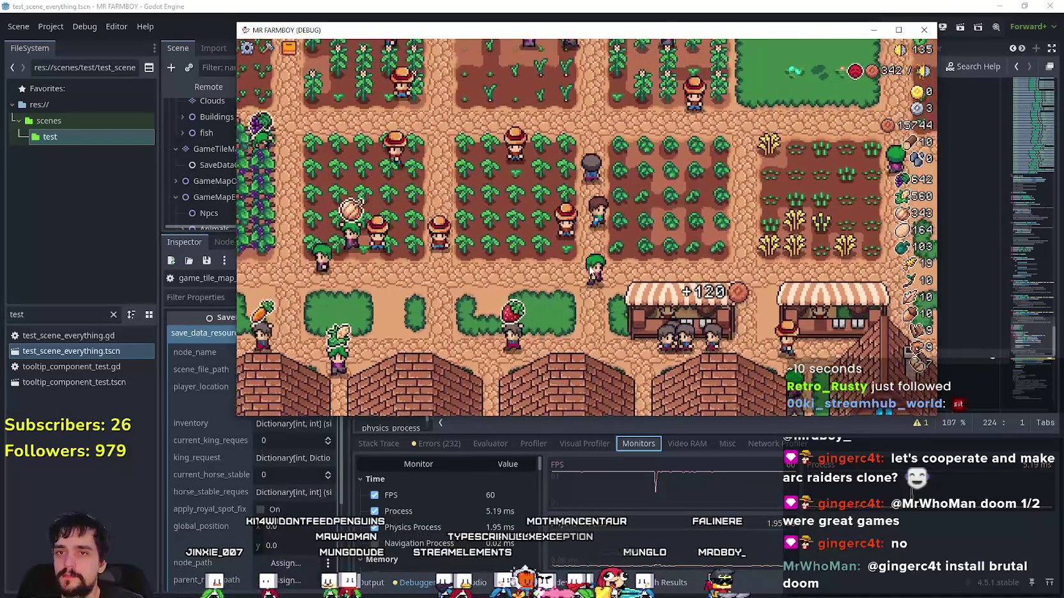
key("d")
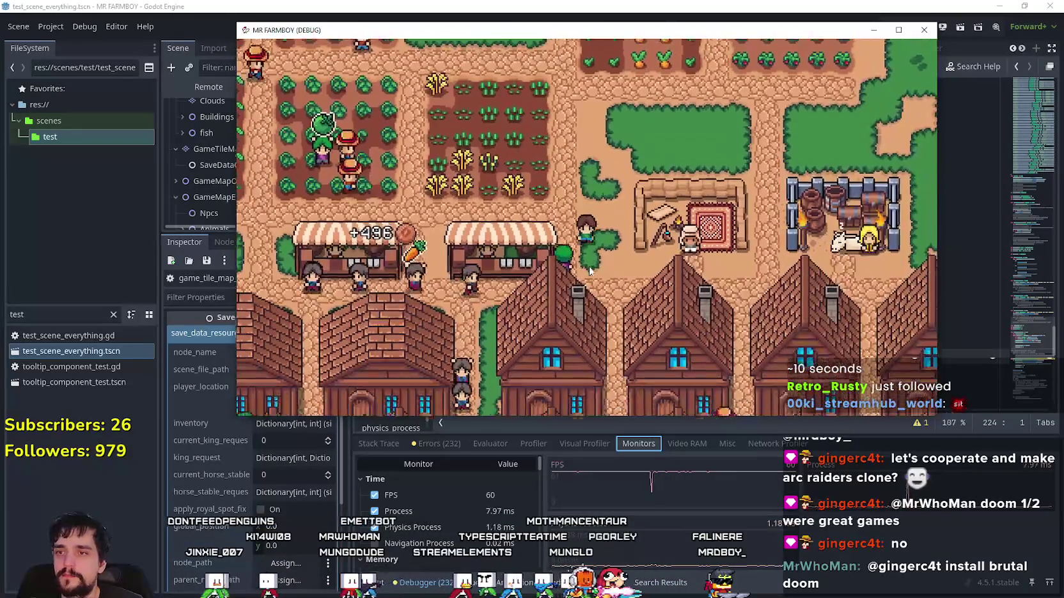
scroll(590, 271, "down", 3)
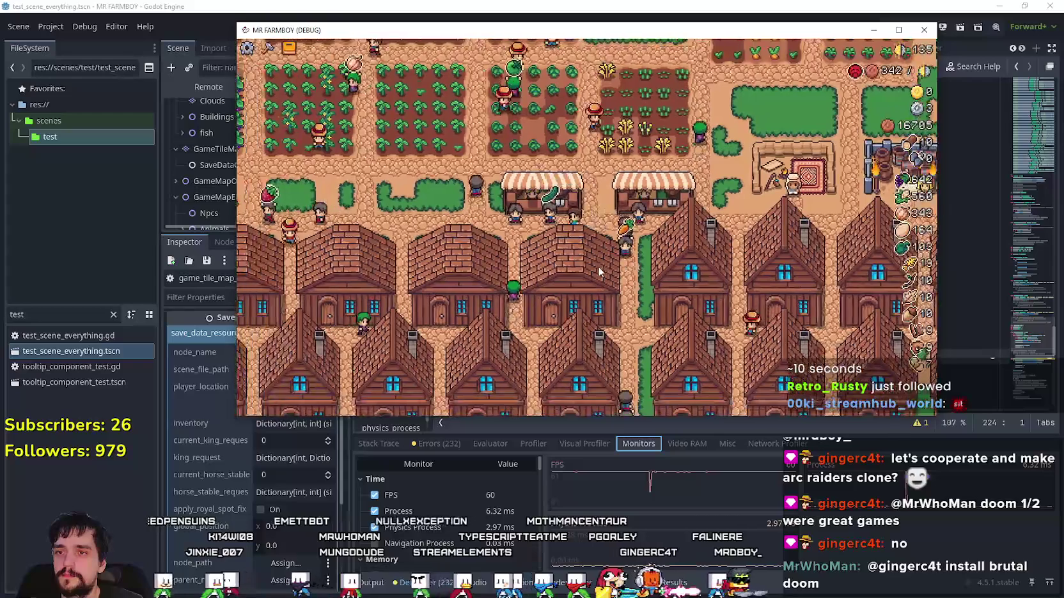
- Walk past the grape field toward the houses and open the Advancements panel
key("w")
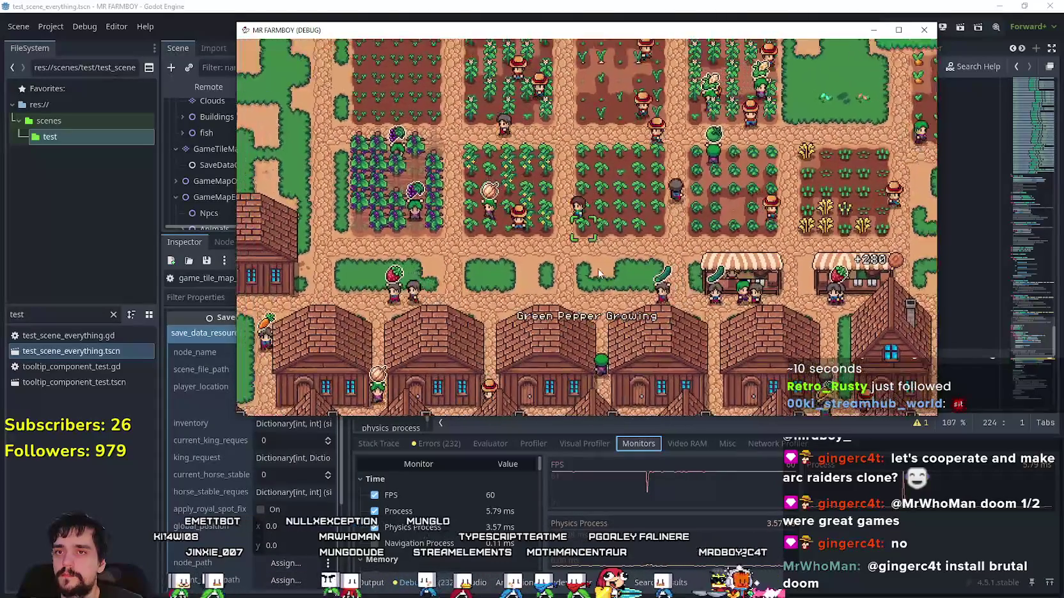
key("a")
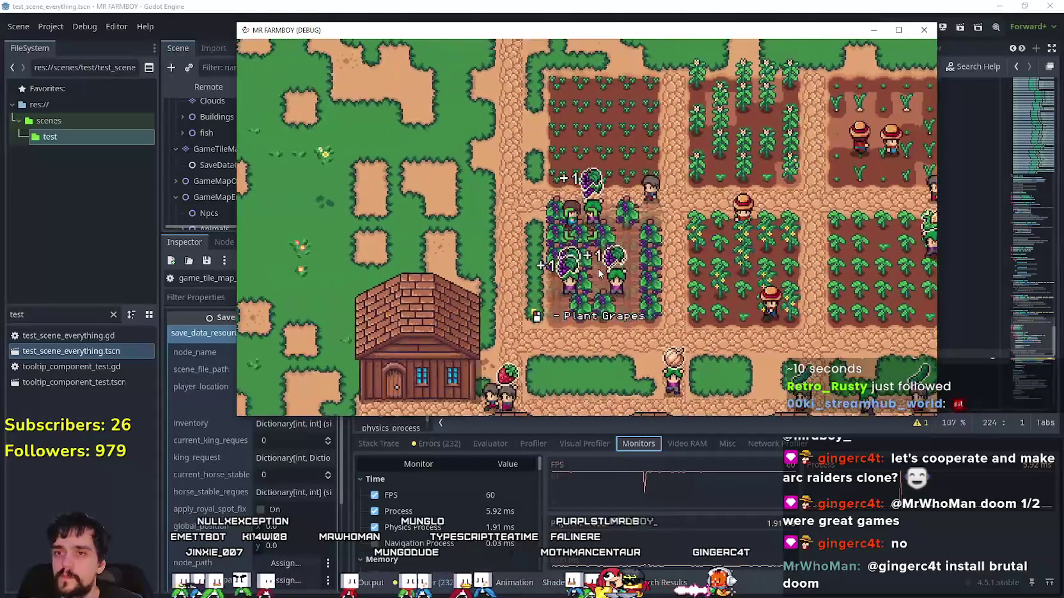
key("s")
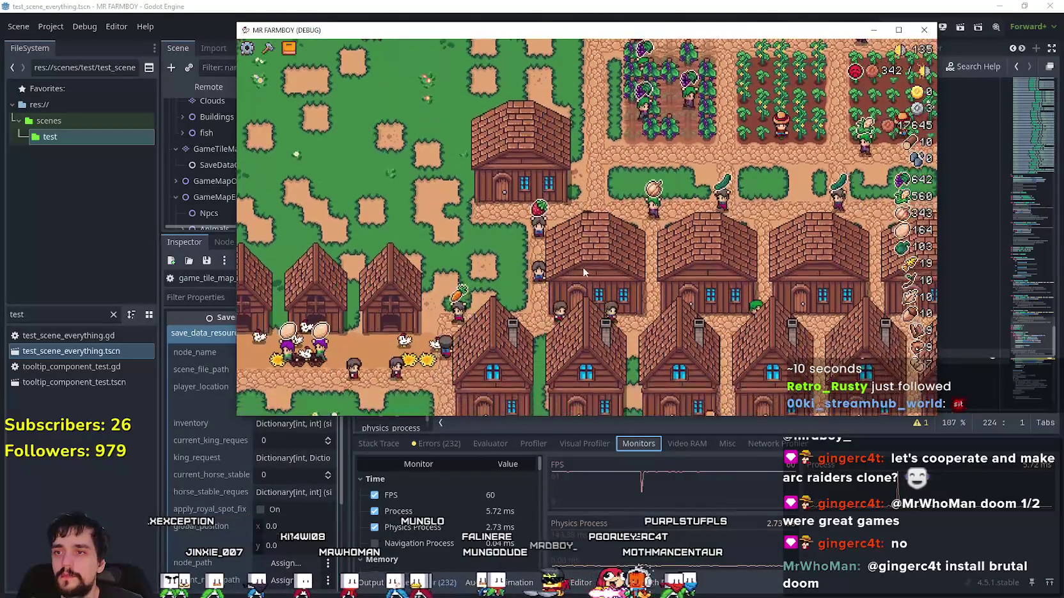
key("t")
mouse_move(415, 256)
- Review the land and buildings advancements, including the Blacksmith, then close the panel
key("w")
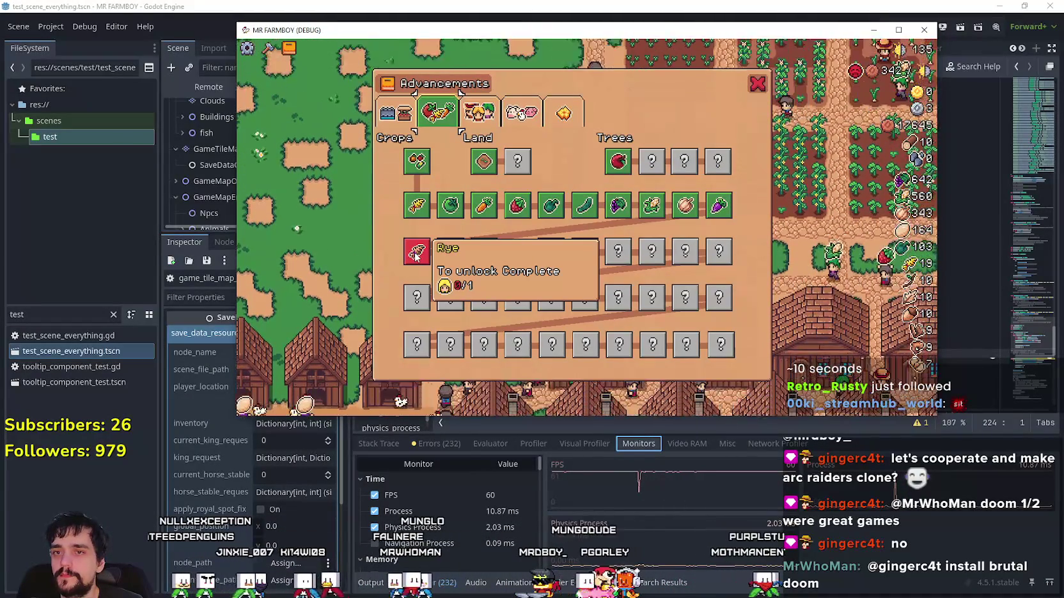
key("w")
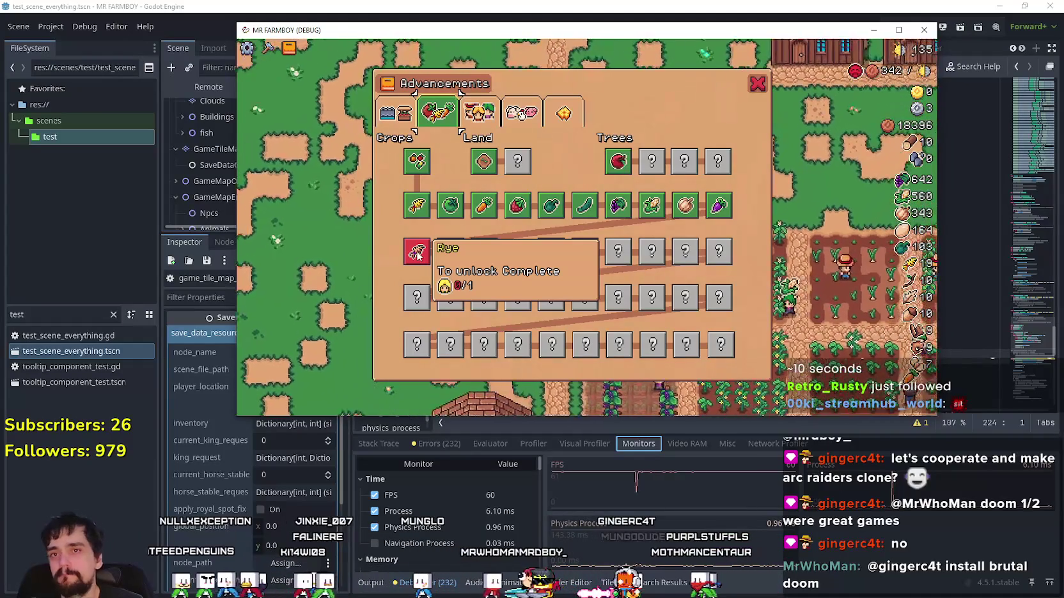
left_click(396, 112)
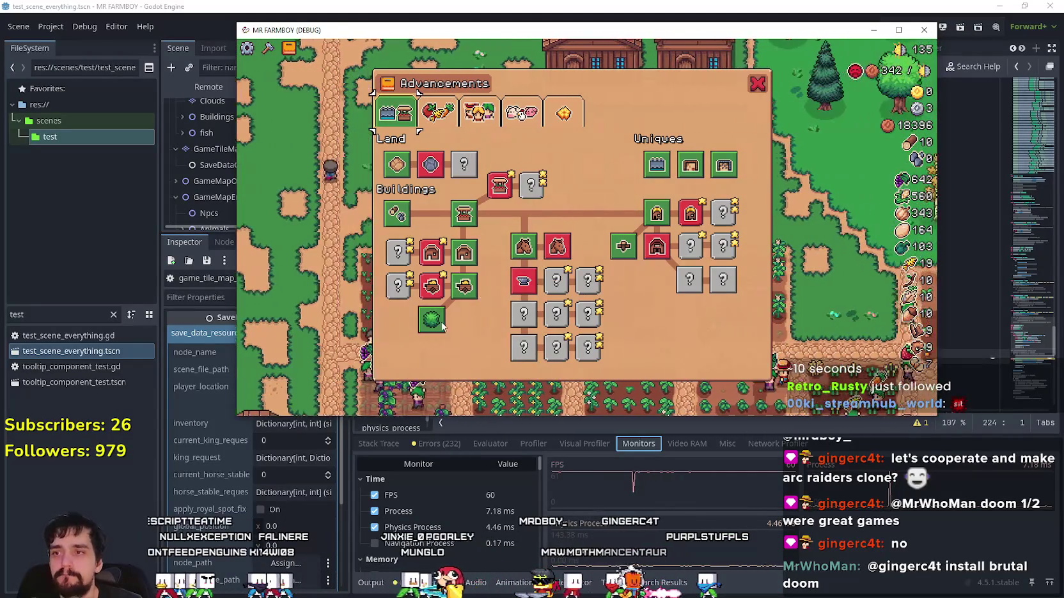
mouse_move(523, 280)
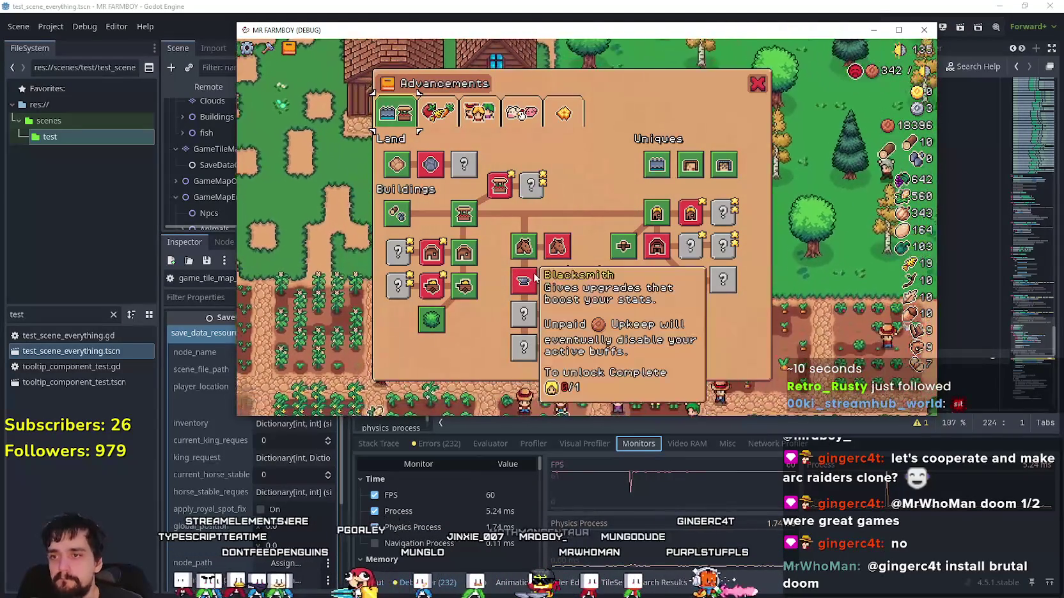
left_click(761, 86)
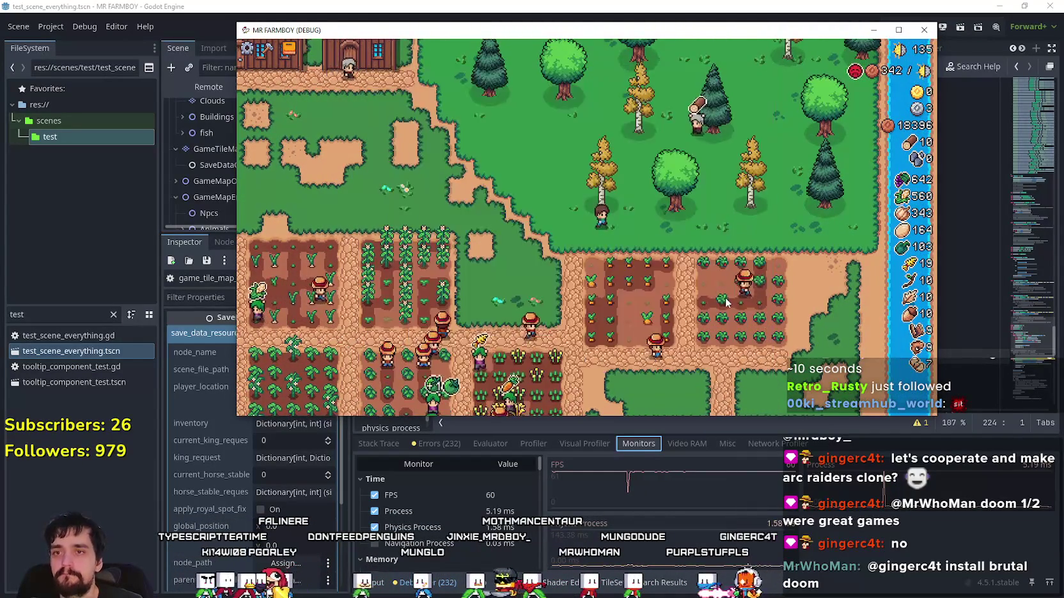
- Move the map down to the houses, open the King's Envoy request, then close it
scroll(727, 293, "down", 5)
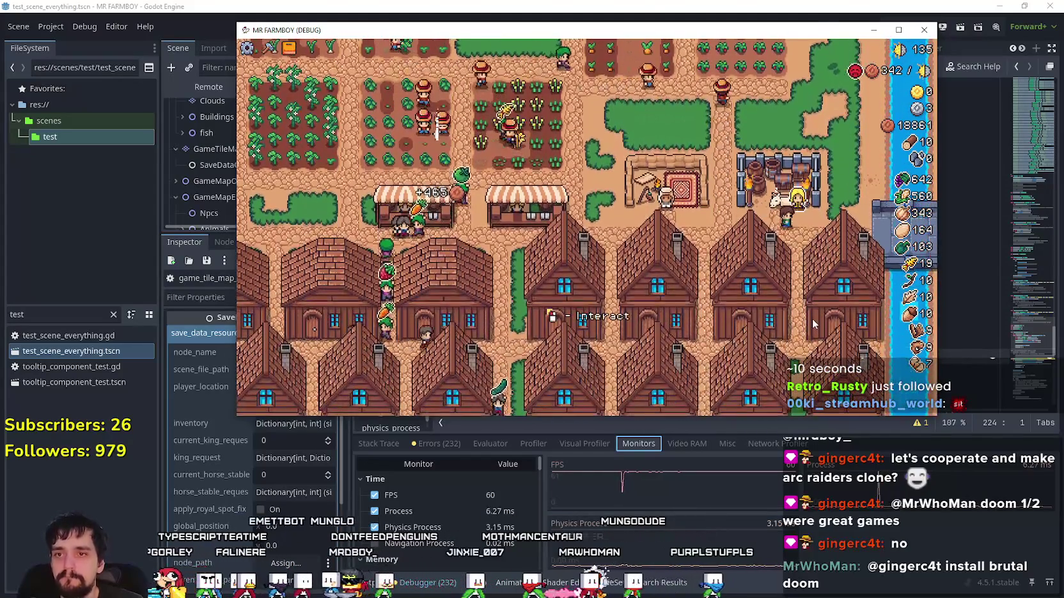
left_click(665, 203)
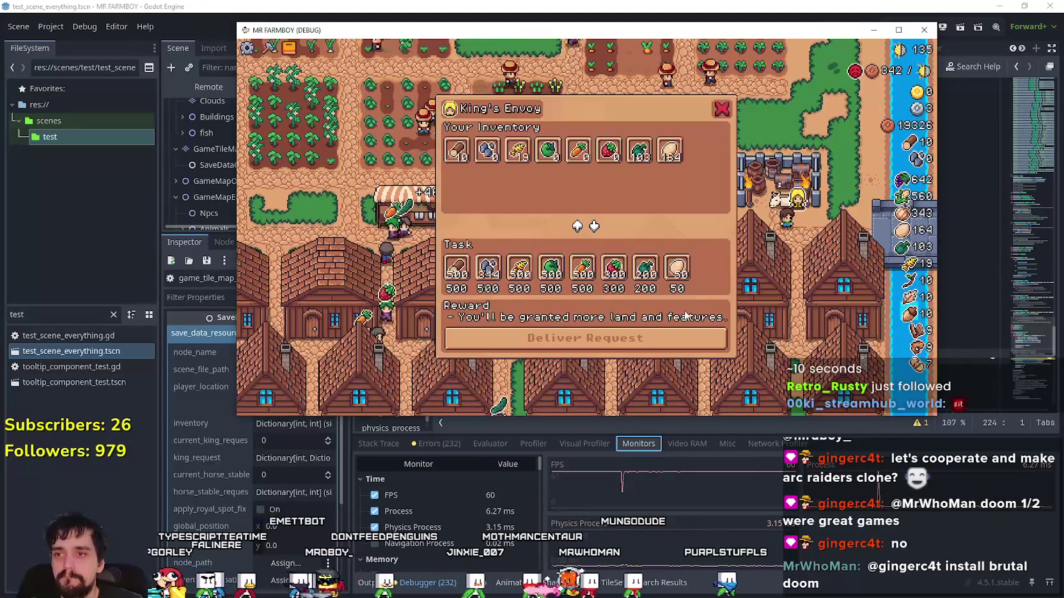
left_click(722, 111)
- Open the Merchant Seller's shop, inspect the Stone item, then close the shop
key("e")
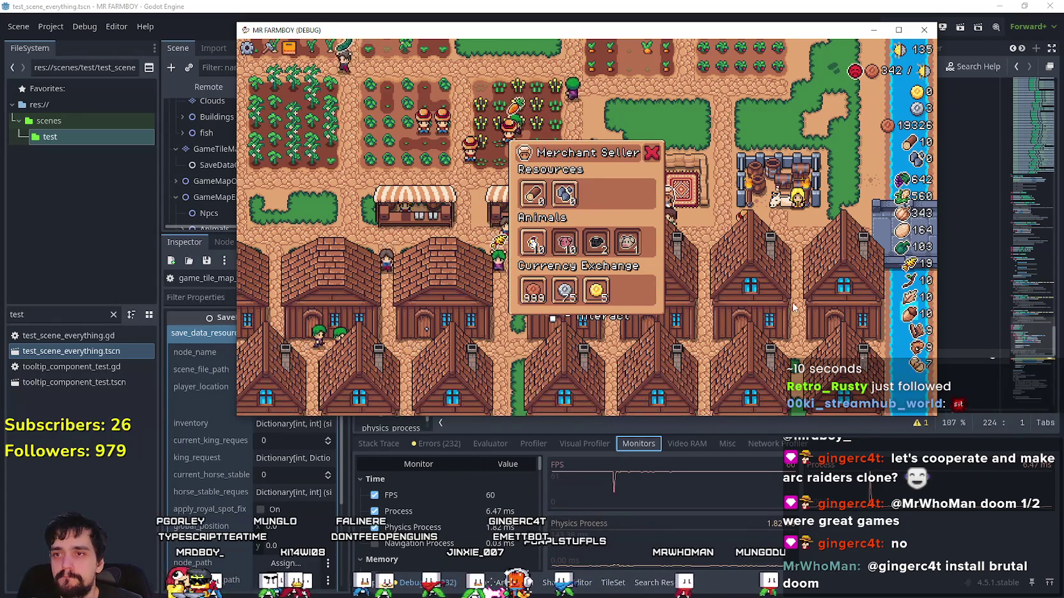
mouse_move(539, 197)
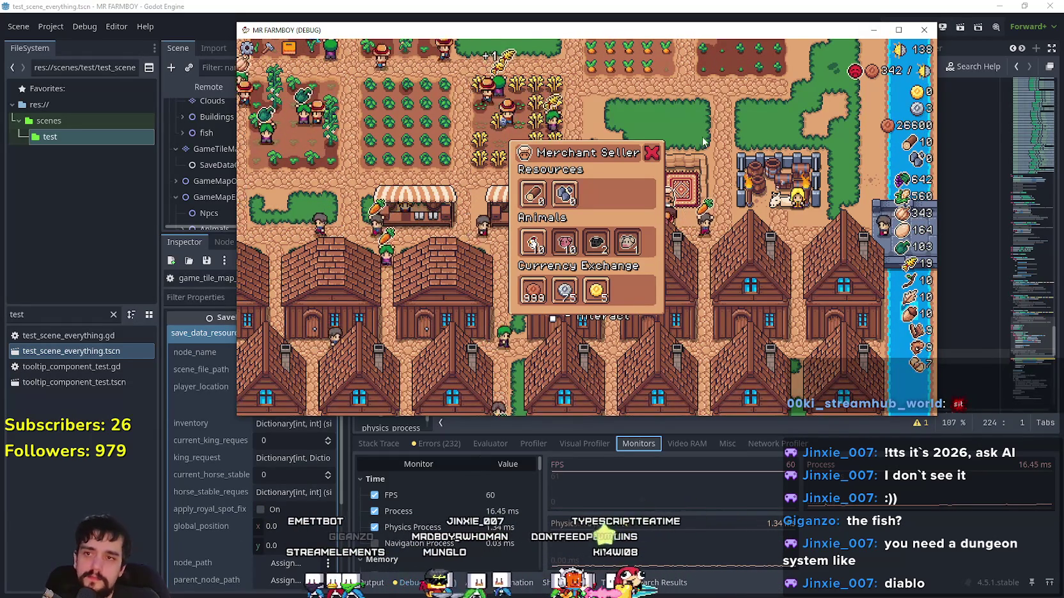
left_click(653, 155)
- Maximize the game window and bring the game view back to the front
left_click(898, 29)
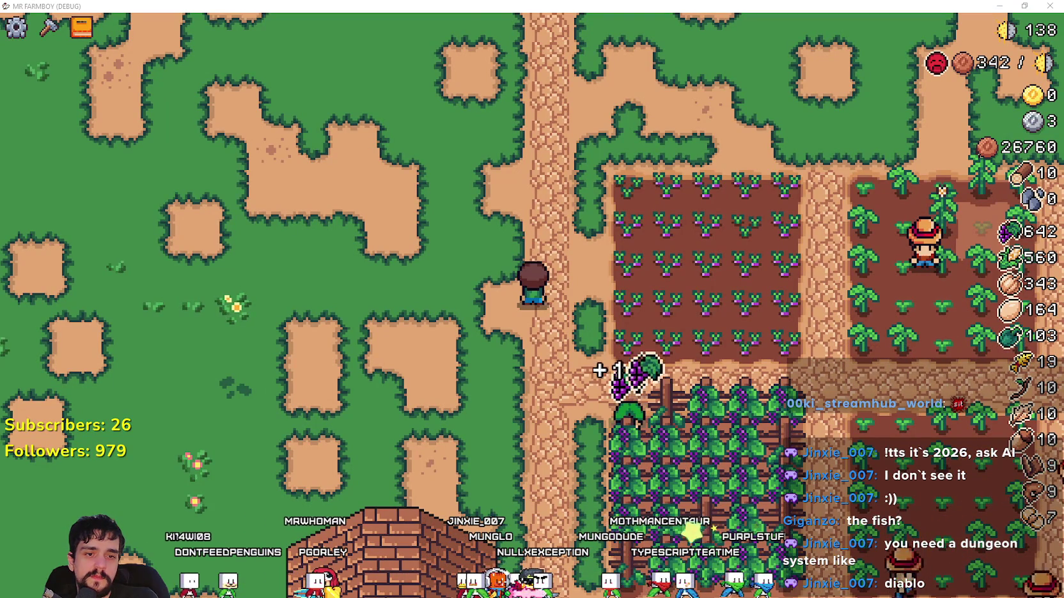
key("alt+Tab")
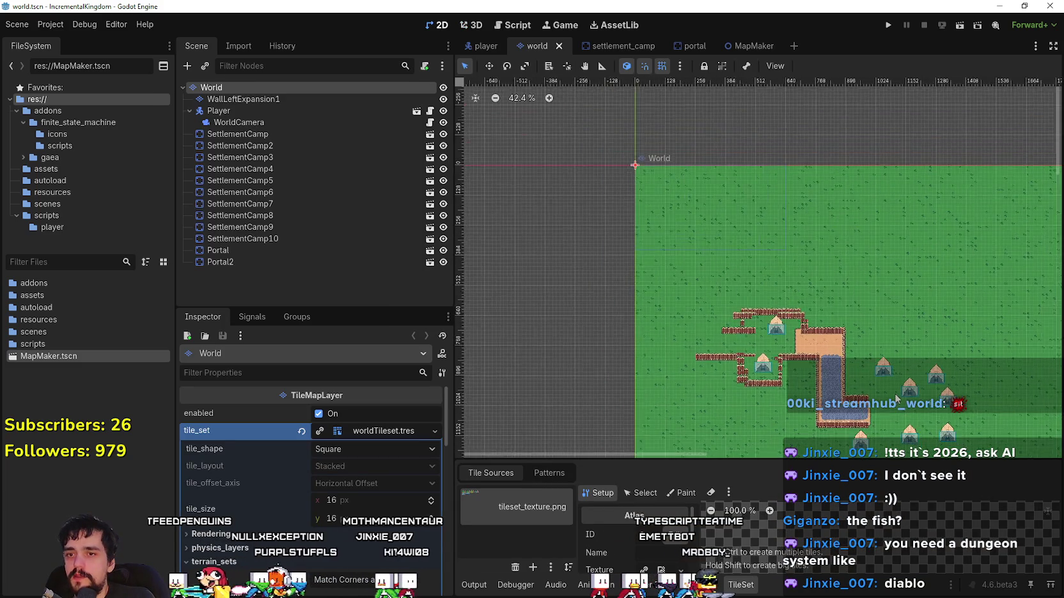
- Zoom the 2D viewport in and out around the tent area
scroll(681, 355, "up", 5)
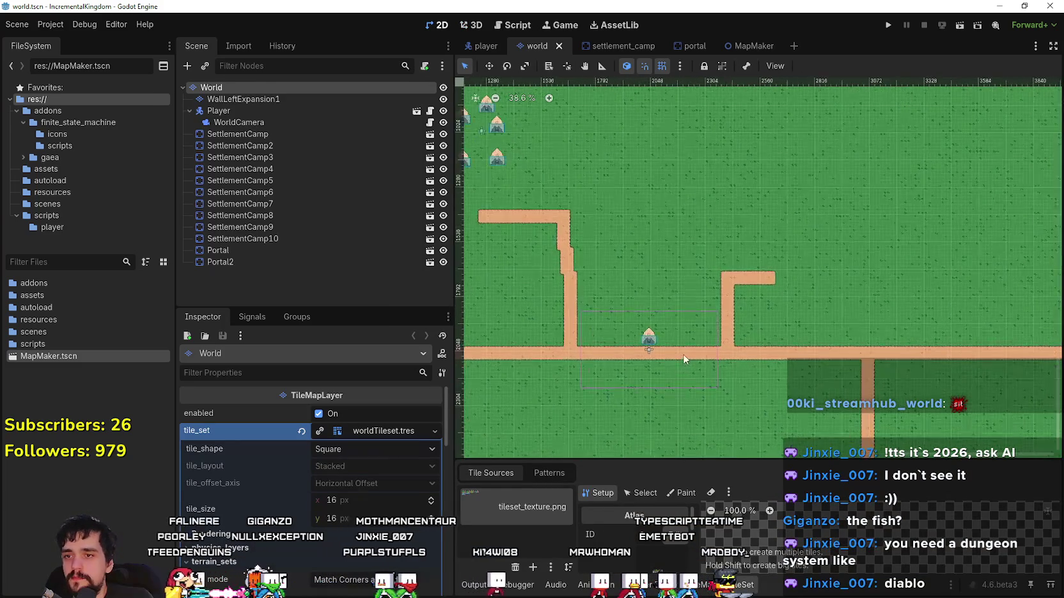
scroll(752, 363, "down", 4)
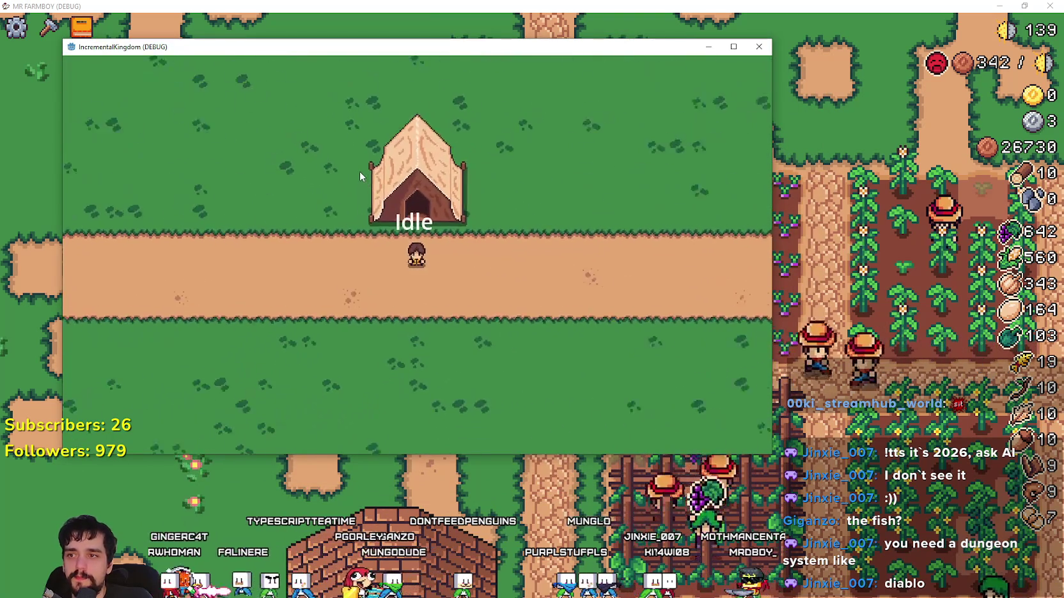
- Watch the running game as the cobblestone path appears beside the tent, then return to the editor
scroll(360, 172, "down", 1)
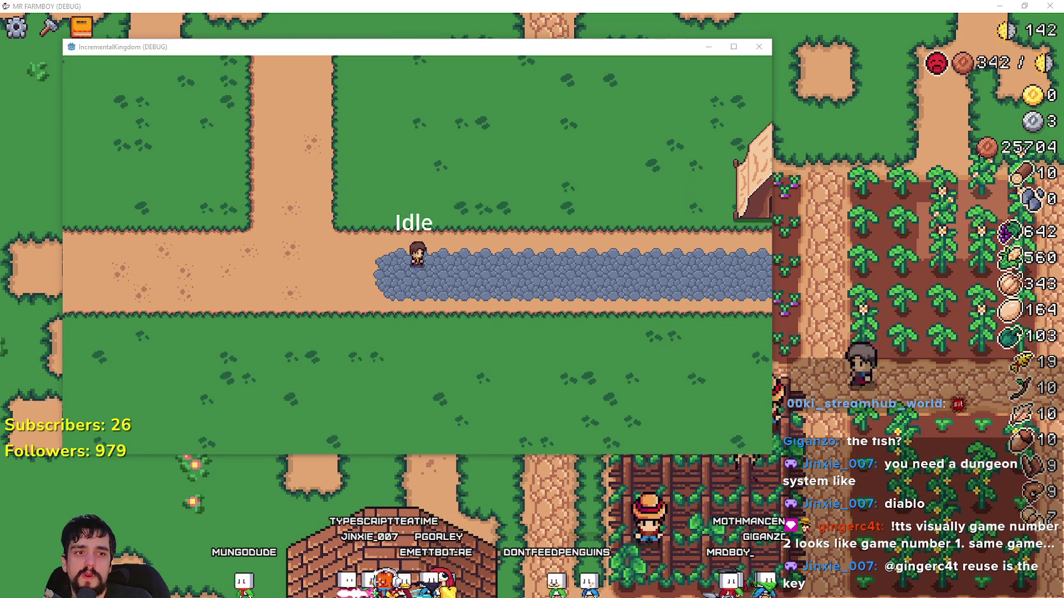
key("alt+Tab")
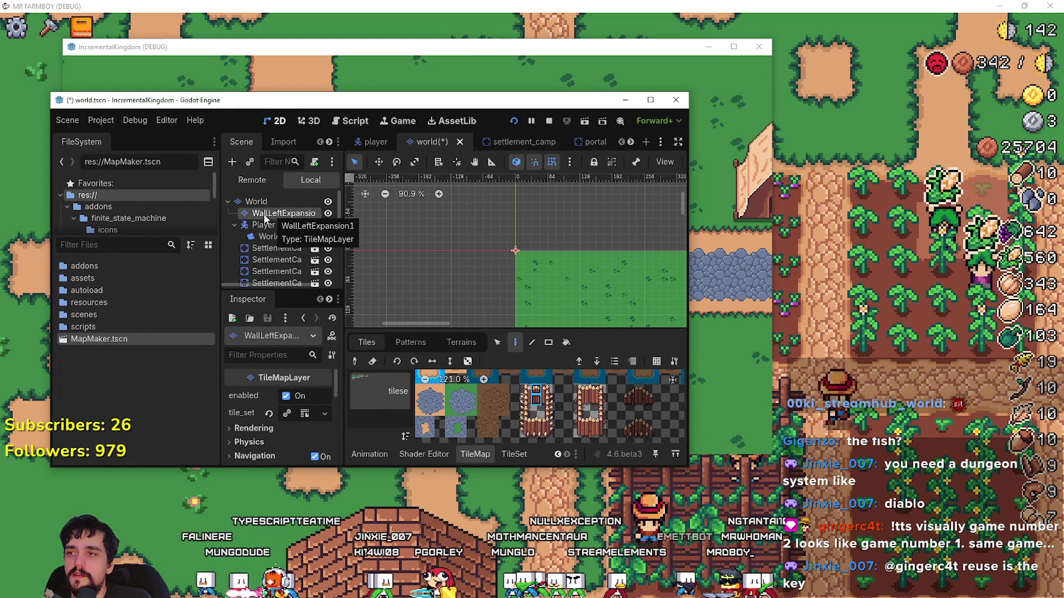
- Enlarge the Scene dock's node list and move the editor window aside to reveal the running game
left_click_drag(286, 292, 291, 375)
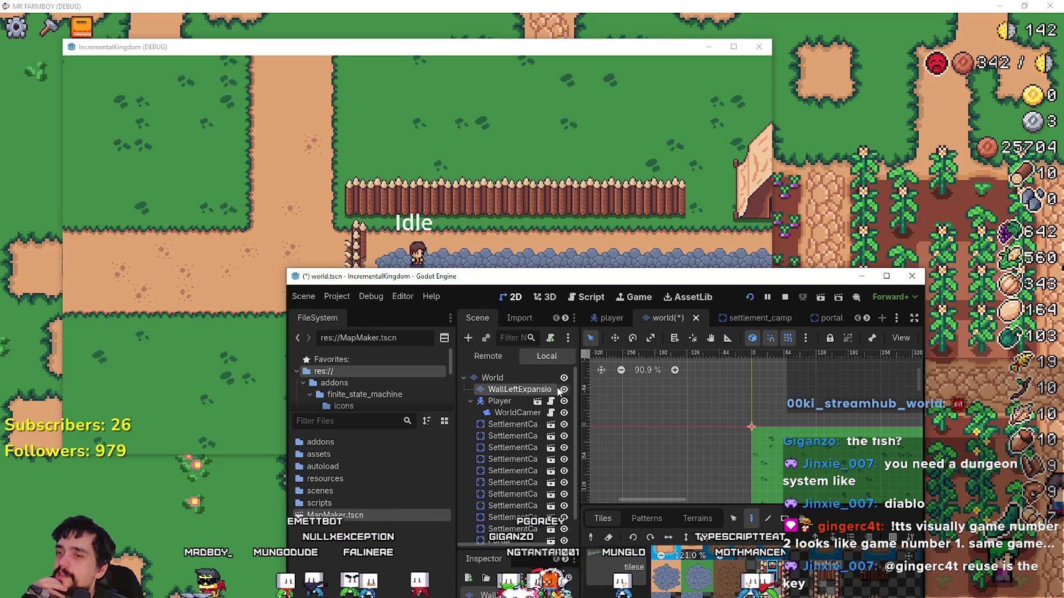
mouse_move(542, 280)
left_mouse_down()
mouse_move(804, 240)
mouse_move(653, 126)
left_mouse_up()
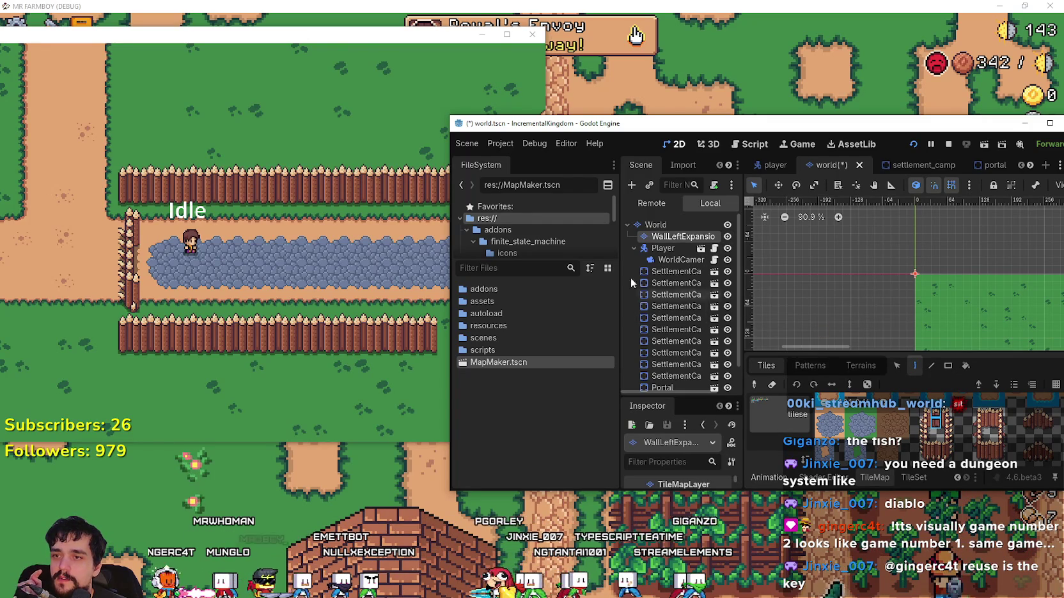
- Extend the top wooden fence row near the tent, erasing extra tiles and adding one more
scroll(802, 265, "down", 6)
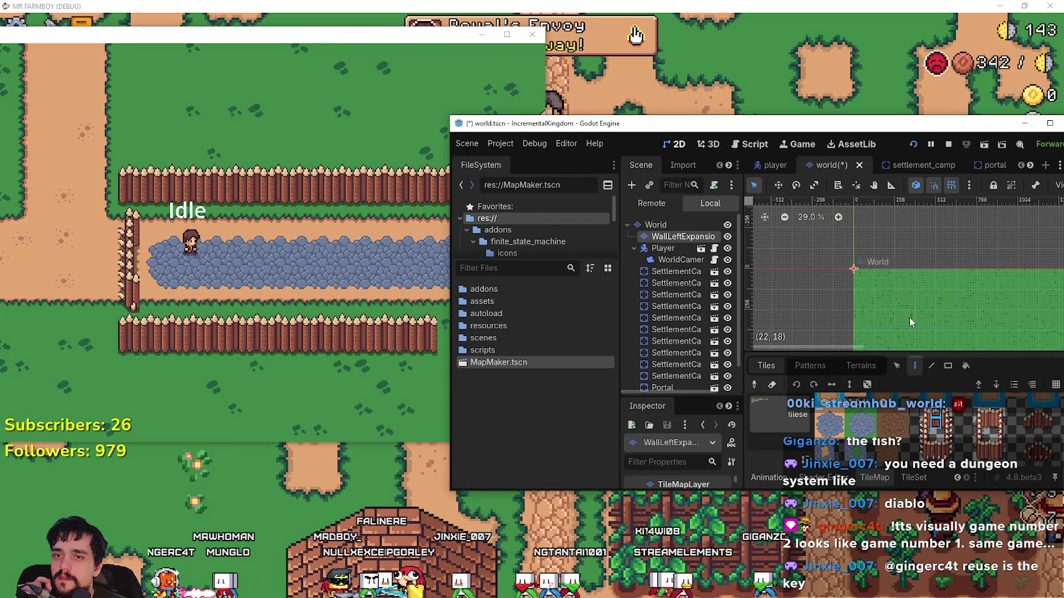
scroll(928, 312, "up", 4)
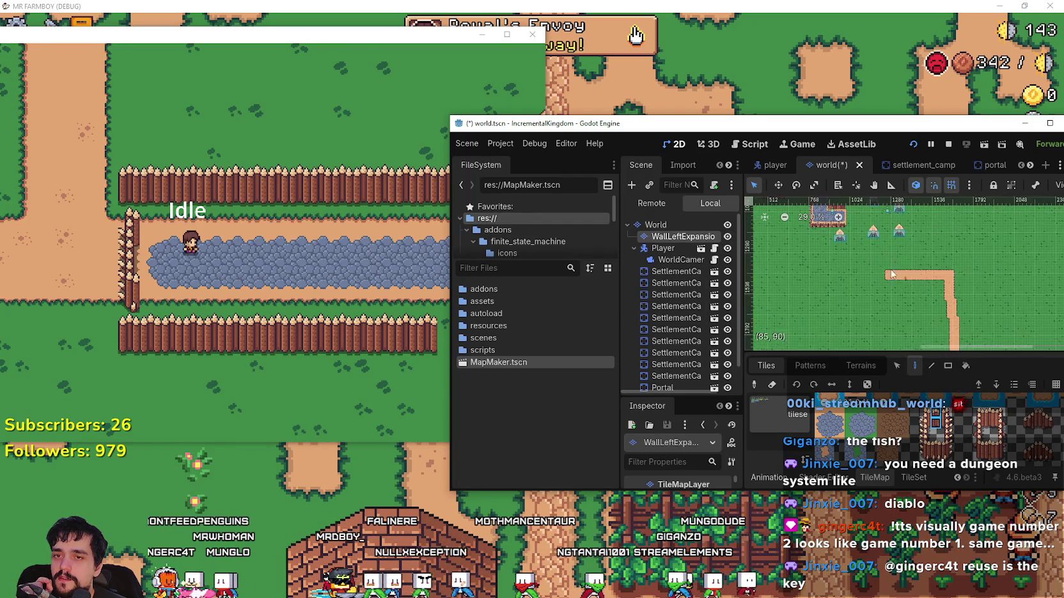
scroll(892, 275, "down", 5)
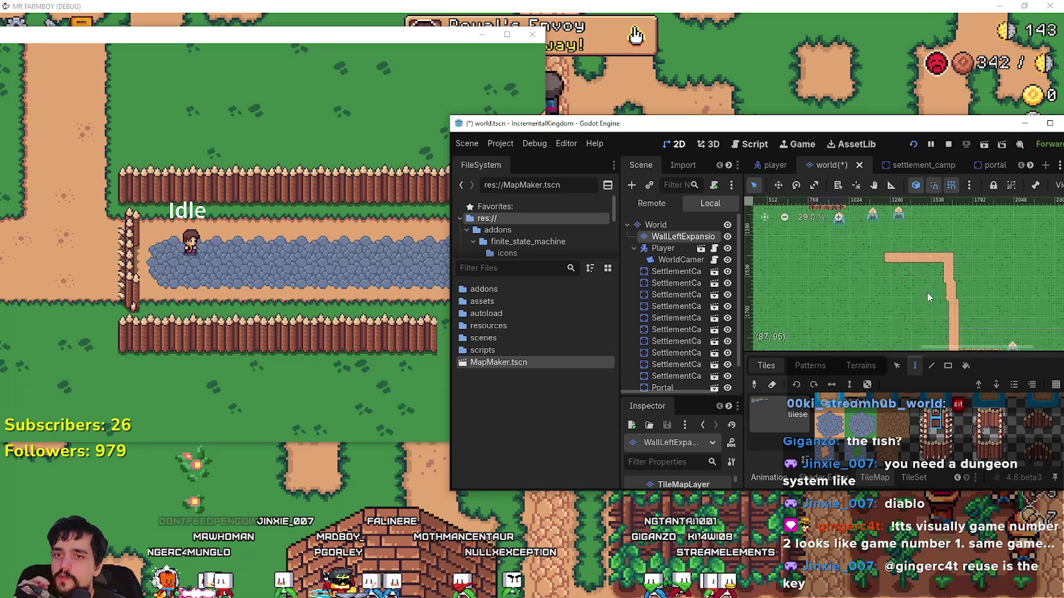
scroll(947, 296, "up", 5)
scroll(944, 288, "up", 5)
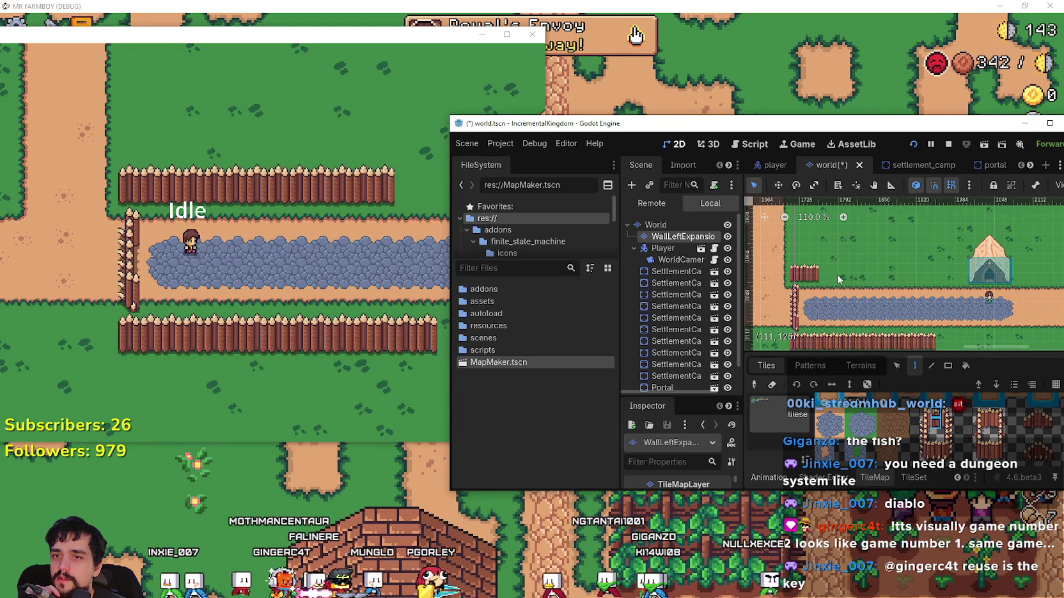
left_click_drag(844, 279, 917, 286)
right_click(918, 287)
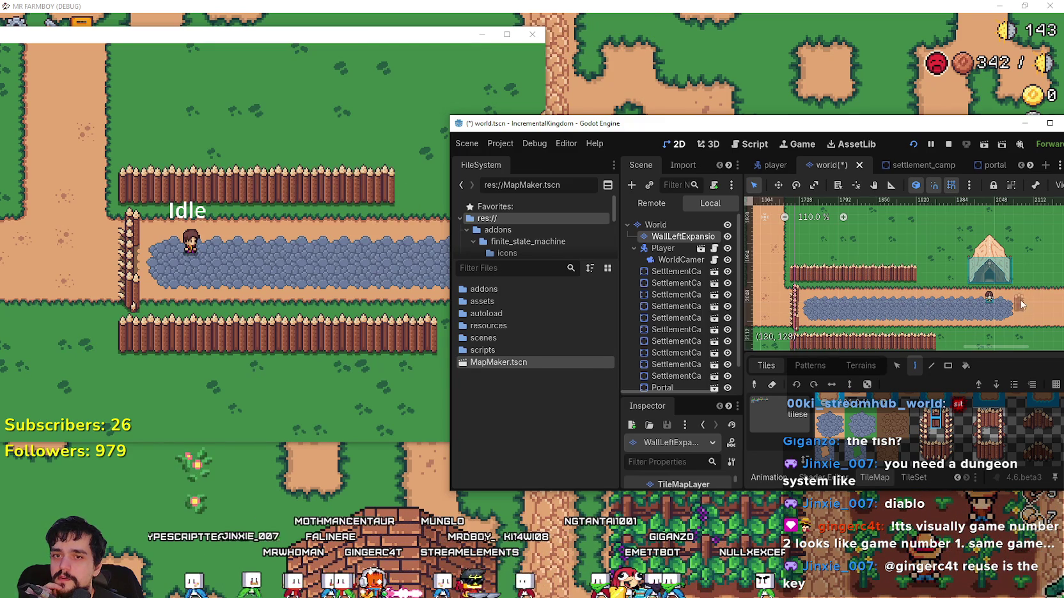
scroll(1026, 313, "down", 2)
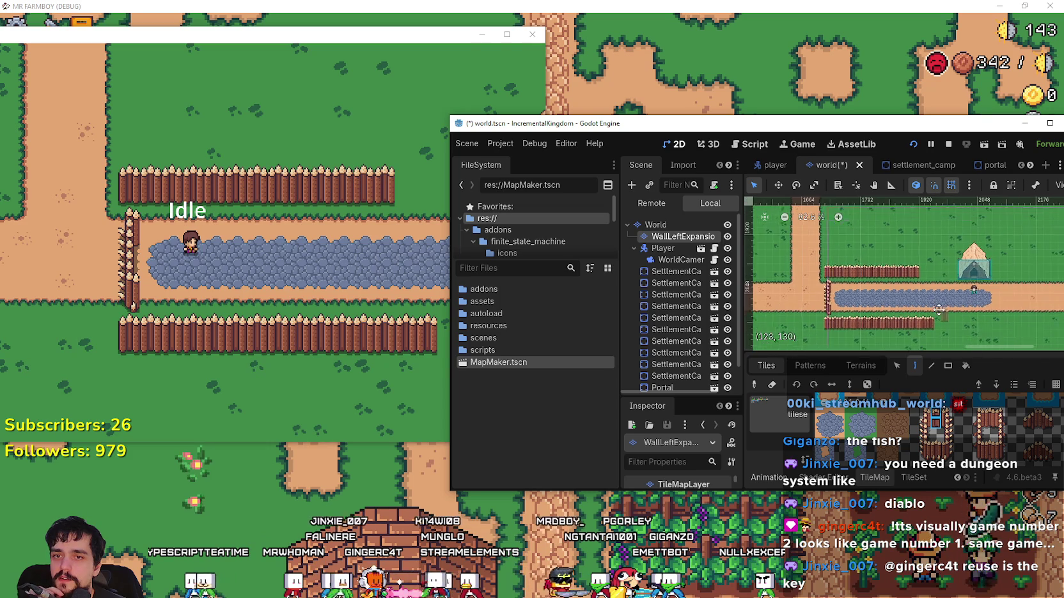
scroll(972, 322, "down", 3)
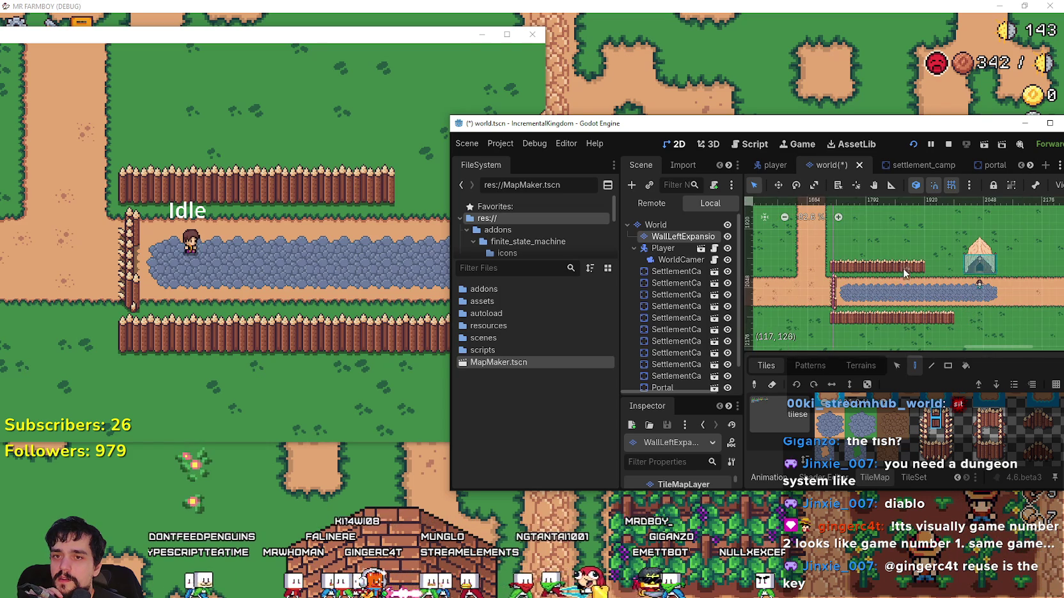
left_click(948, 272)
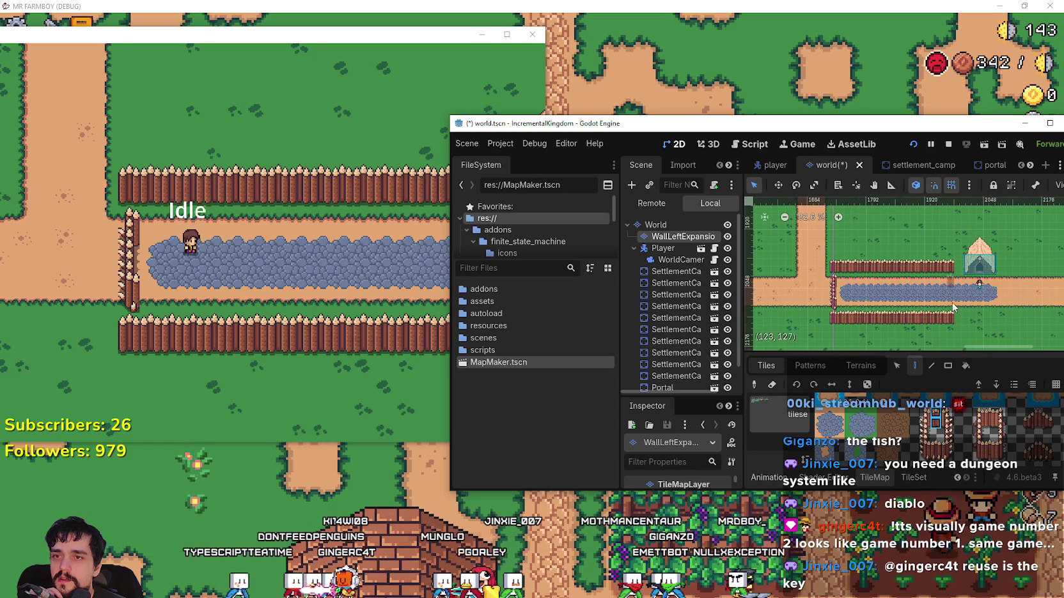
- Pan and zoom the editor map view, then bring the running game back in front
left_click(365, 78)
left_click_drag(882, 301, 866, 304)
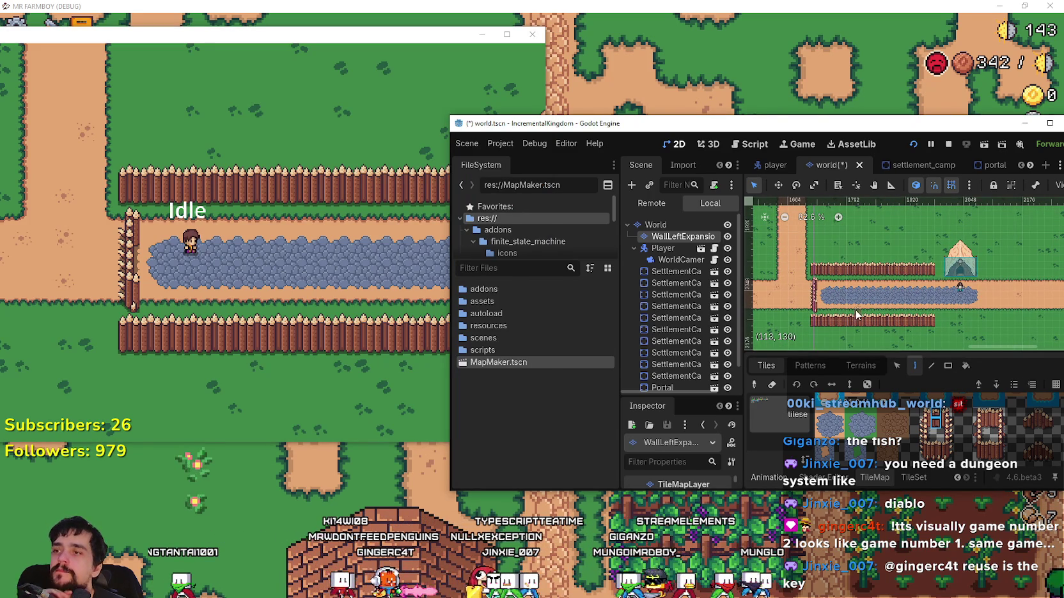
scroll(857, 315, "down", 1)
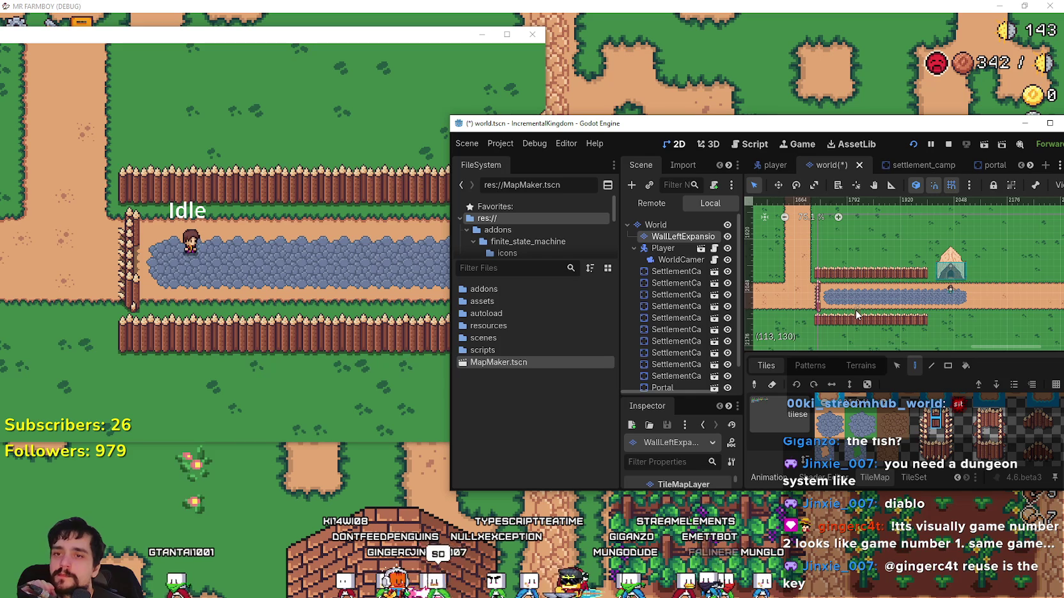
scroll(857, 315, "up", 3)
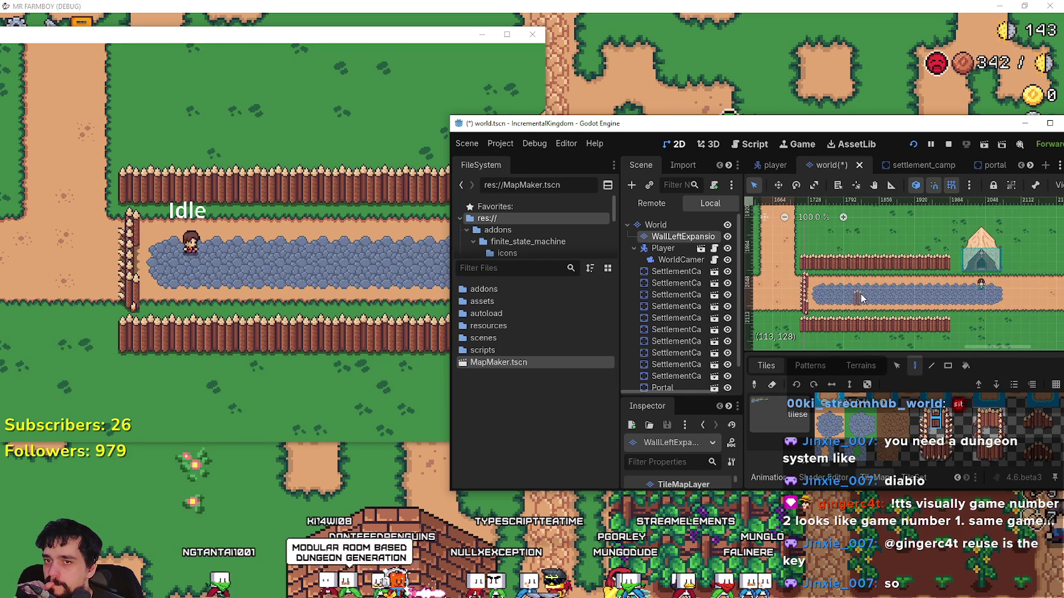
scroll(921, 310, "down", 1)
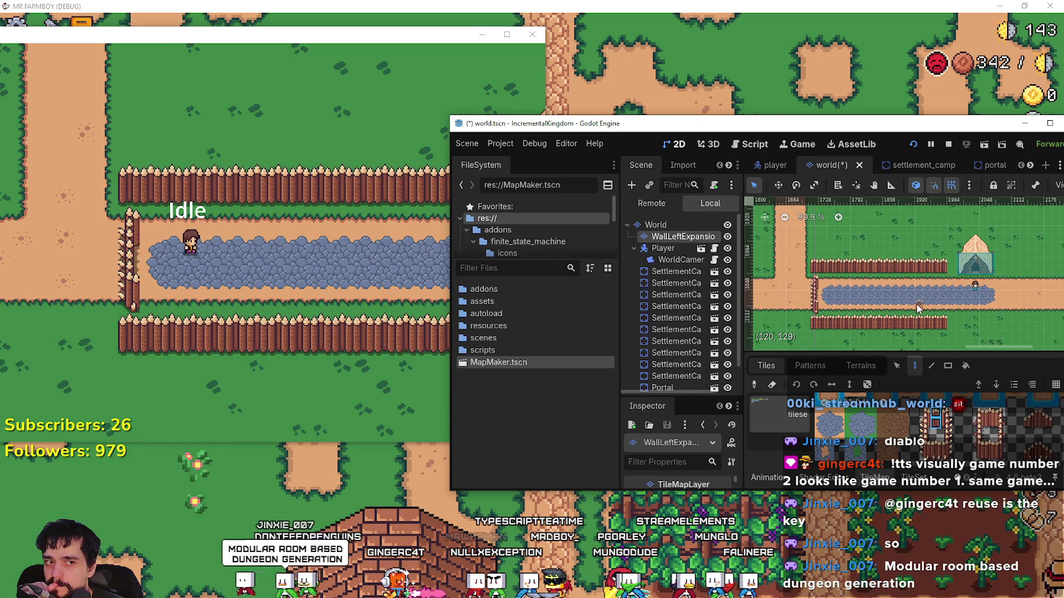
scroll(918, 309, "down", 2)
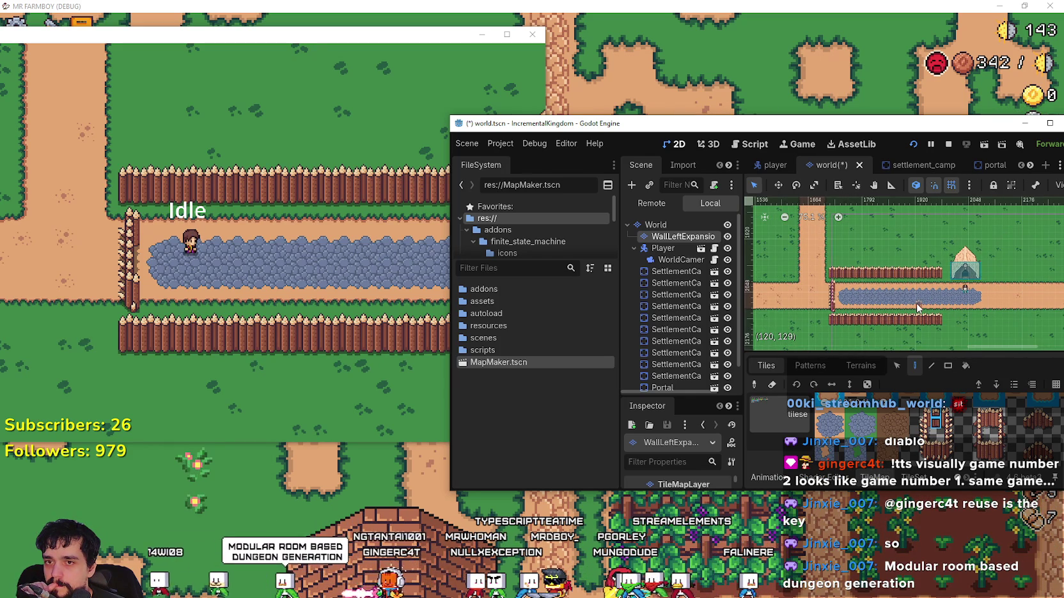
scroll(917, 309, "down", 2)
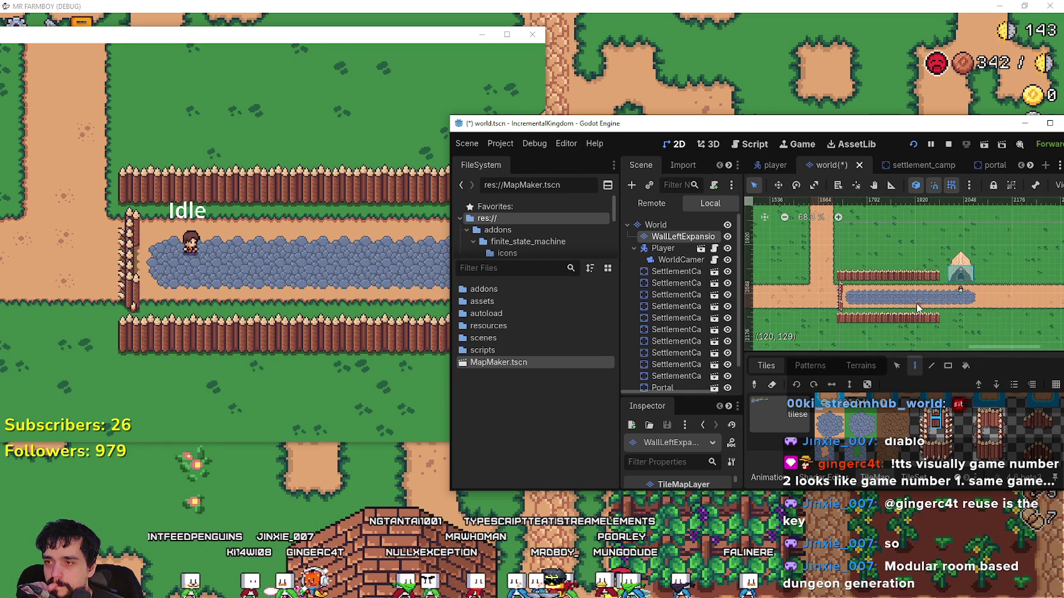
scroll(918, 308, "up", 3)
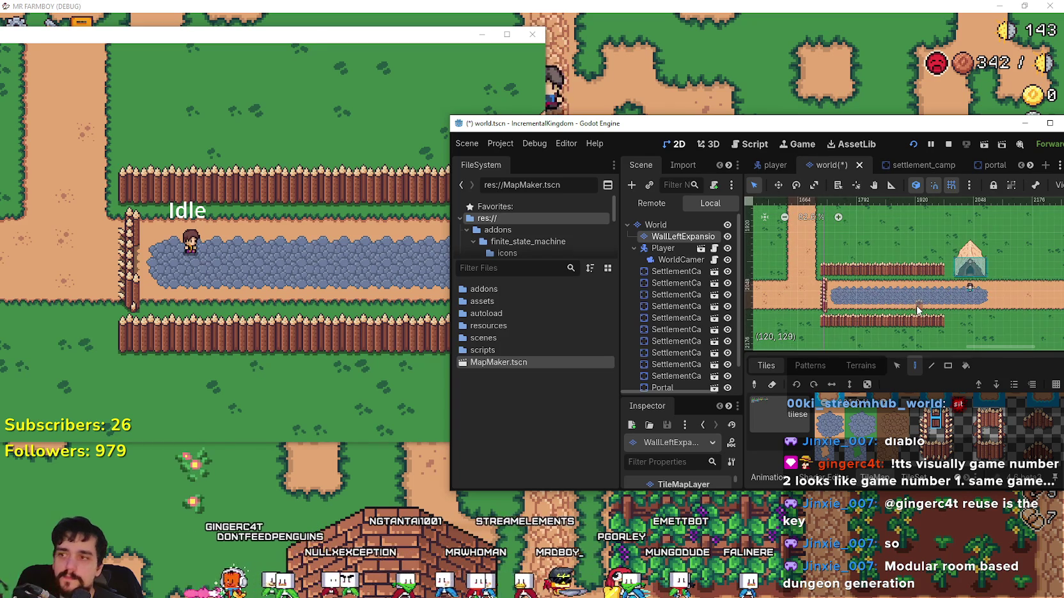
left_click(232, 315)
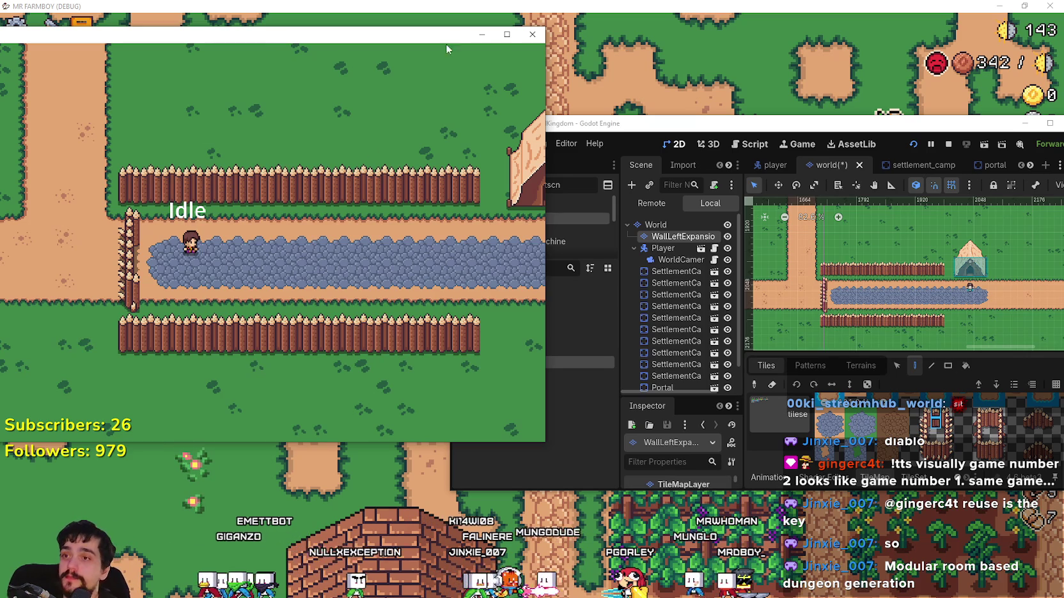
- Maximize the IncrementalKingdom game window to fill the screen
left_click(507, 34)
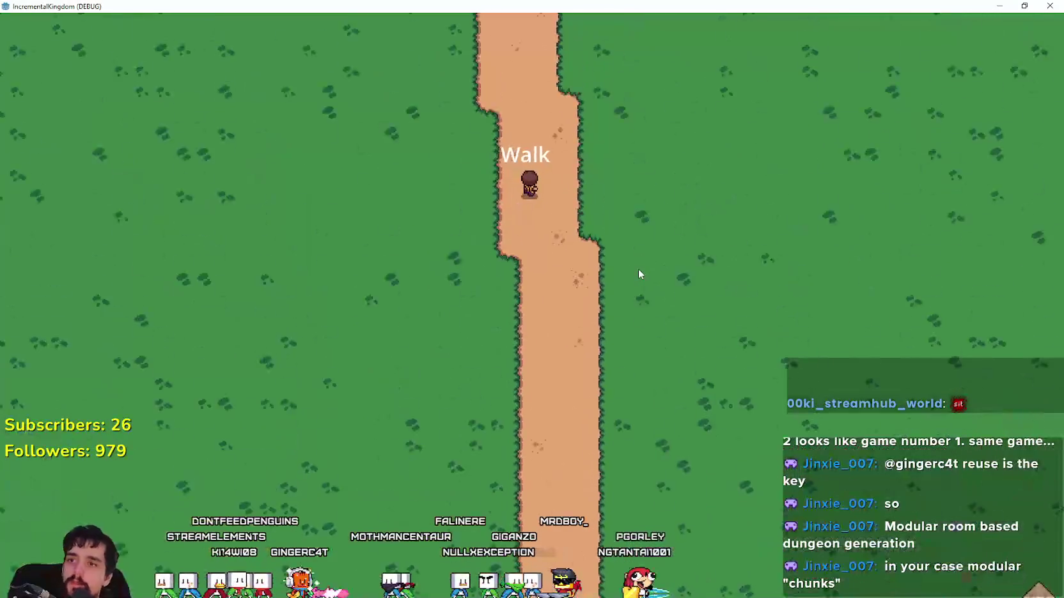
- Zoom the game camera out and back in while returning to the fenced cobblestone road, then switch to Steam
scroll(611, 263, "down", 5)
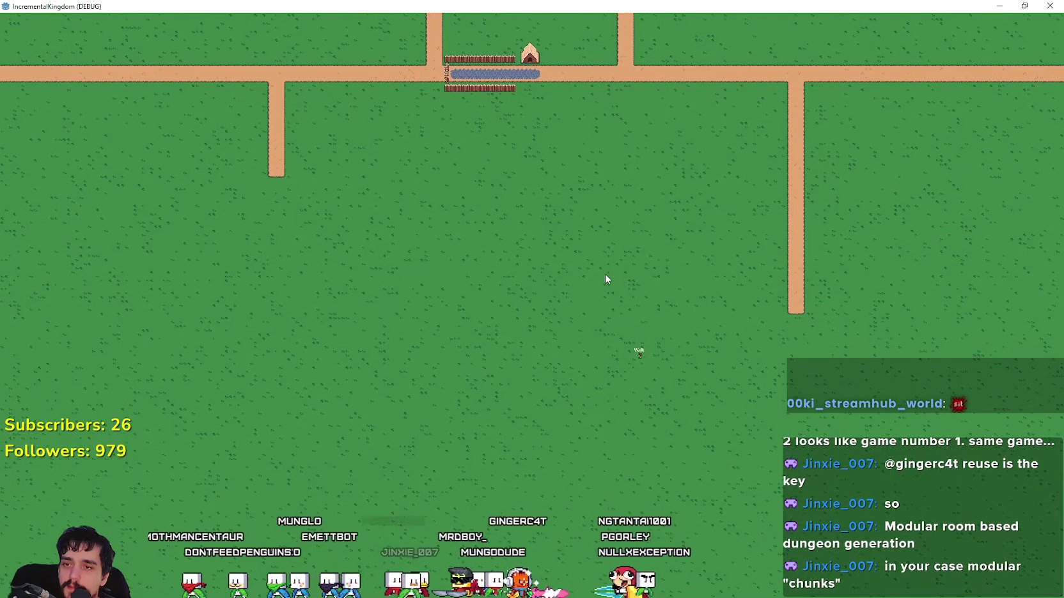
scroll(605, 281, "up", 5)
scroll(603, 287, "down", 2)
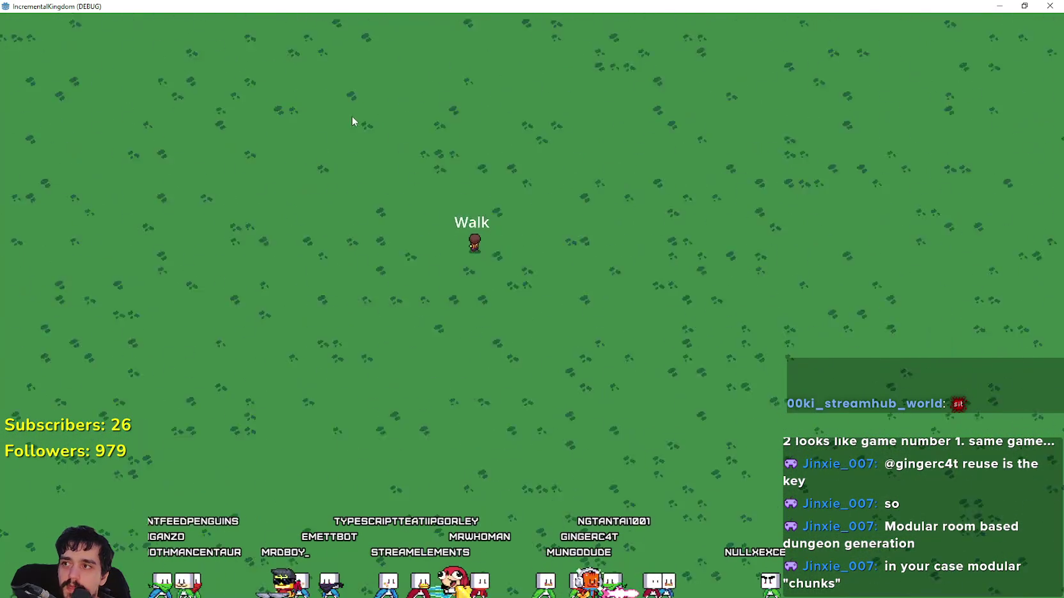
scroll(623, 249, "up", 3)
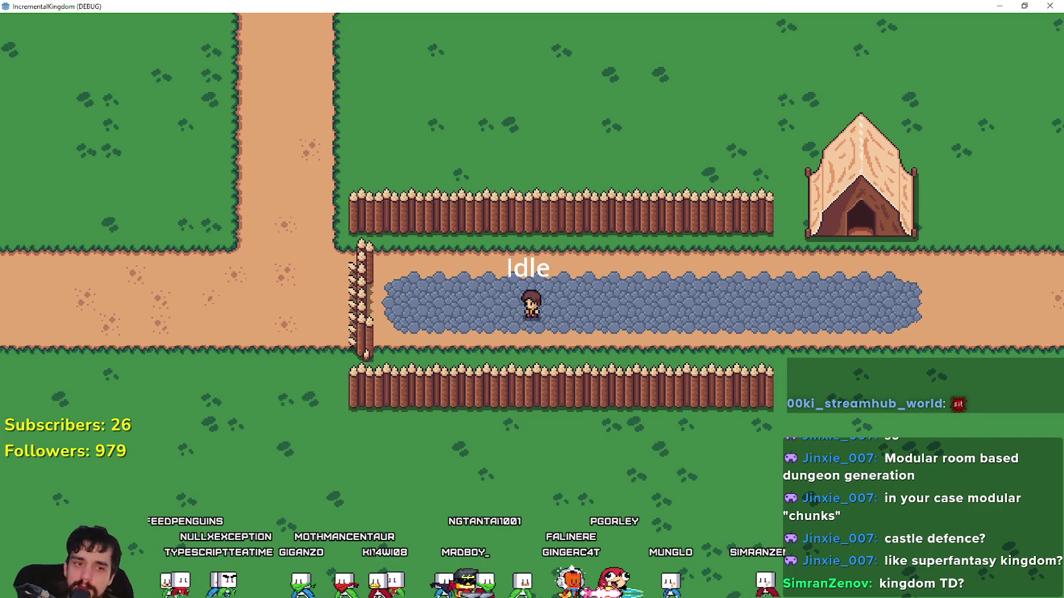
key("alt+Tab")
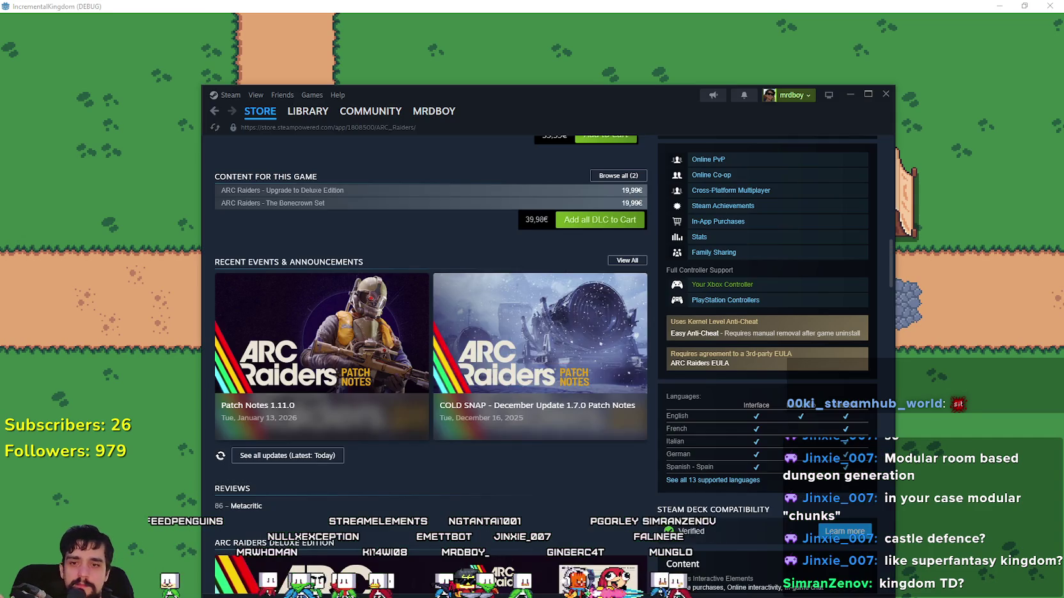
- Search the Steam store for 'kingdom' to reach the Kingdom Two Crowns page
scroll(626, 229, "up", 10)
scroll(575, 205, "up", 5)
left_click(639, 149)
type("king")
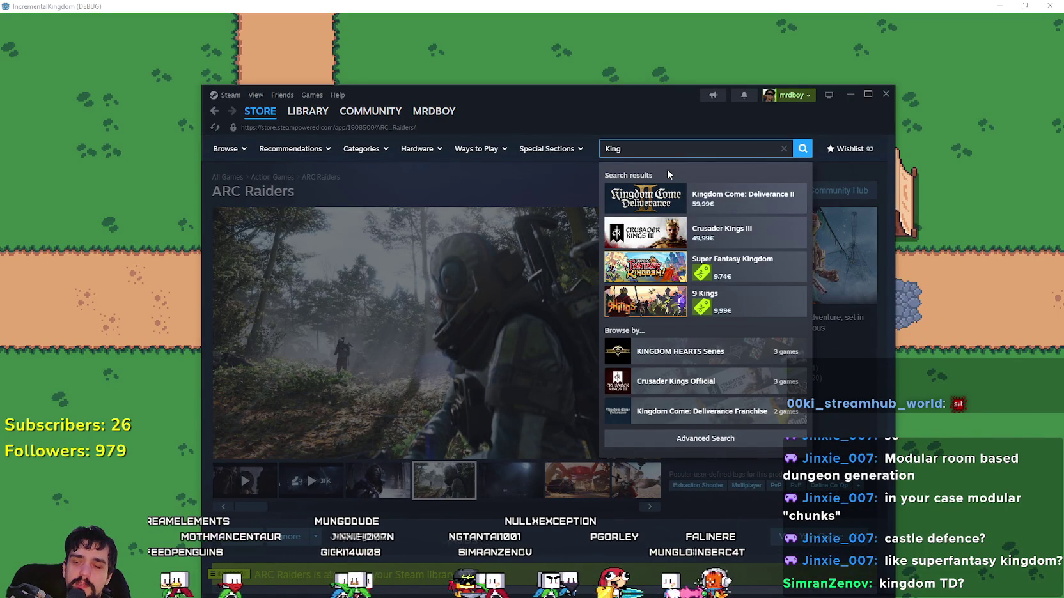
type("dom two")
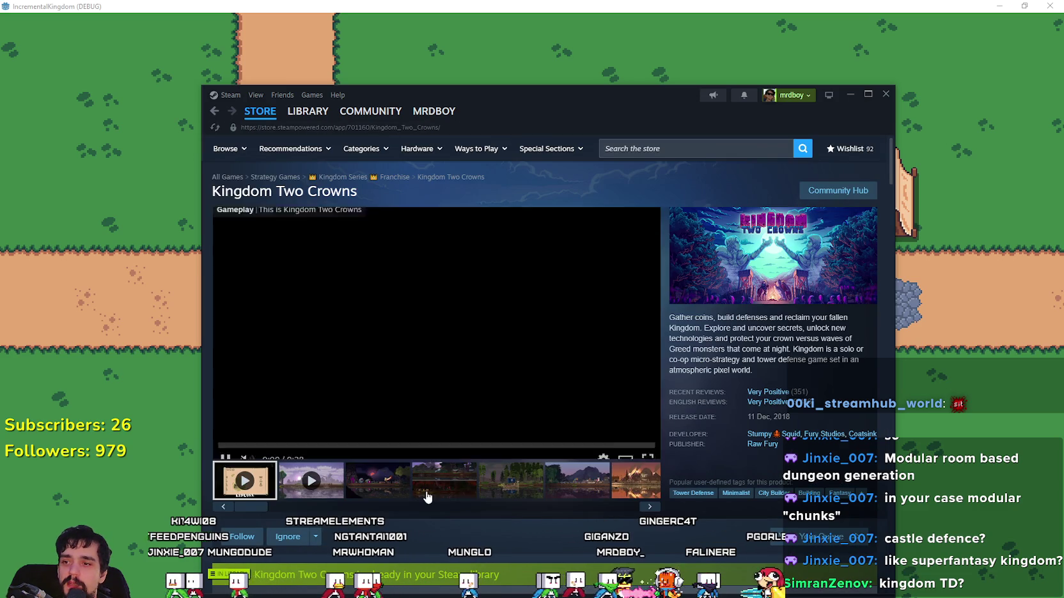
- Browse the Kingdom Two Crowns media and play its trailer full screen
left_click(428, 490)
left_click(369, 490)
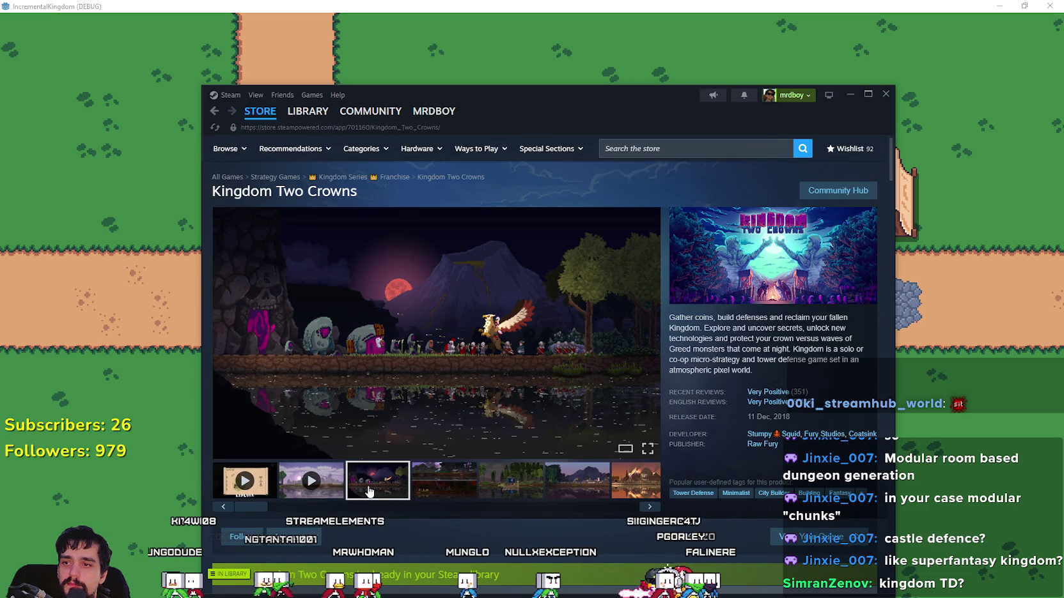
left_click(243, 482)
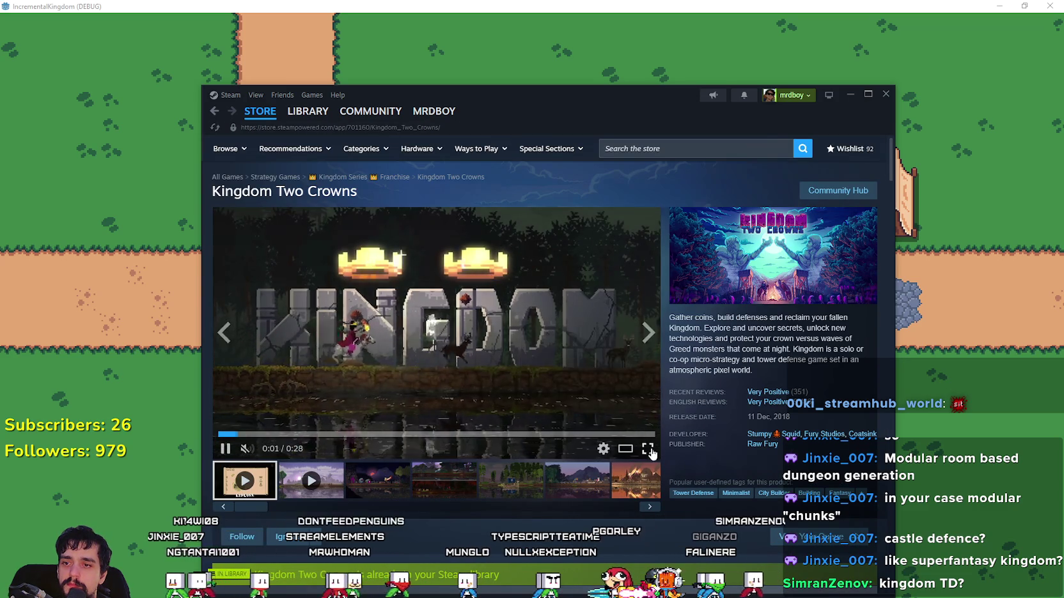
double_click(582, 410)
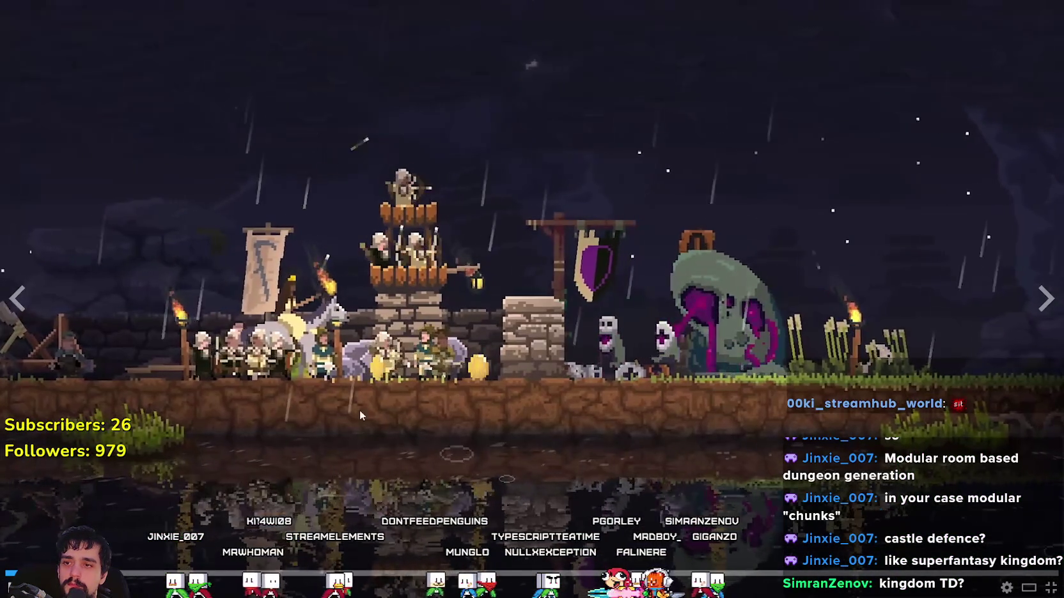